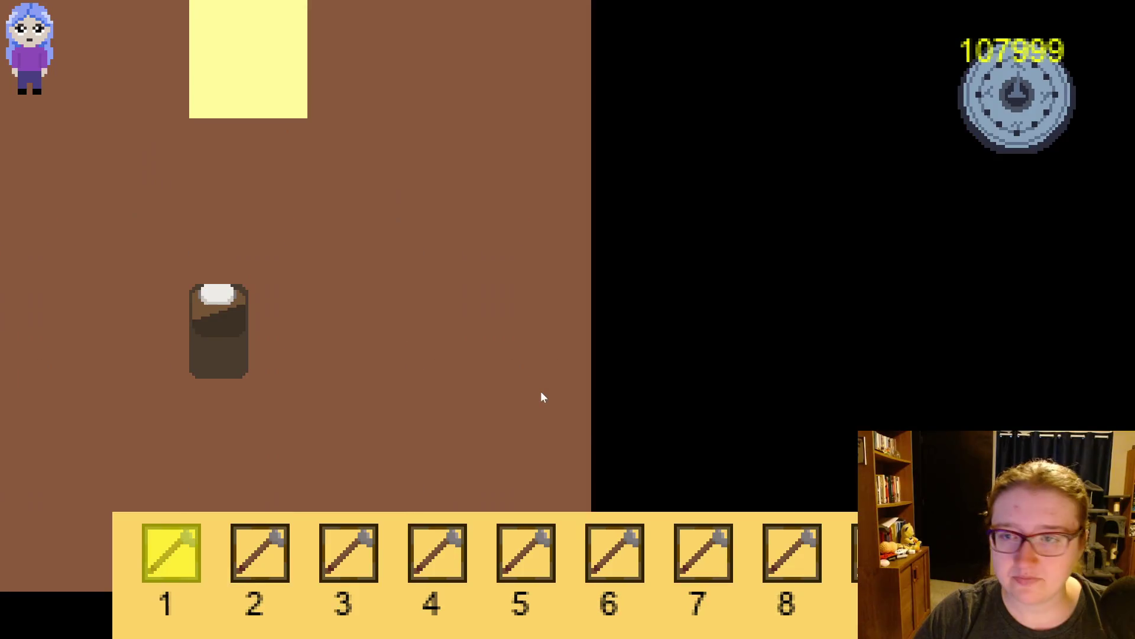
Step: Walk the character onto the bed to sleep, then walk around the room beside the bed
key("Down")
key("Right")
key("Down")
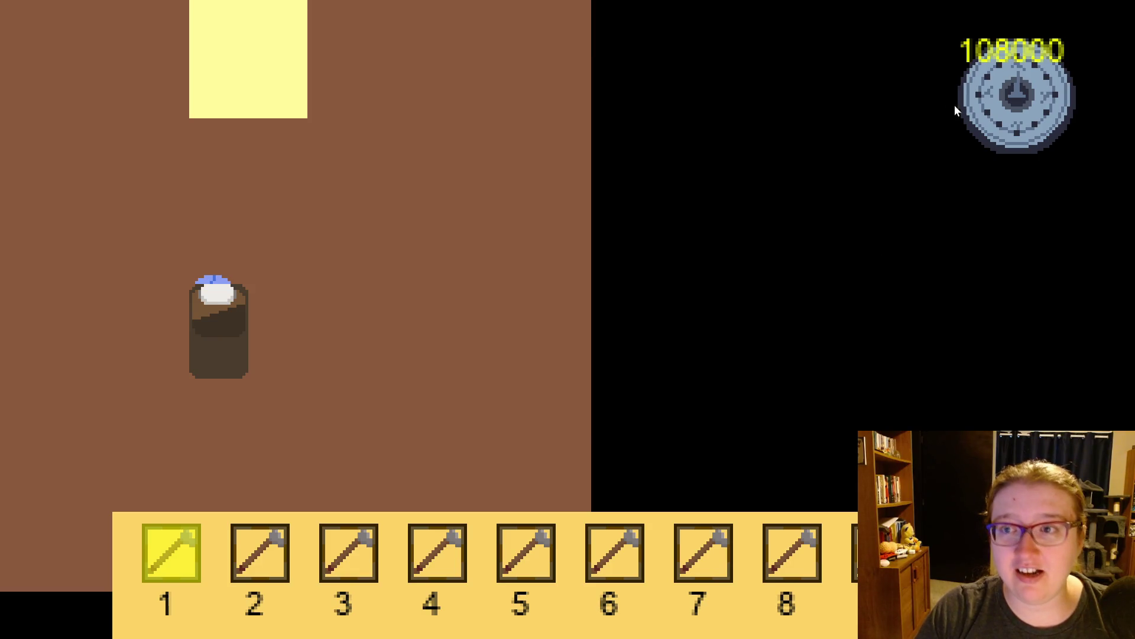
key("Up")
key("Right")
key("Down")
key("Left")
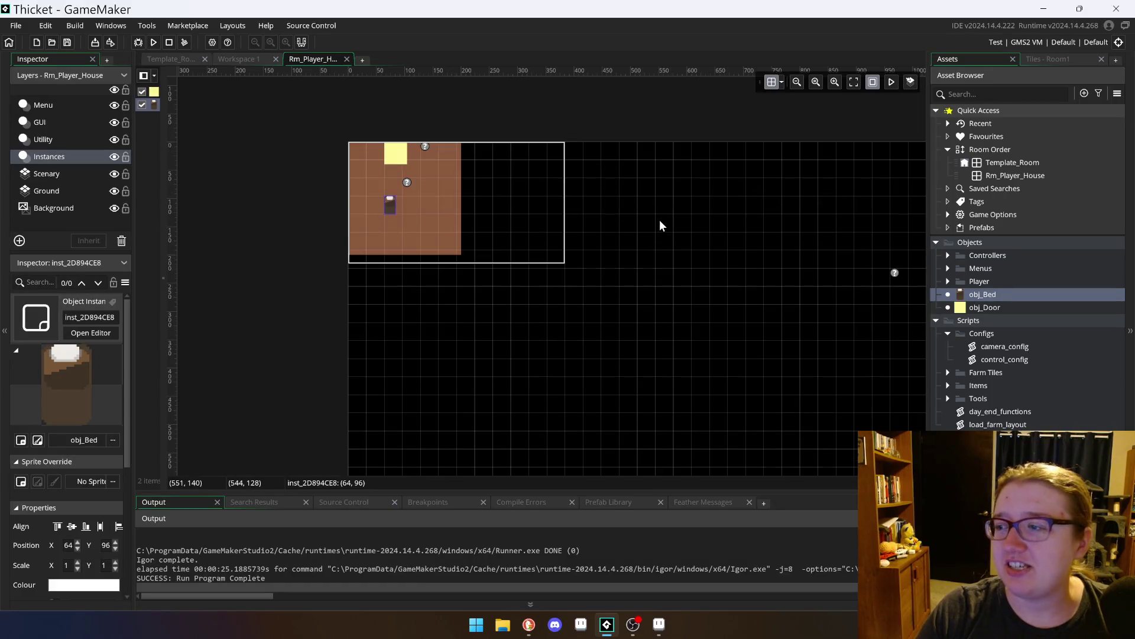
Step: Widen the room's instance list and switch to the Workspace 1 code workspace
scroll(684, 267, "down", 5)
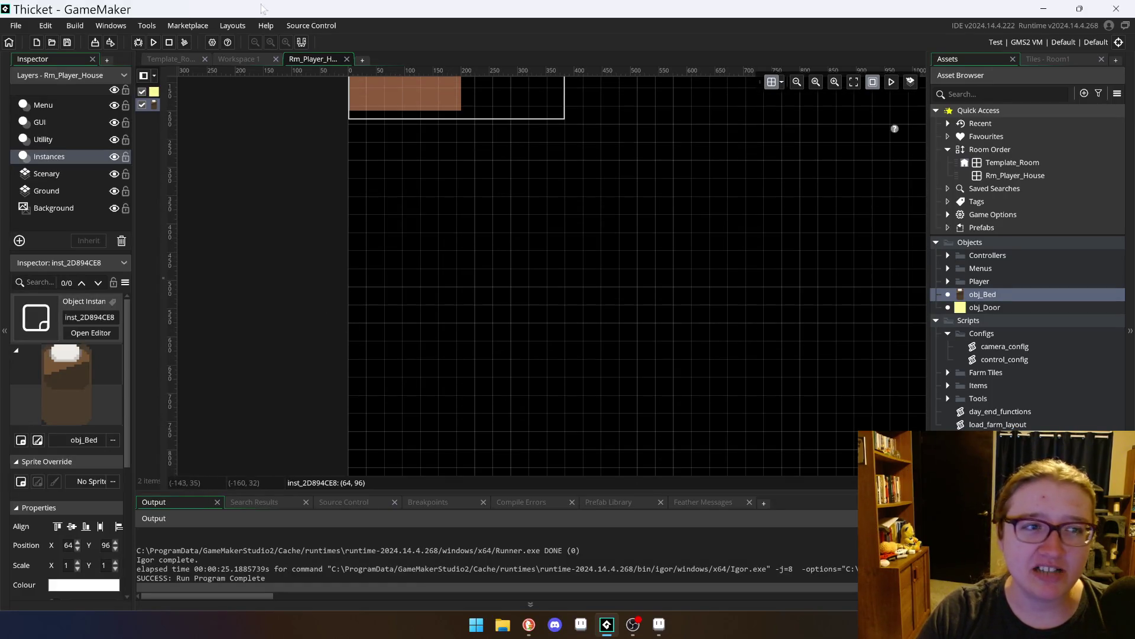
left_click_drag(160, 102, 205, 83)
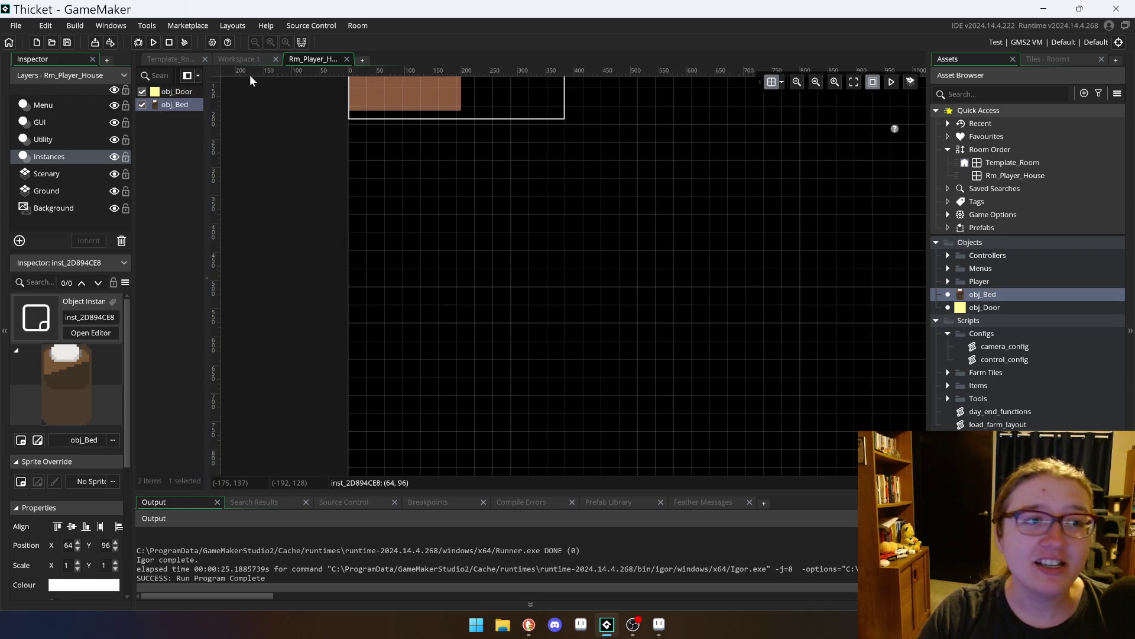
left_click(248, 60)
Step: Scroll around Workspace 1 until the day_end_functions script window is in view
scroll(461, 314, "down", 5)
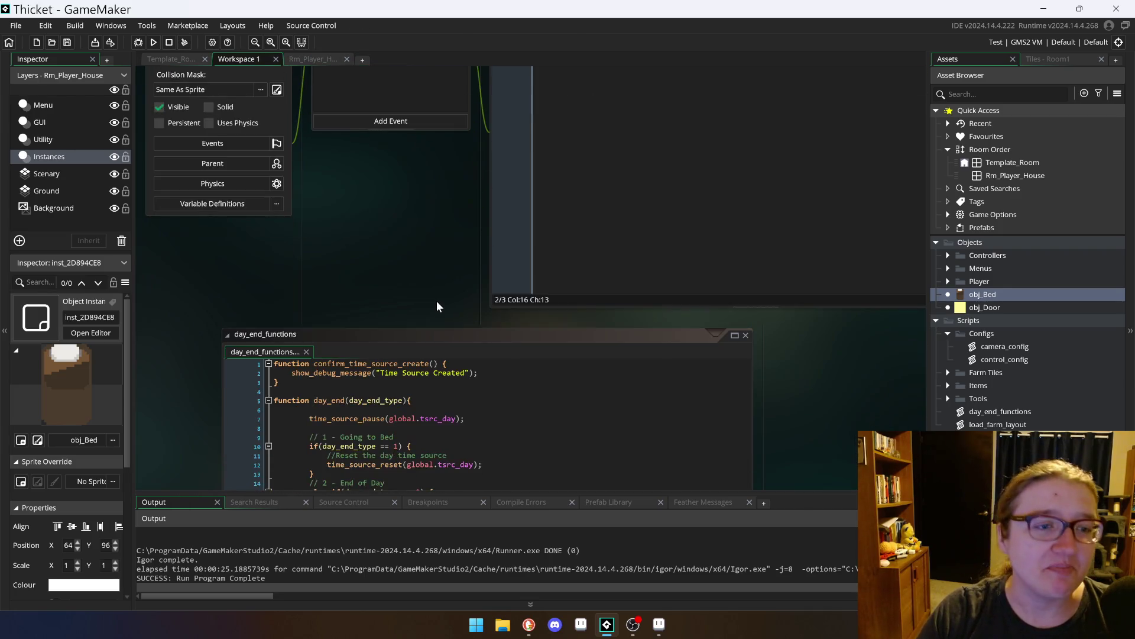
scroll(485, 267, "down", 2)
scroll(485, 266, "down", 2)
scroll(485, 266, "up", 2)
mouse_move(259, 107)
left_mouse_down()
mouse_move(379, 121)
mouse_move(322, 122)
left_mouse_up()
scroll(413, 355, "up", 4)
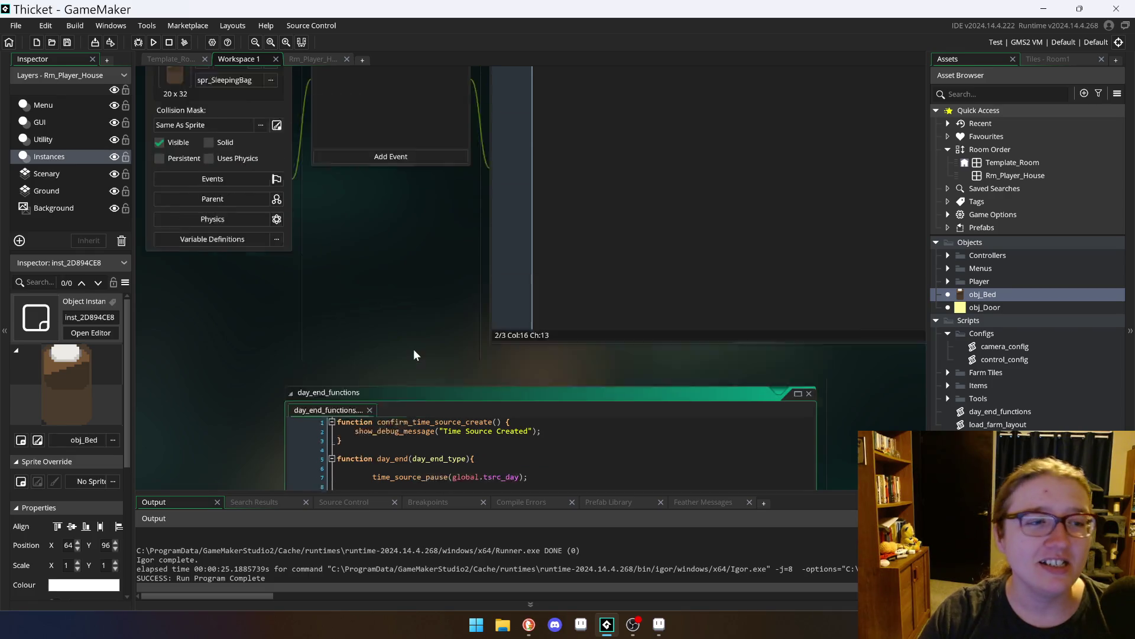
scroll(414, 353, "up", 3)
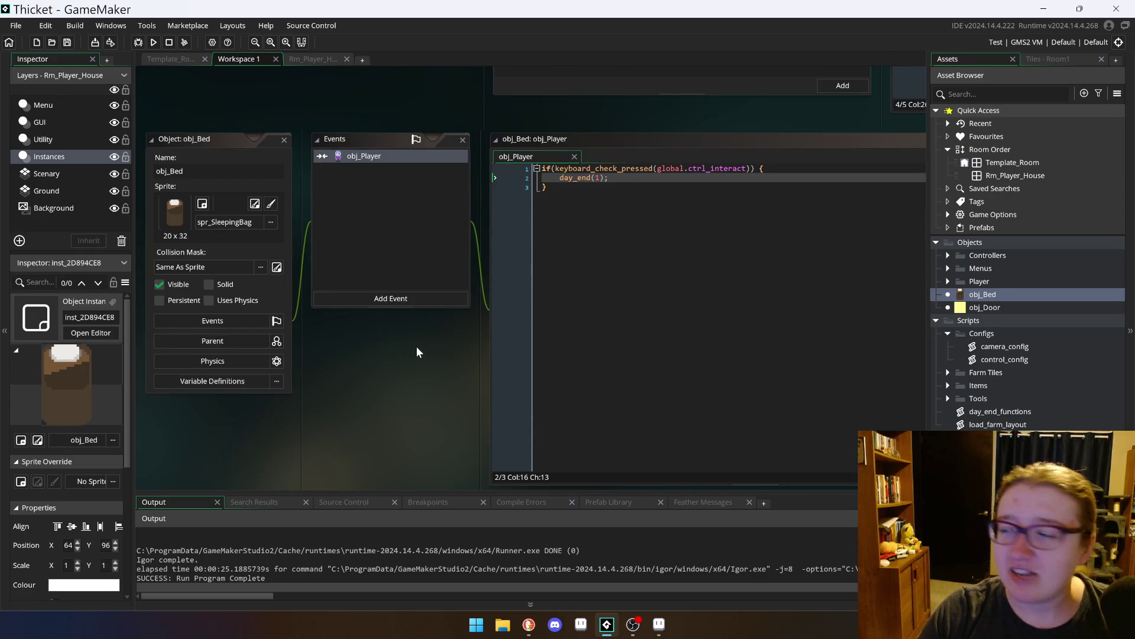
scroll(416, 346, "down", 10)
scroll(452, 342, "down", 3)
scroll(664, 294, "up", 6)
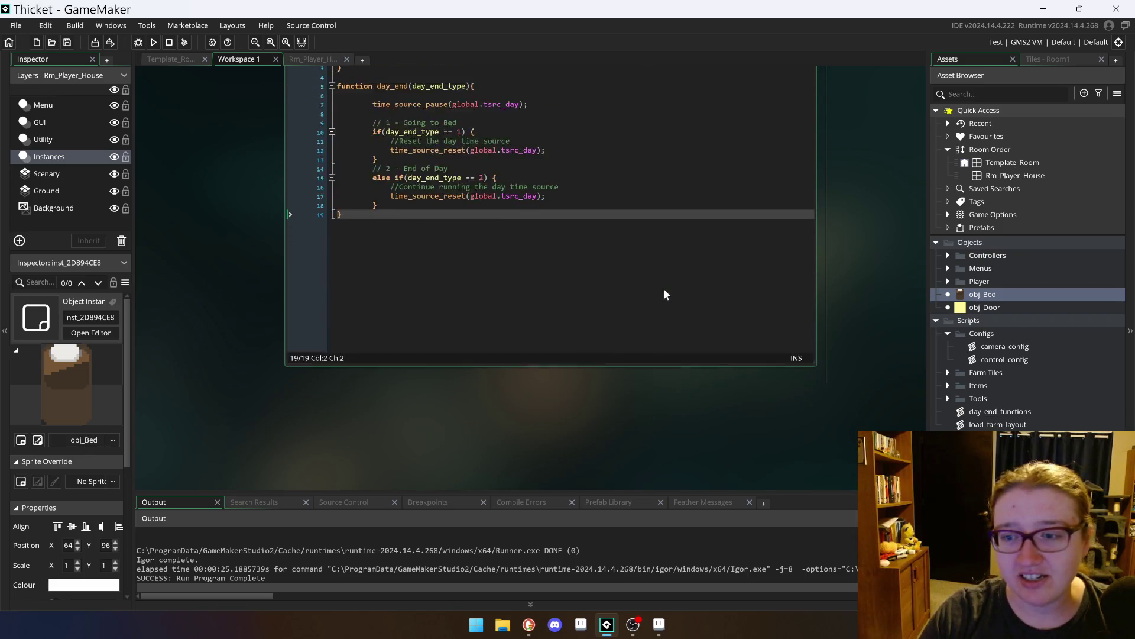
scroll(428, 277, "up", 6)
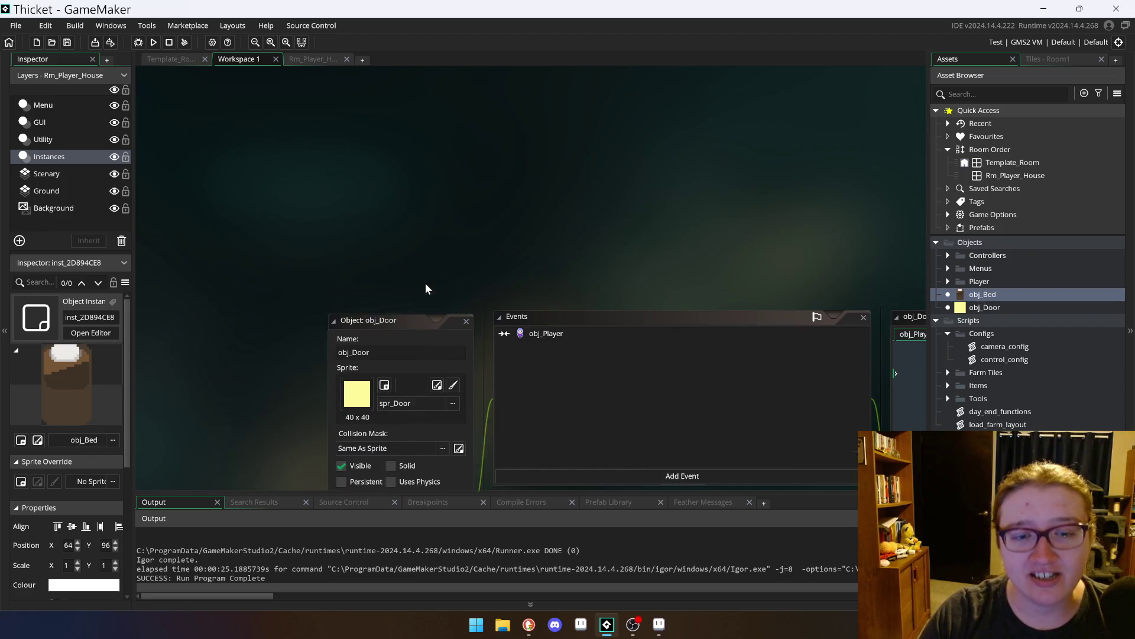
scroll(424, 283, "down", 6)
scroll(457, 250, "down", 1)
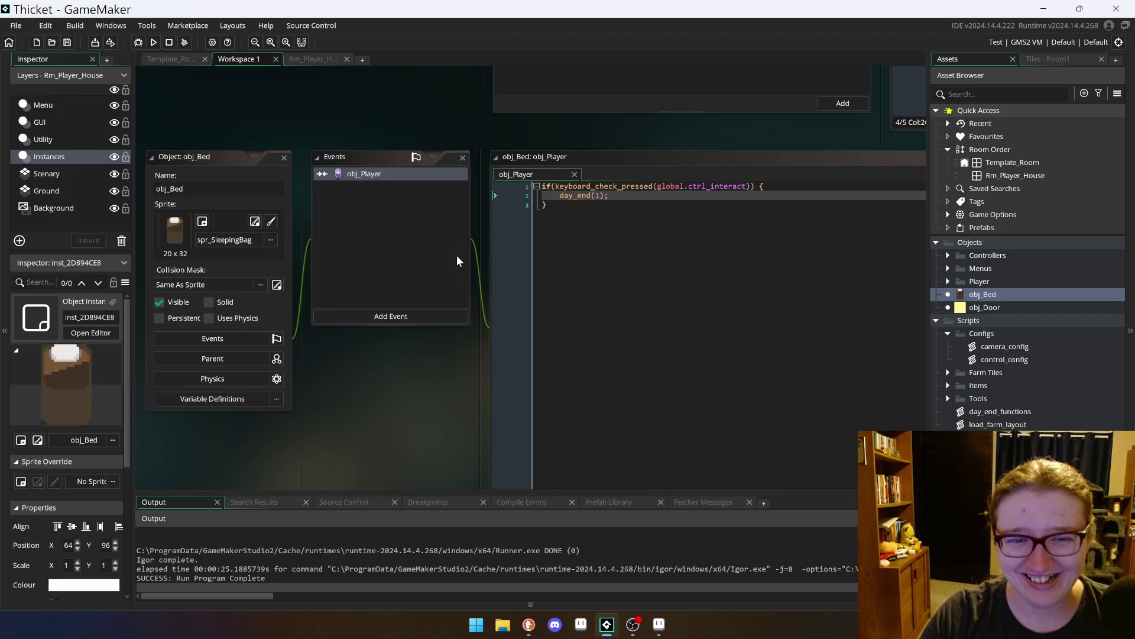
scroll(222, 161, "down", 10)
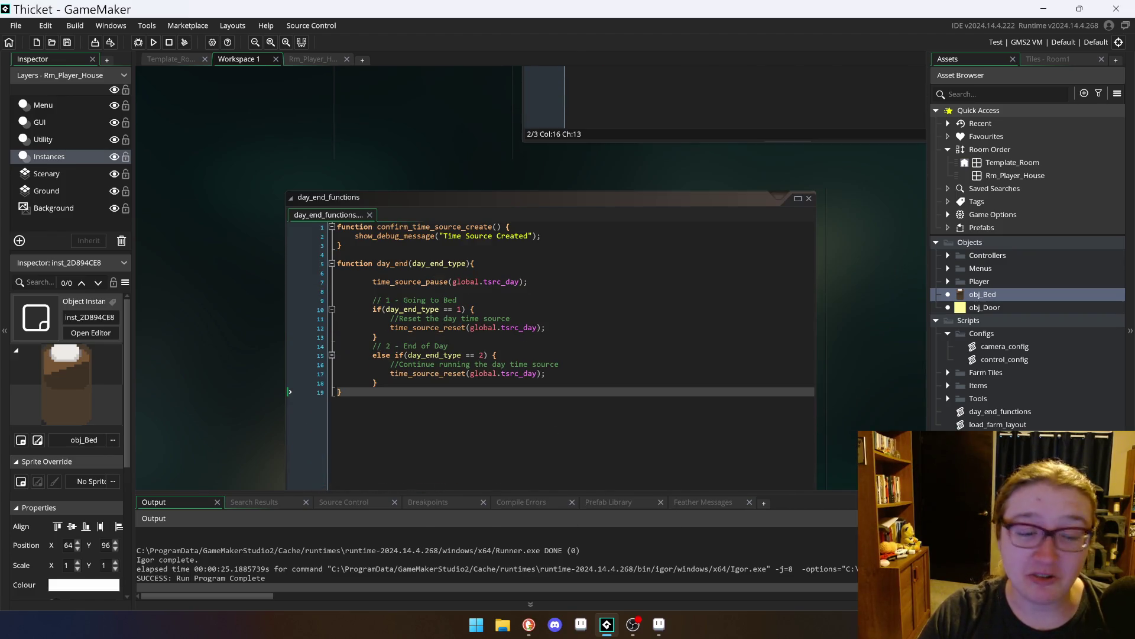
Step: Review the day_end branches and place the cursor after the reset call on line 12
left_click(376, 382)
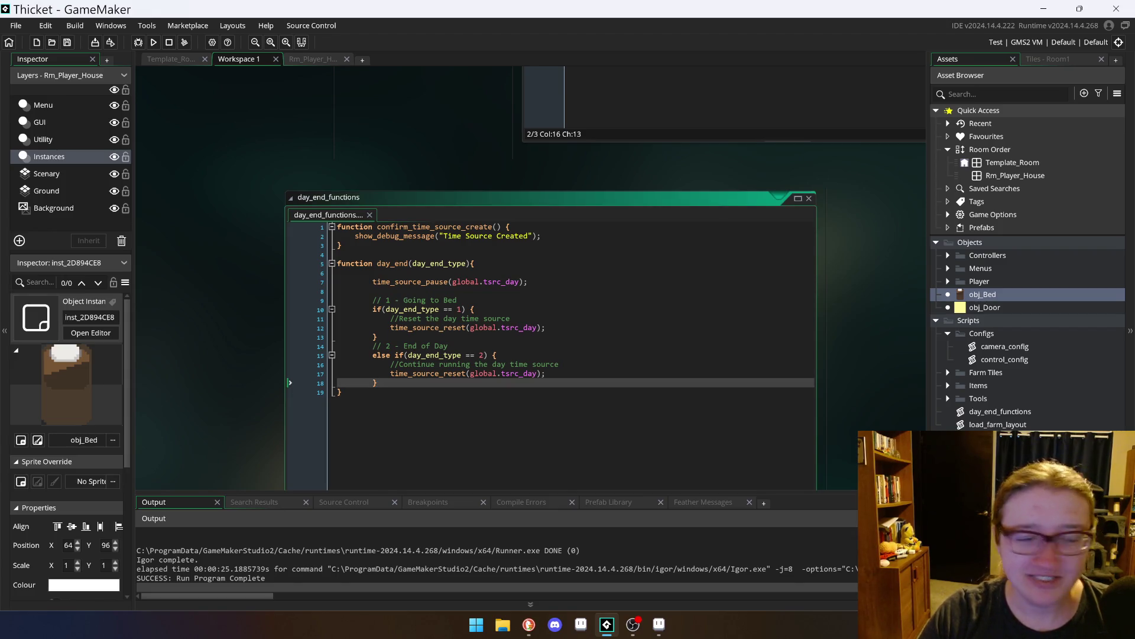
left_click(376, 337)
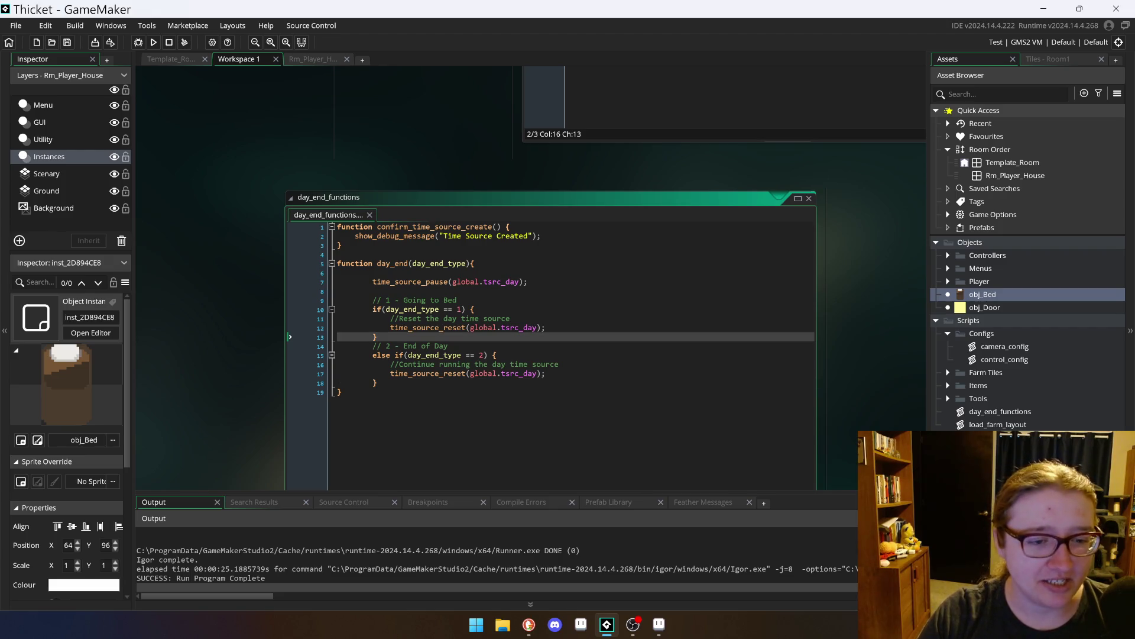
left_click(341, 392)
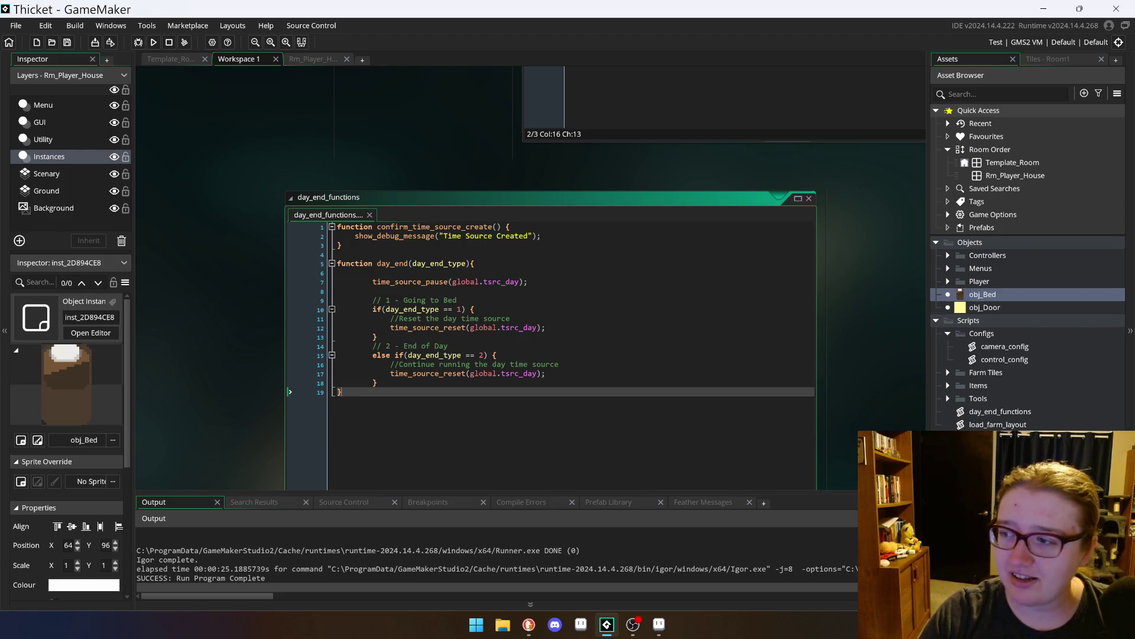
left_click(510, 318)
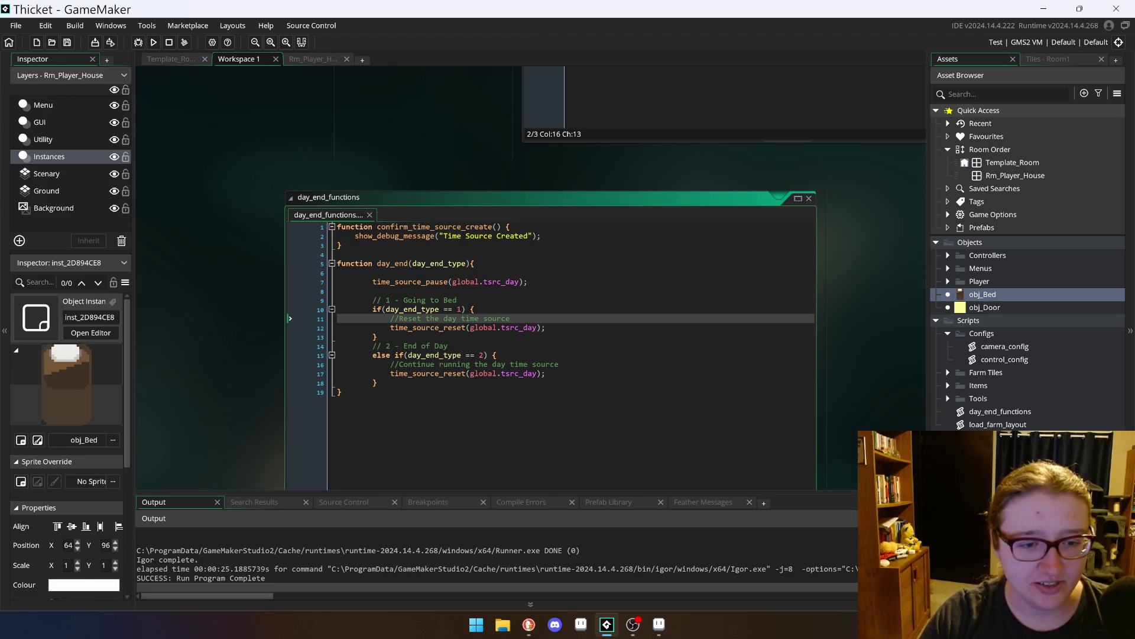
left_click(545, 373)
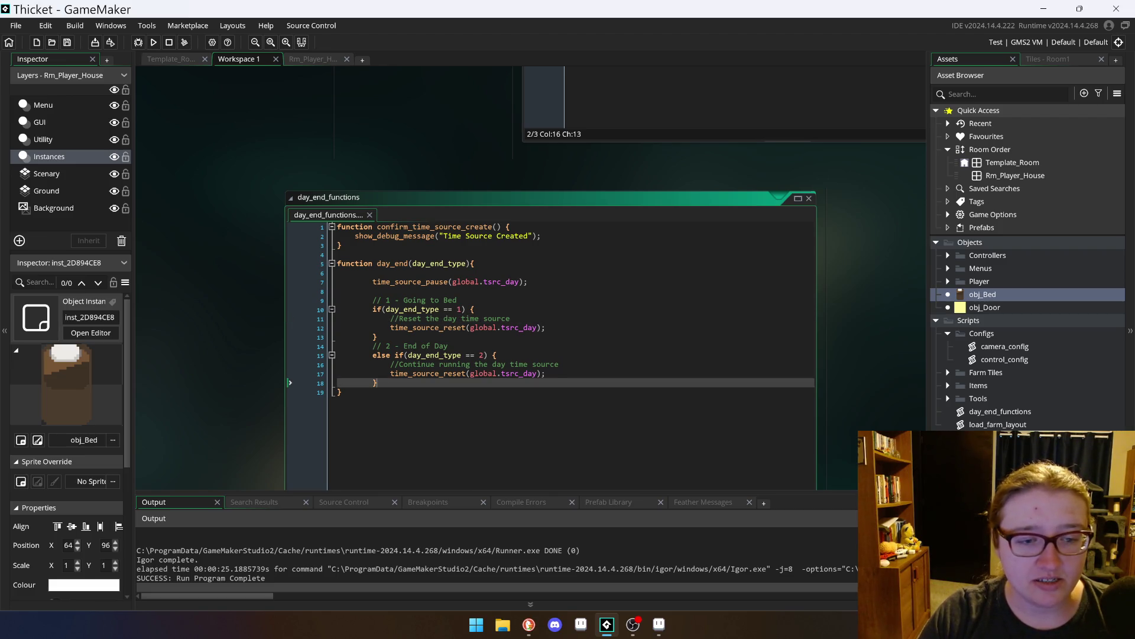
left_click(546, 327)
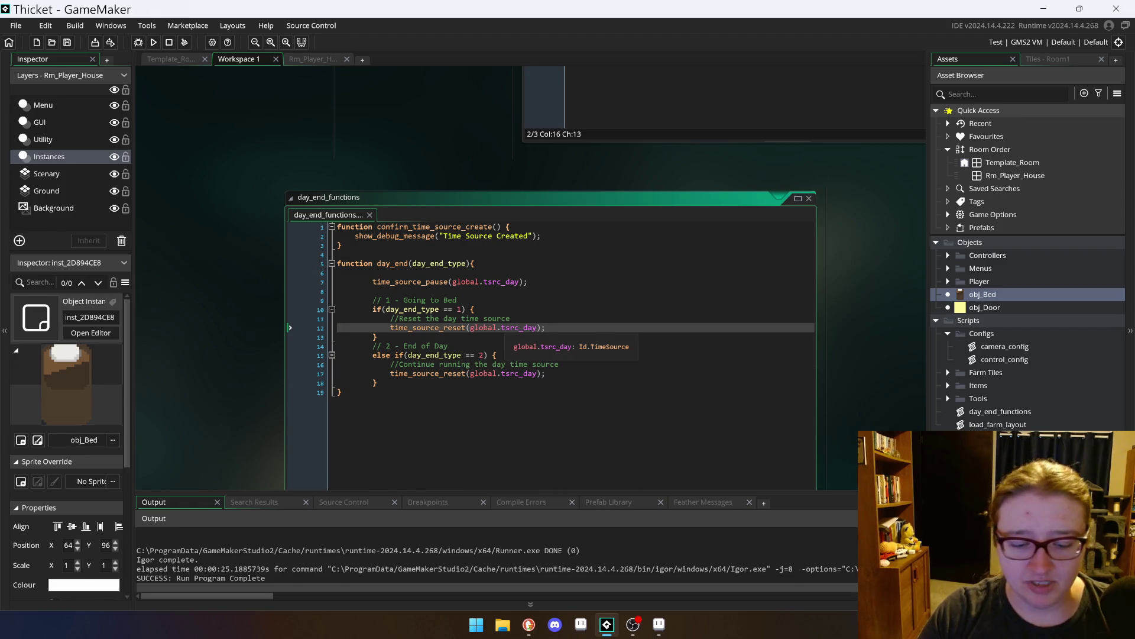
Step: Add an empty line 13 after the reset call, discarding a trial time_source call
key("Return")
type("time_rouce")
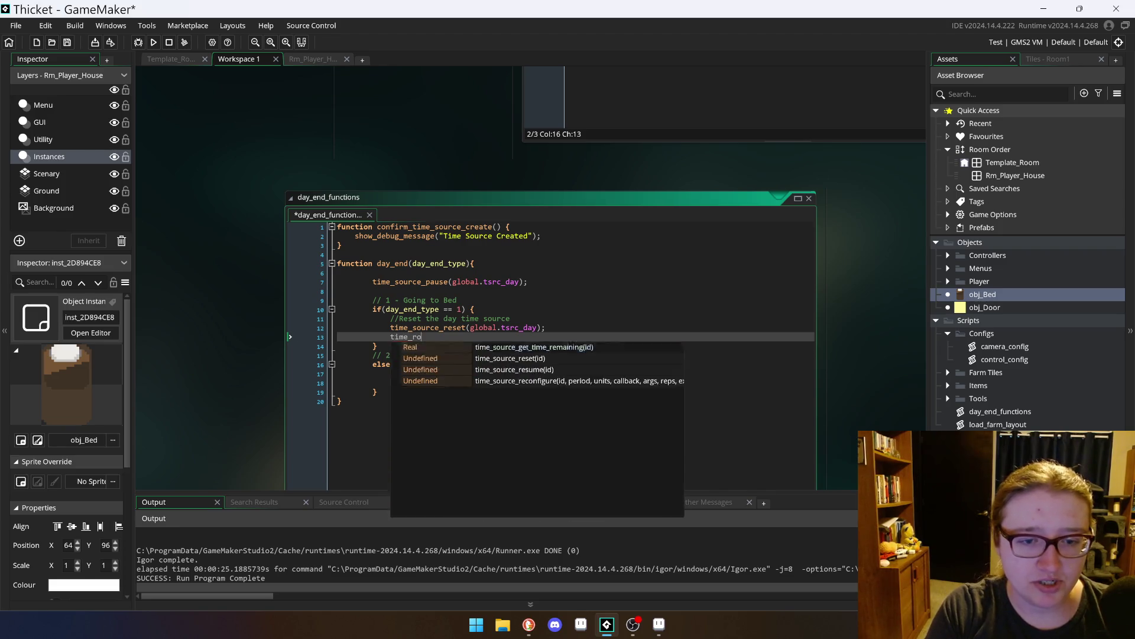
key("BackSpace")
key("BackSpace")
key("BackSpace")
type("source_u")
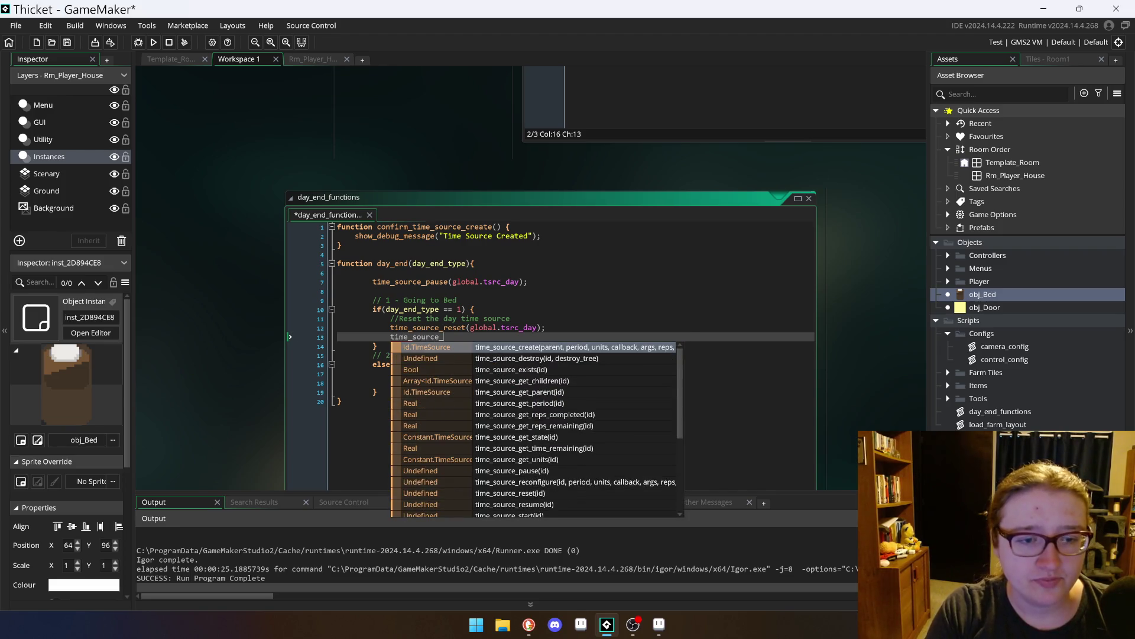
key("BackSpace")
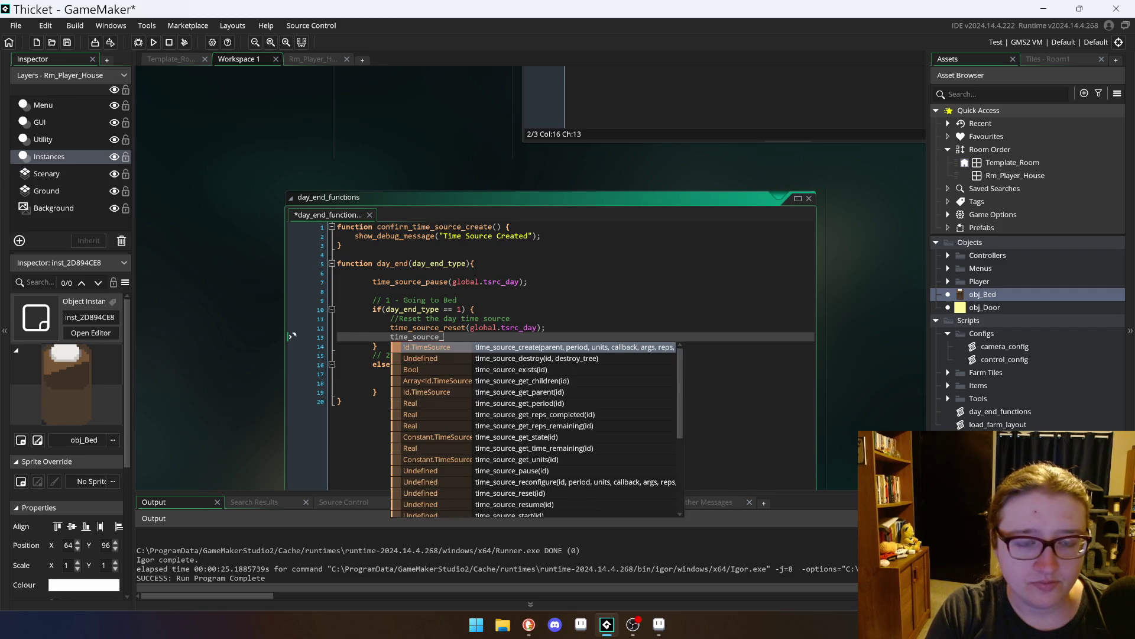
type("p")
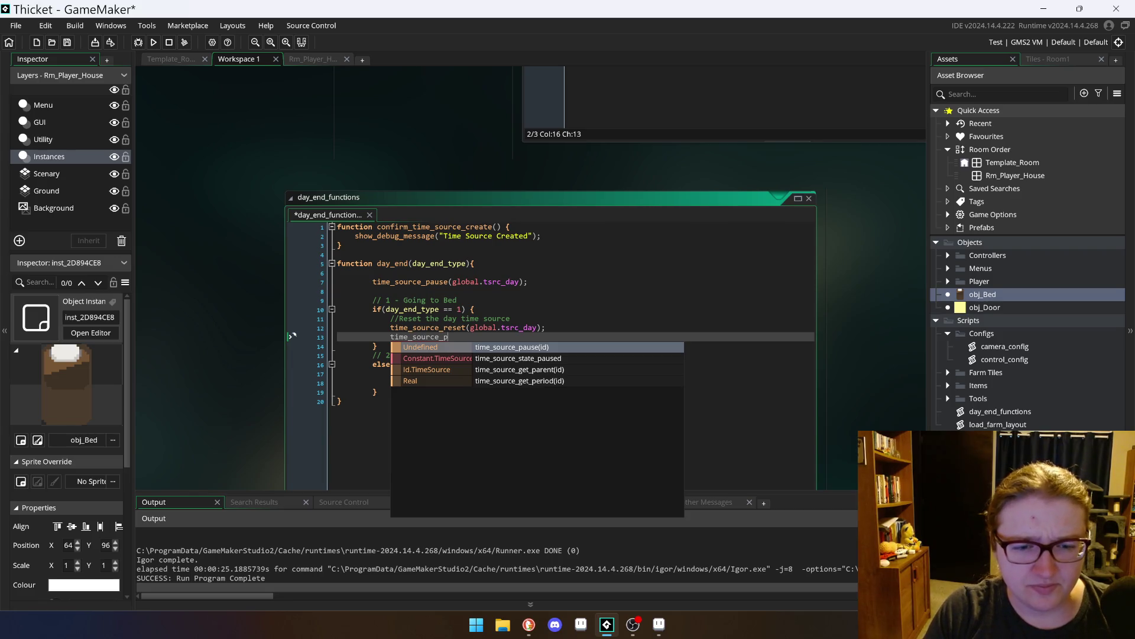
key("BackSpace")
key("BackSpace")
key("BackSpace")
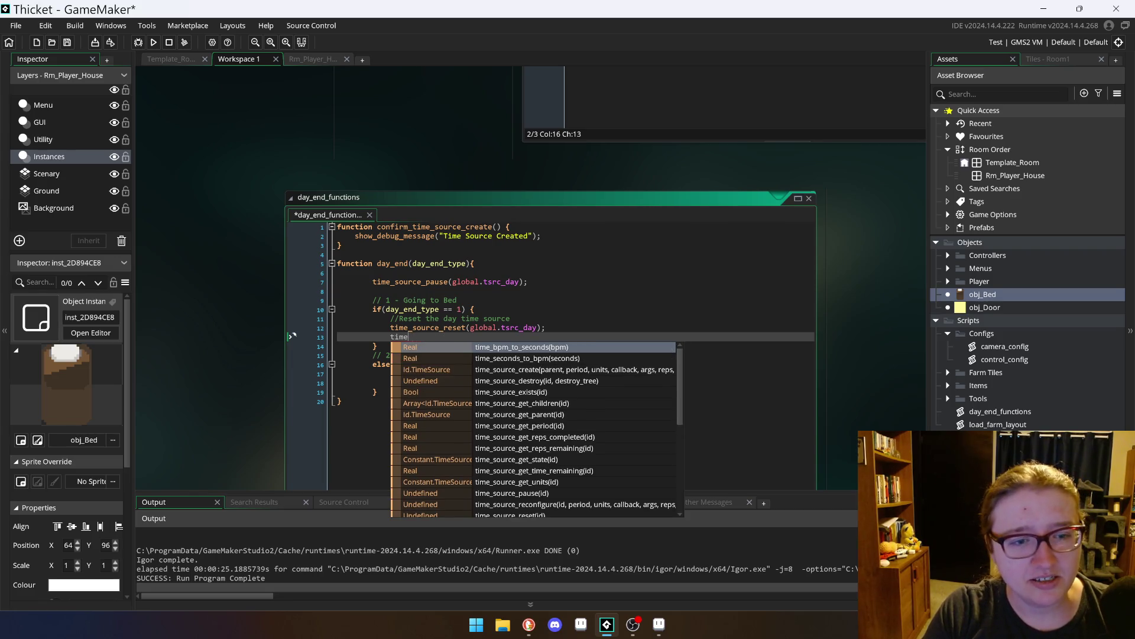
key("BackSpace")
key("BackSpace")
key("BackSpace")
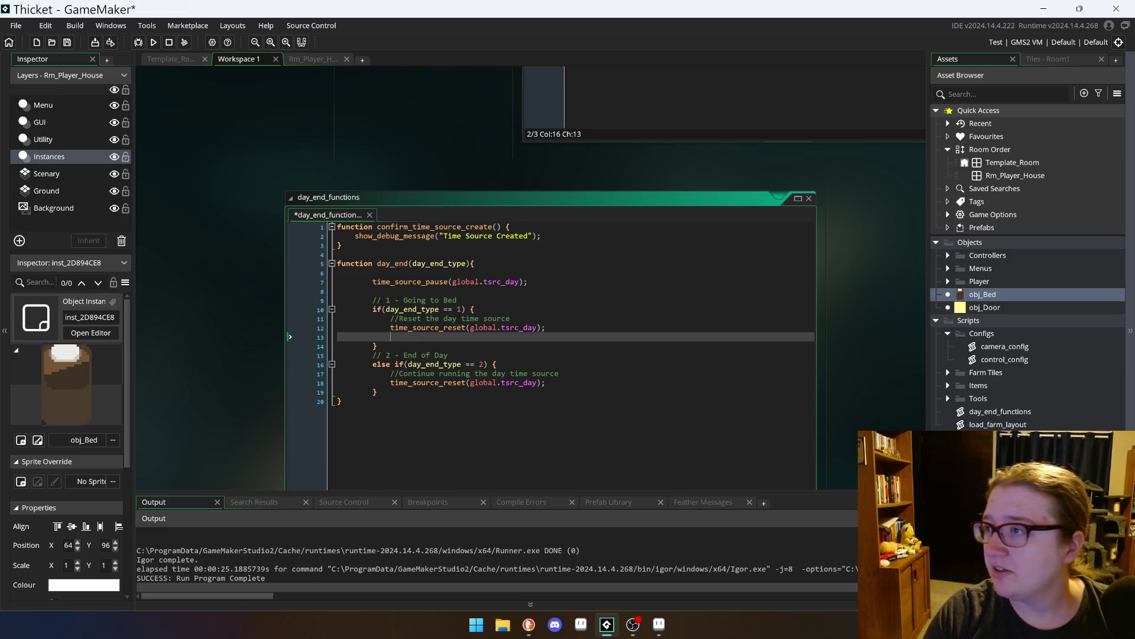
key("alt+Tab")
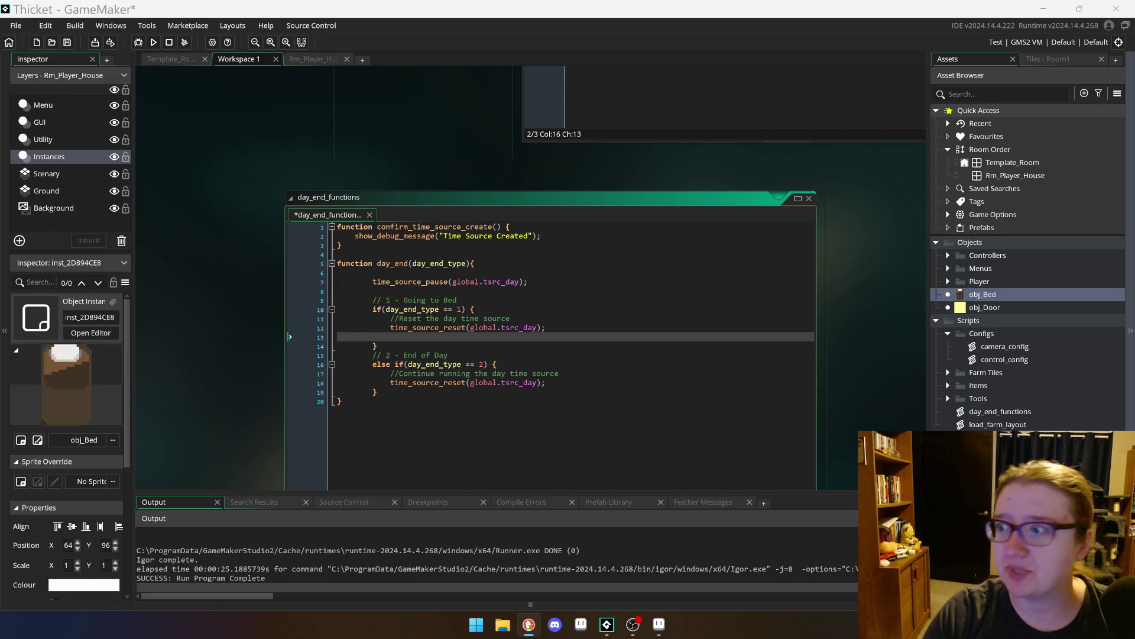
key("alt+Tab")
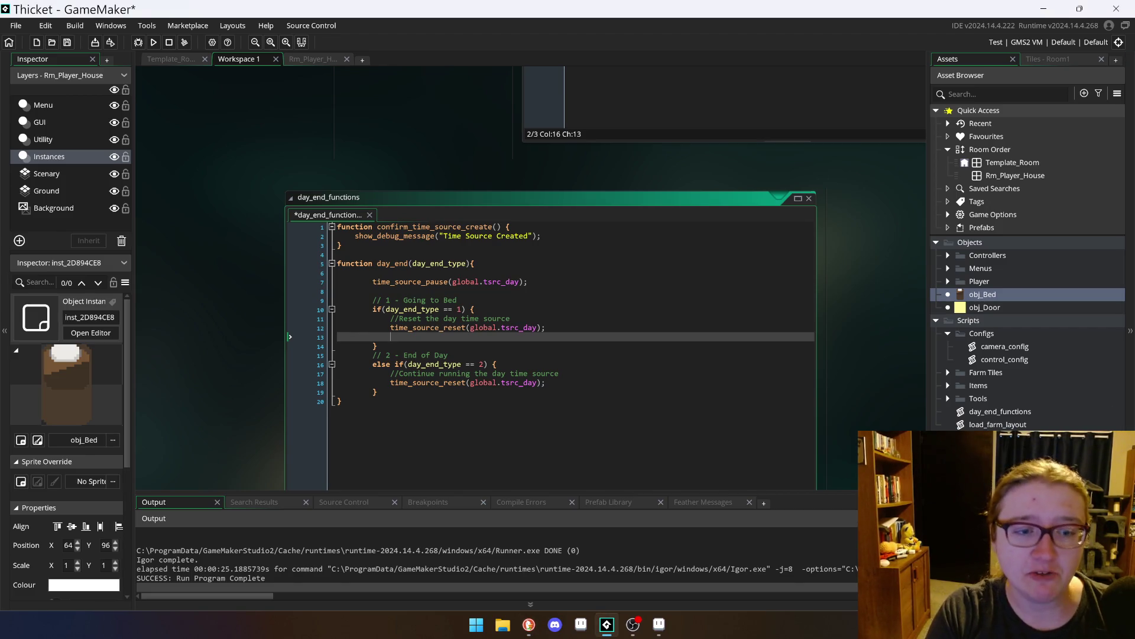
Step: Add time_source_resume(global.tsrc_day) on the new line in the going-to-bed branch
type("time_source_")
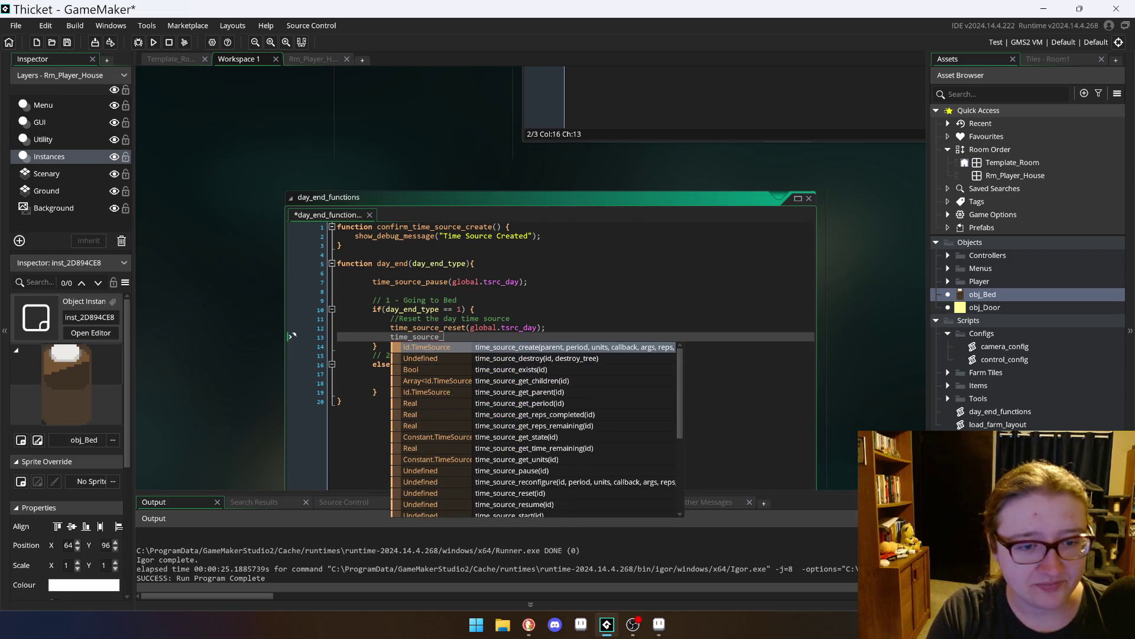
type("resu")
key("Return")
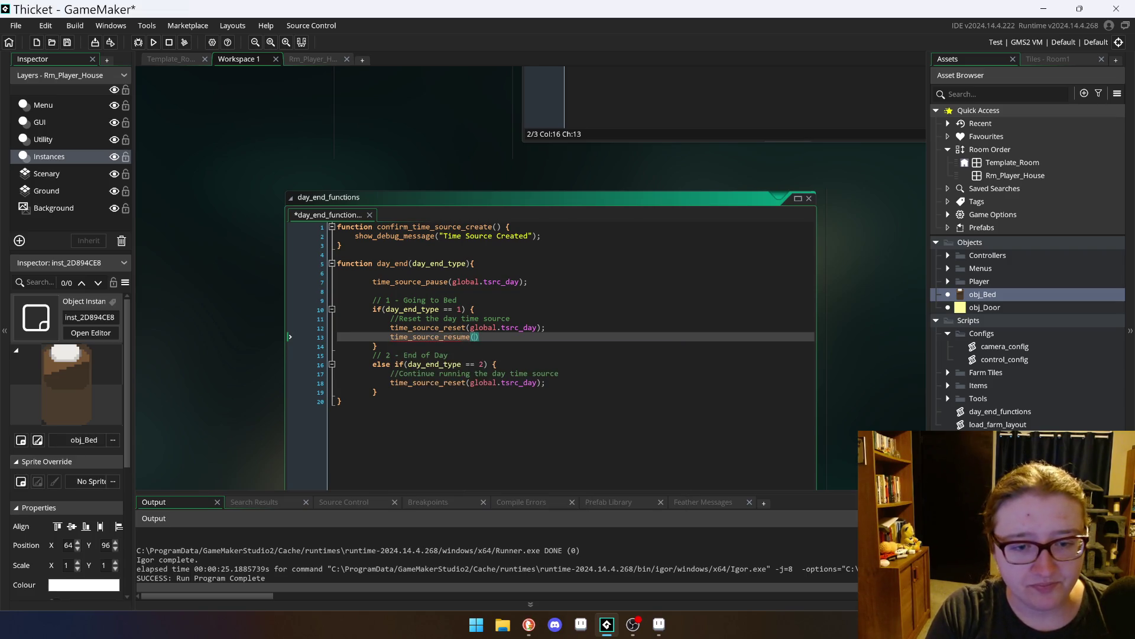
type("global.")
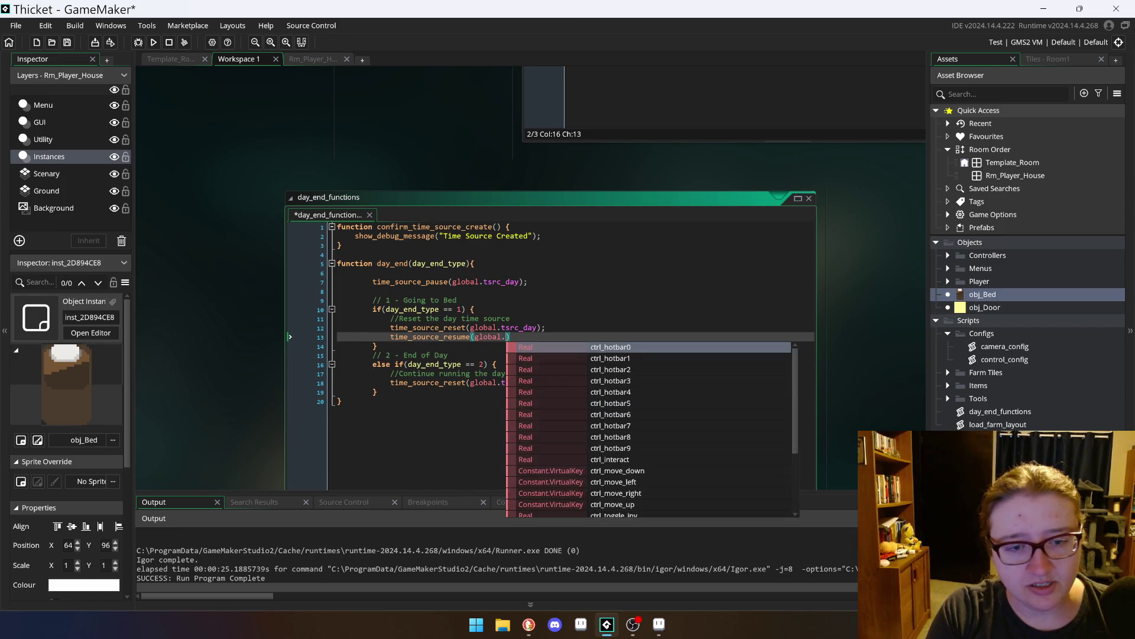
type("tsr")
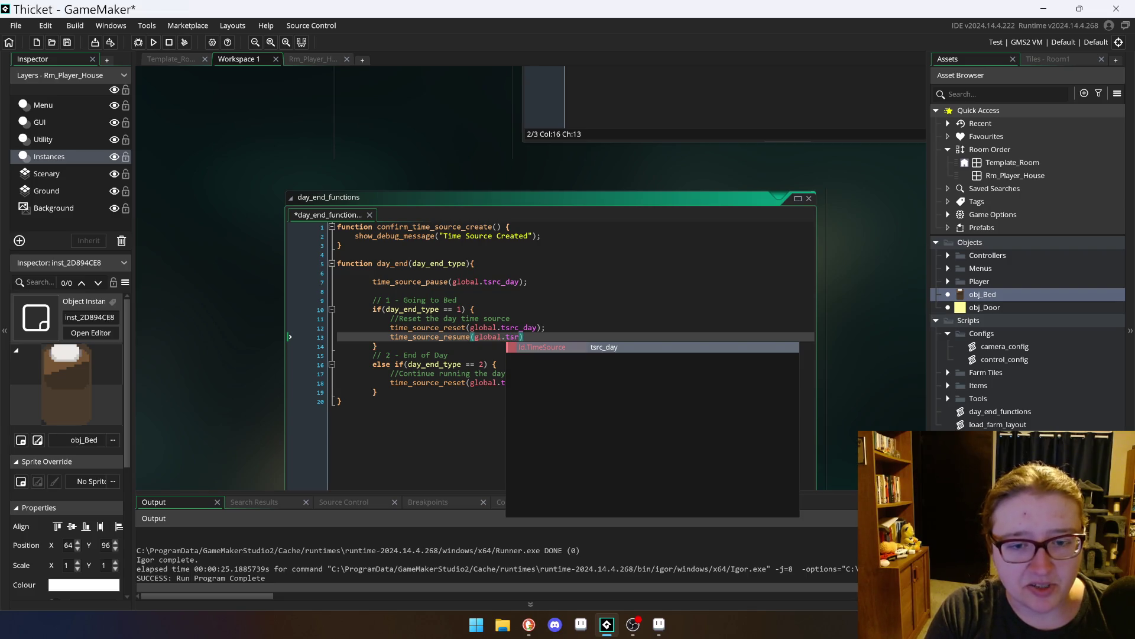
key("Return")
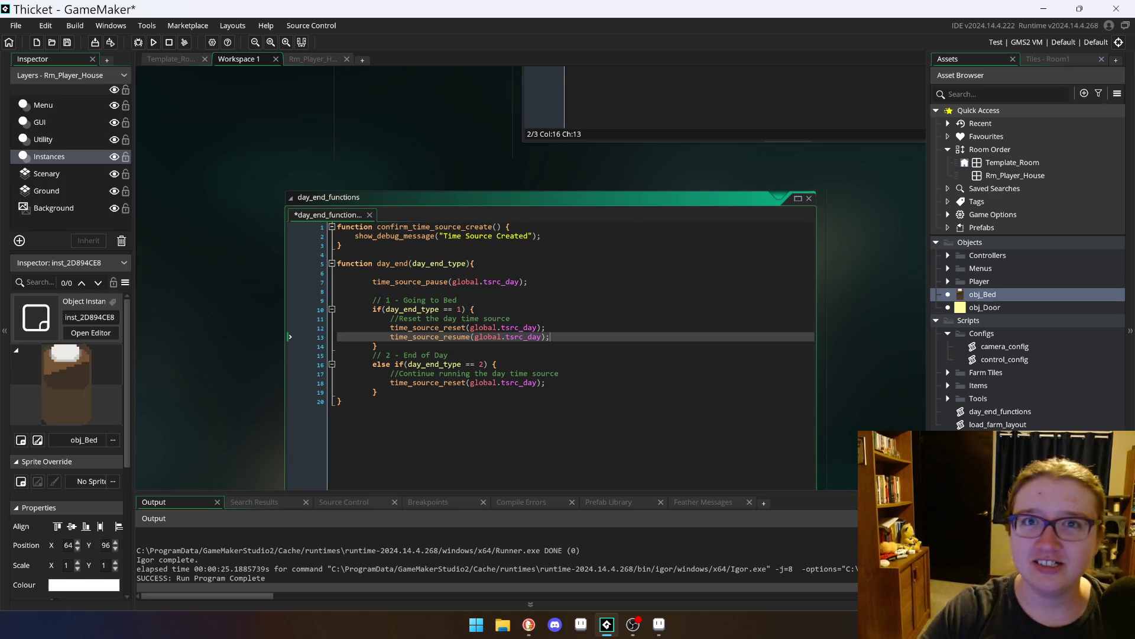
Step: Select that resume call and move the cursor to the end of the end-of-day branch
key("ctrl+shift+Left")
key("ctrl+shift+Left")
key("ctrl+shift+Left")
key("ctrl+c")
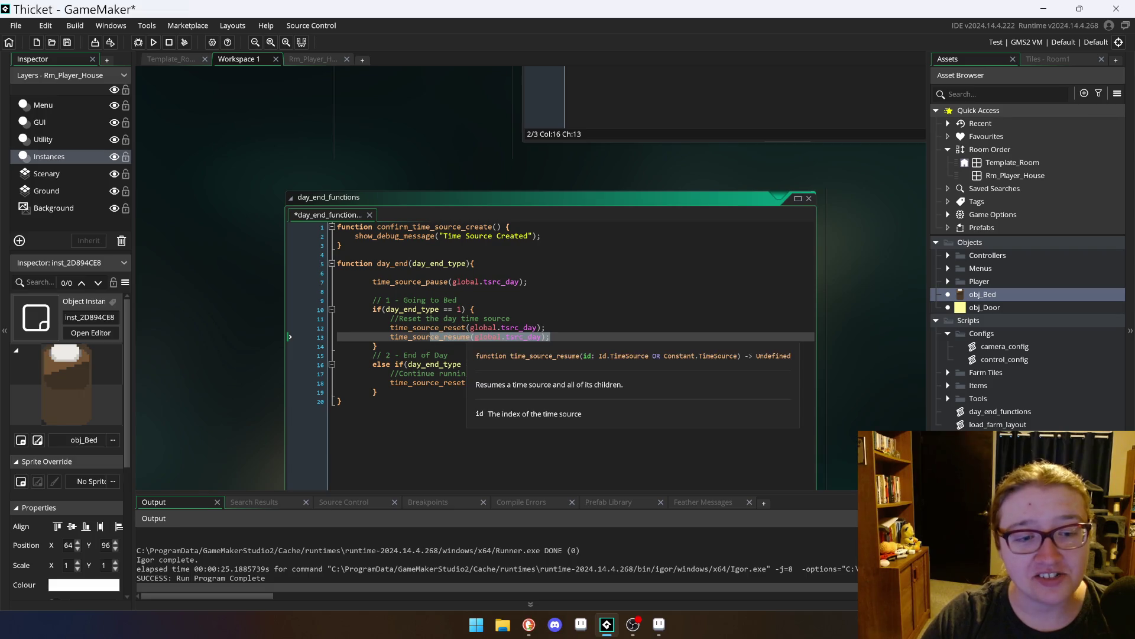
left_click(377, 392)
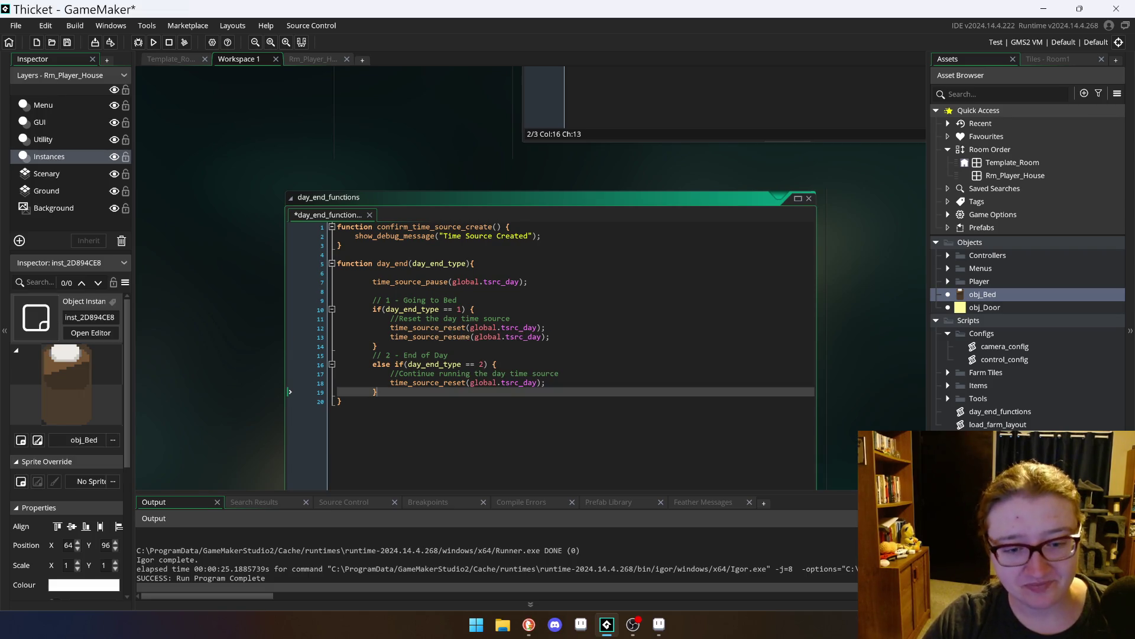
key("Up")
key("End")
Step: Paste the resume call into the end-of-day branch, then save and run the game
key("Return")
key("ctrl+v")
key("F5")
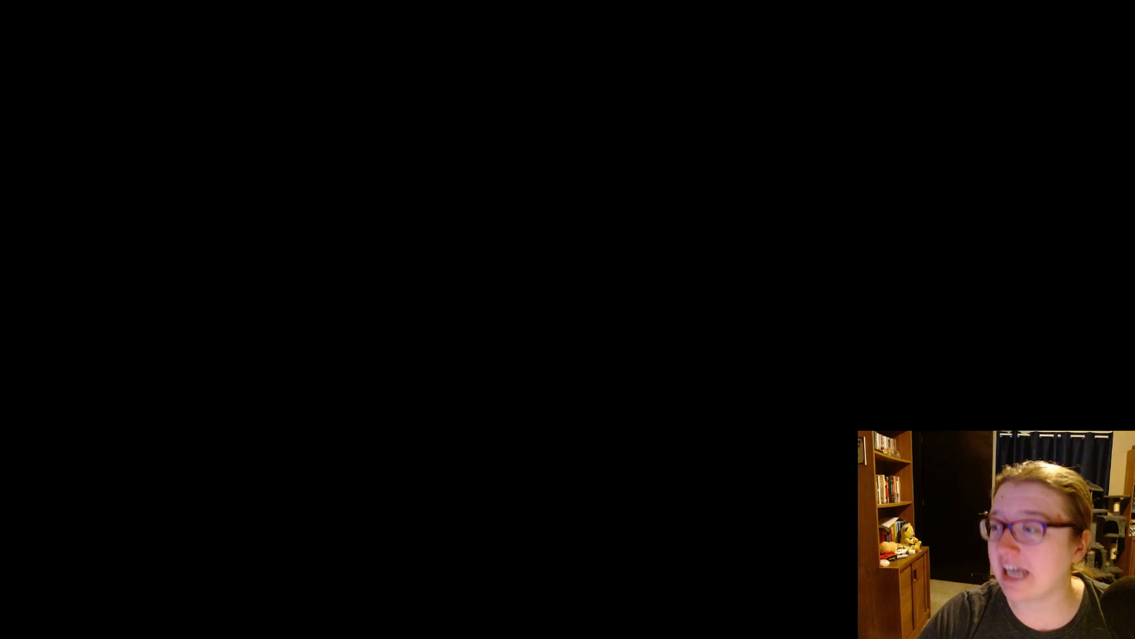
Step: Walk the farmer across the farm into the house, sleep in the bed, then step away
key("d")
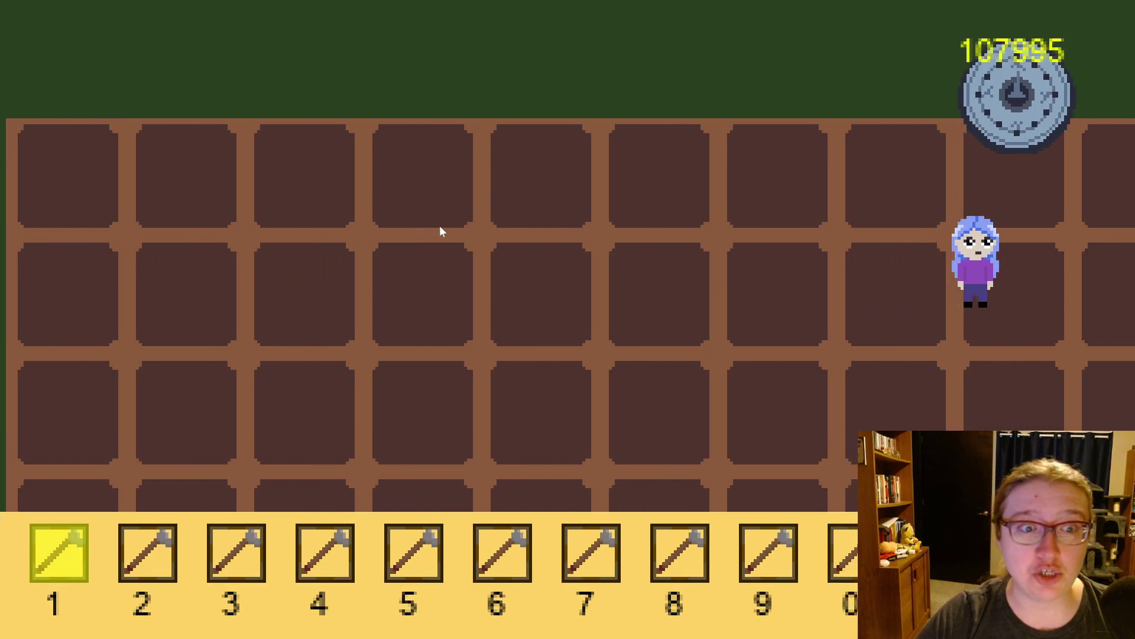
key("w")
key("d")
key("s")
key("w")
key("s")
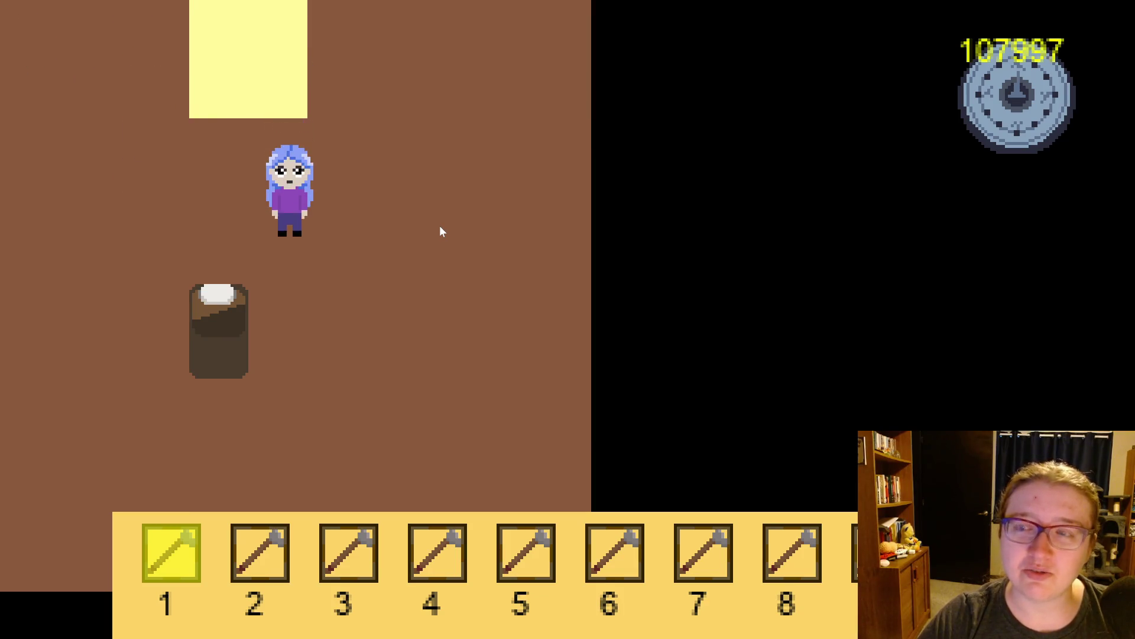
key("s")
key("a")
key("w")
key("d")
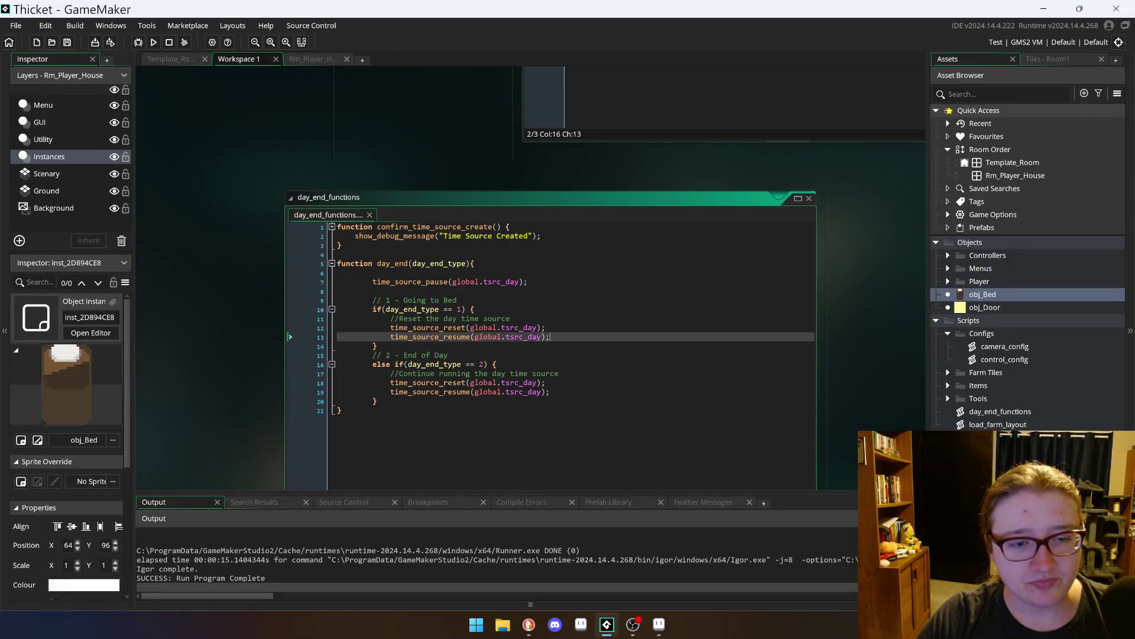
Step: Delete the time_source_resume call from both the bed and end-of-day branches
left_click(290, 336)
key("BackSpace")
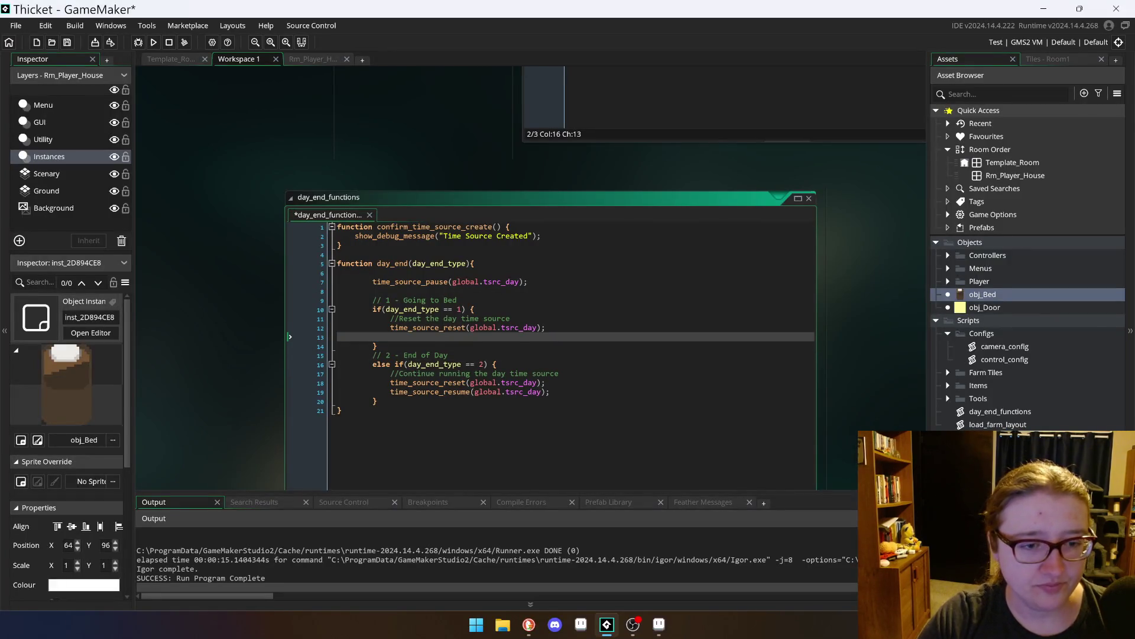
key("BackSpace")
left_click_drag(550, 382, 345, 388)
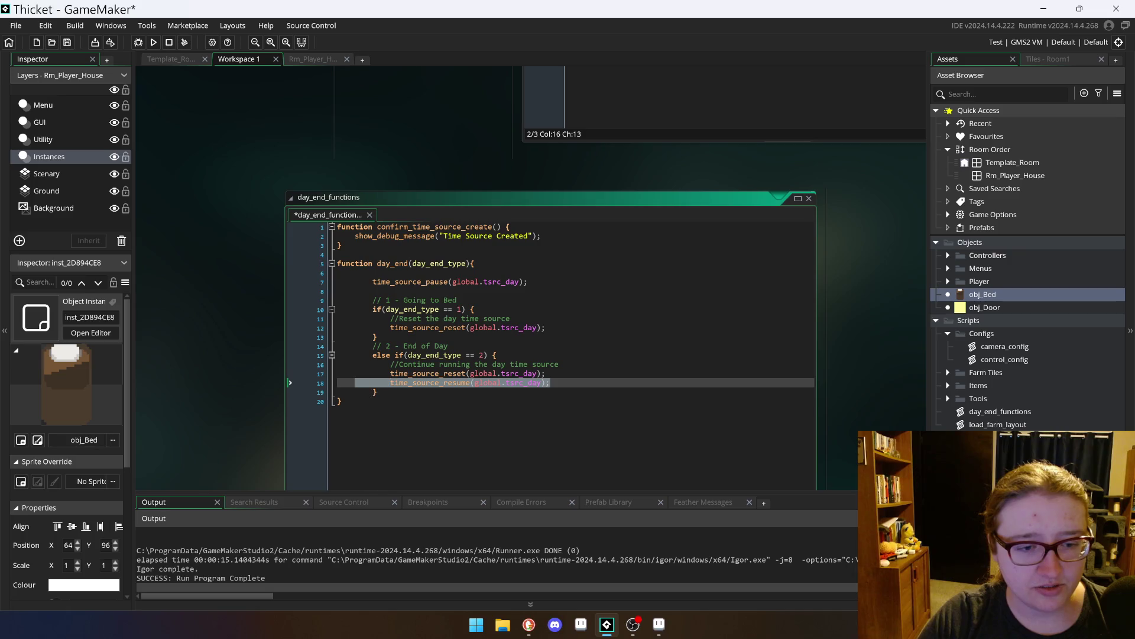
key("BackSpace")
key("BackSpace")
Step: Paste the resume call at function level after the if/else, save, and run the game
key("Down")
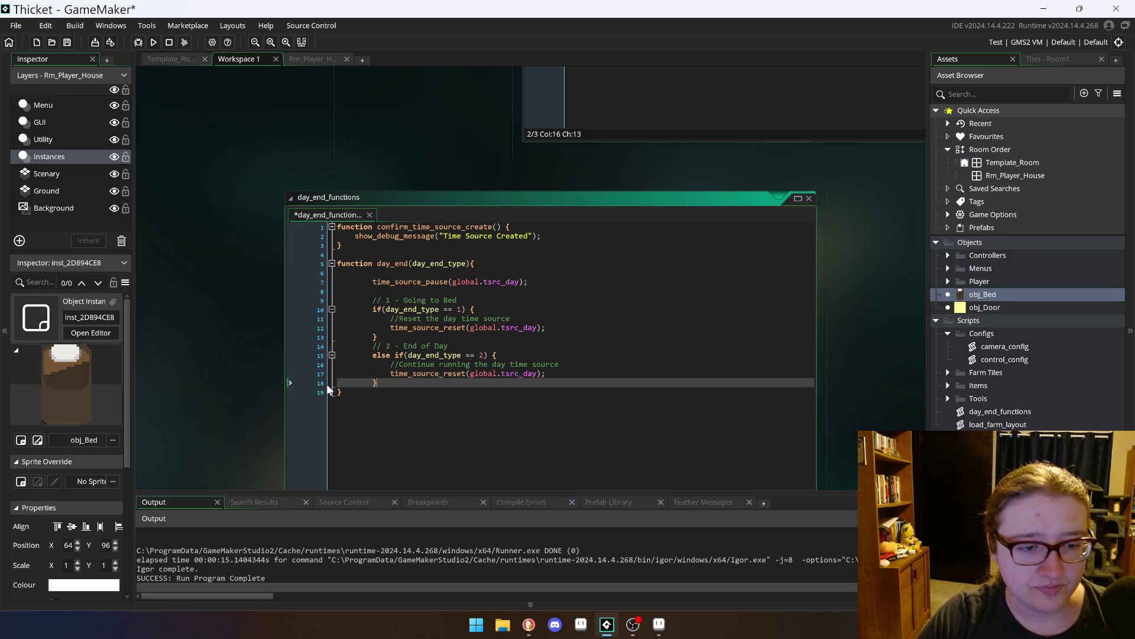
key("Return")
key("ctrl+v")
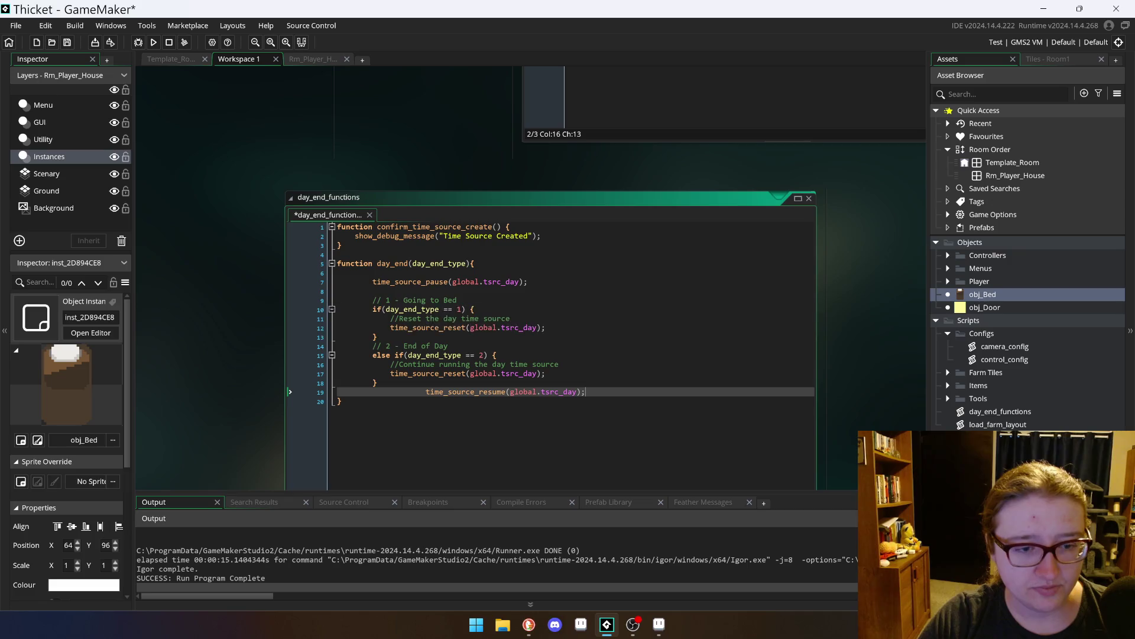
key("Home")
key("BackSpace")
key("BackSpace")
key("BackSpace")
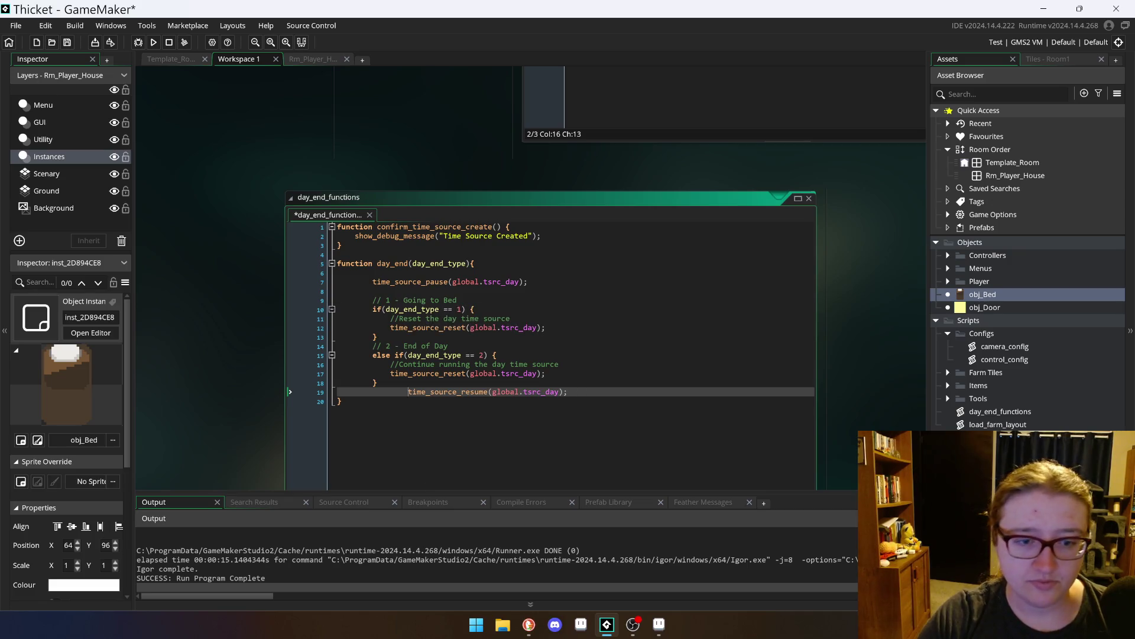
key("ctrl+s")
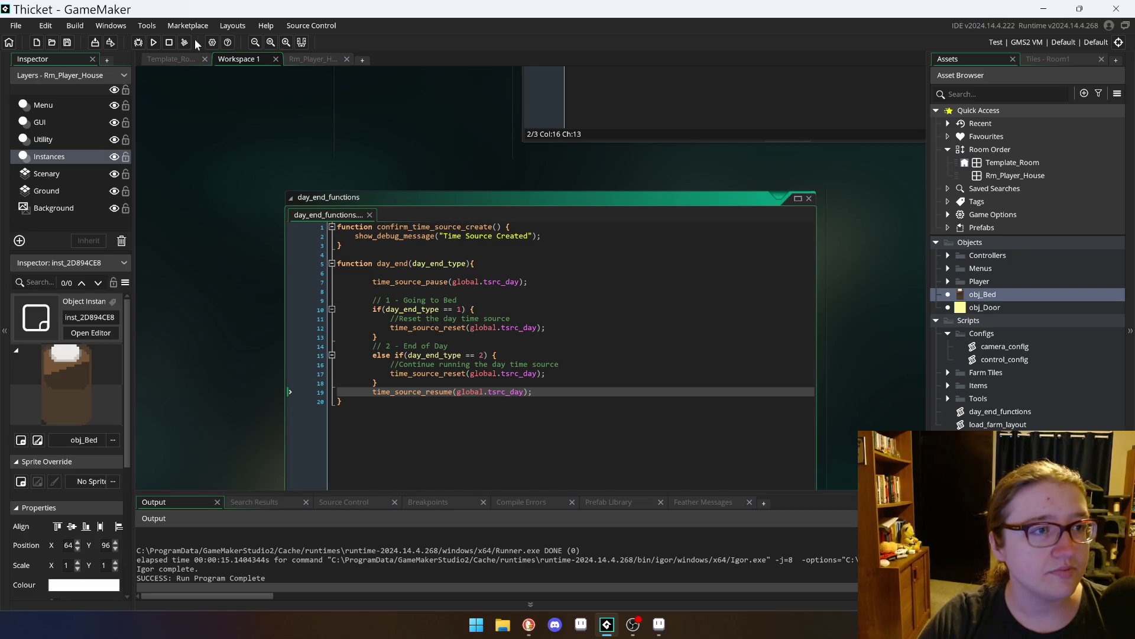
left_click(153, 42)
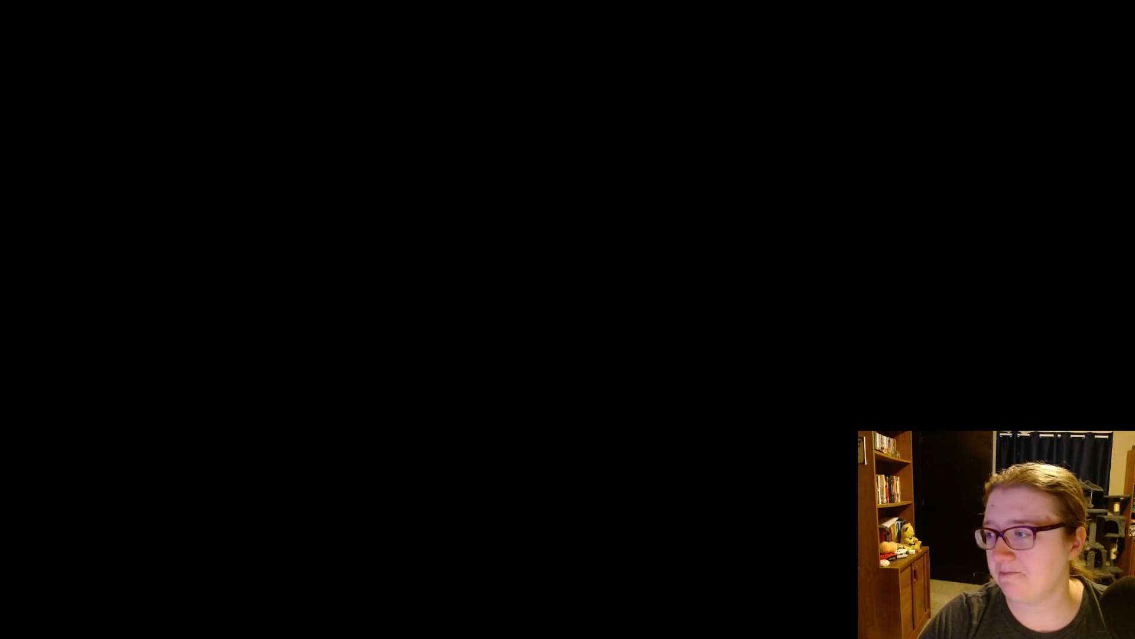
Step: Walk across the farm into the house, sleep in the bed, then head back out
key("d")
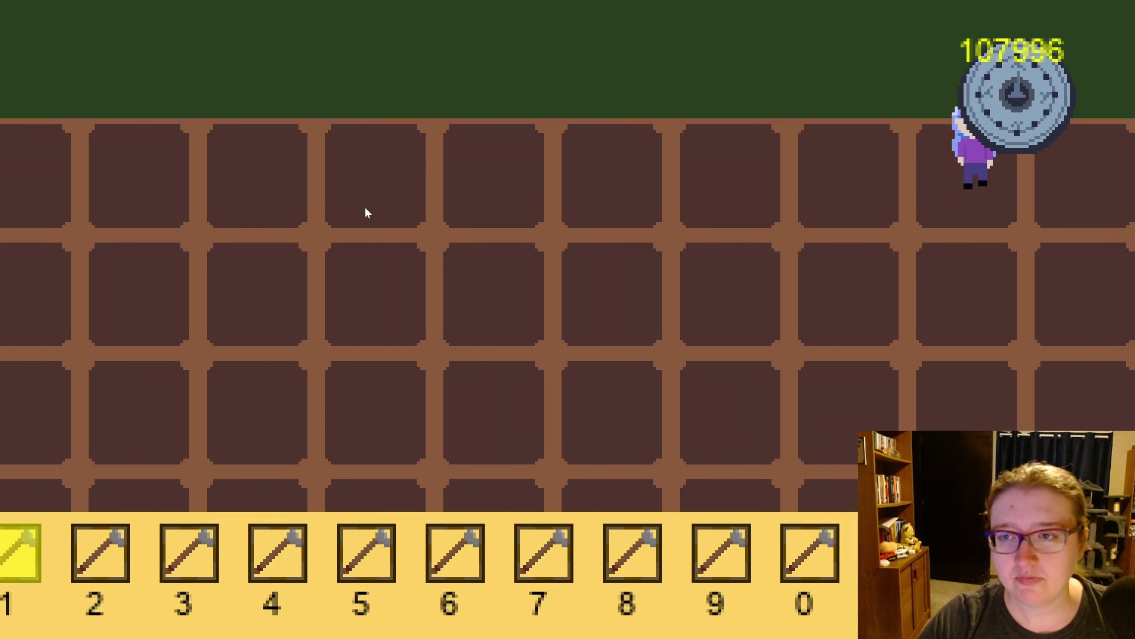
key("s")
key("d")
key("d")
key("s")
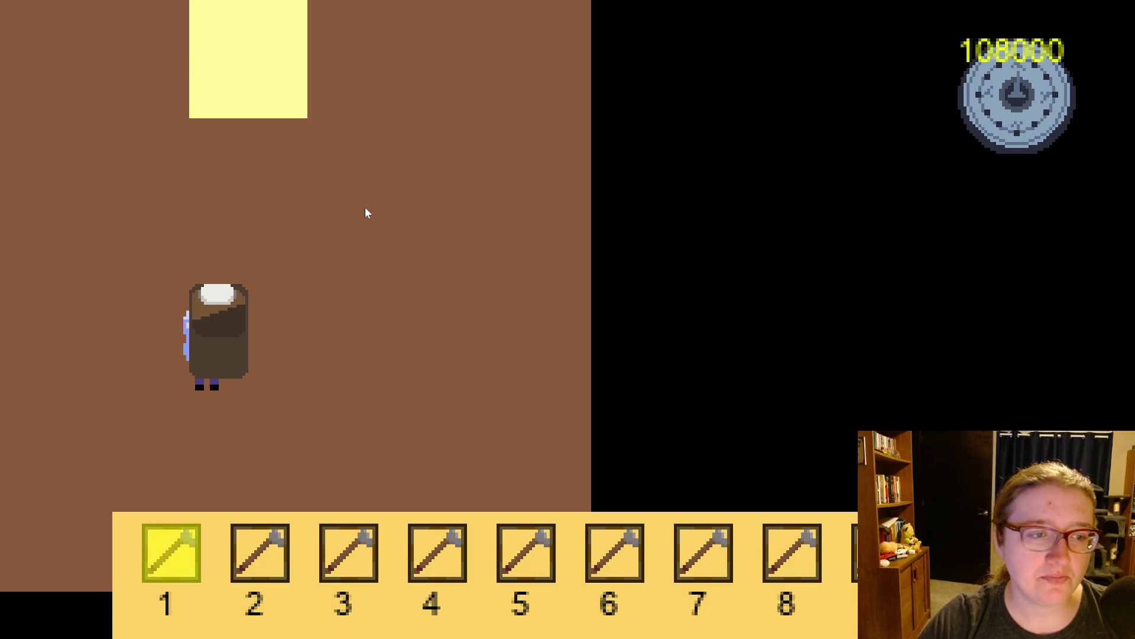
key("w")
key("d")
key("w")
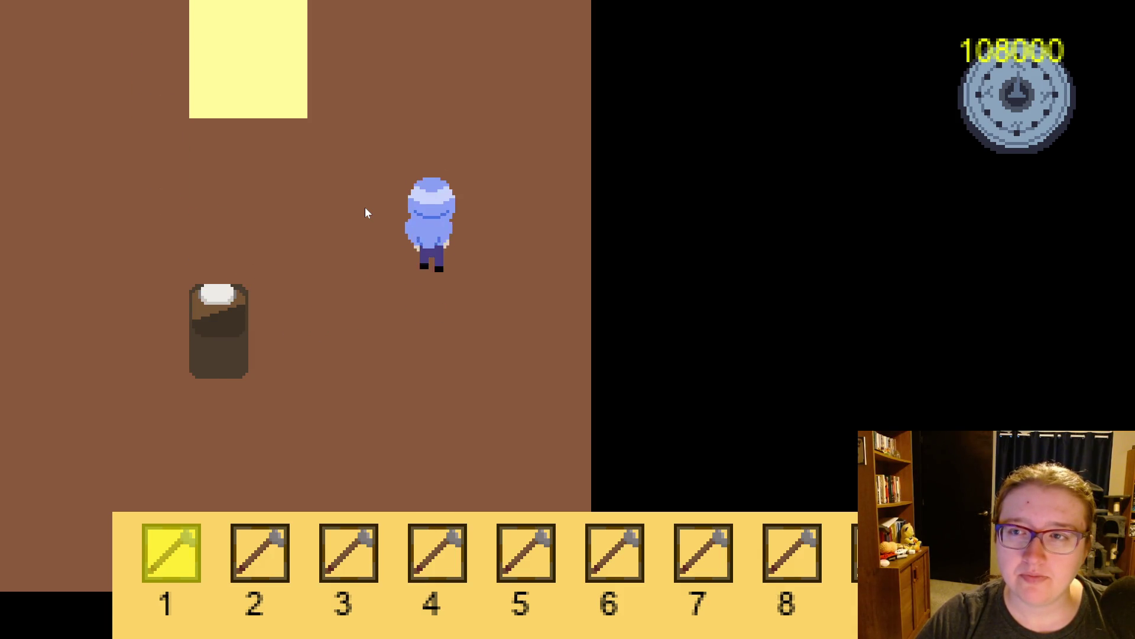
key("a")
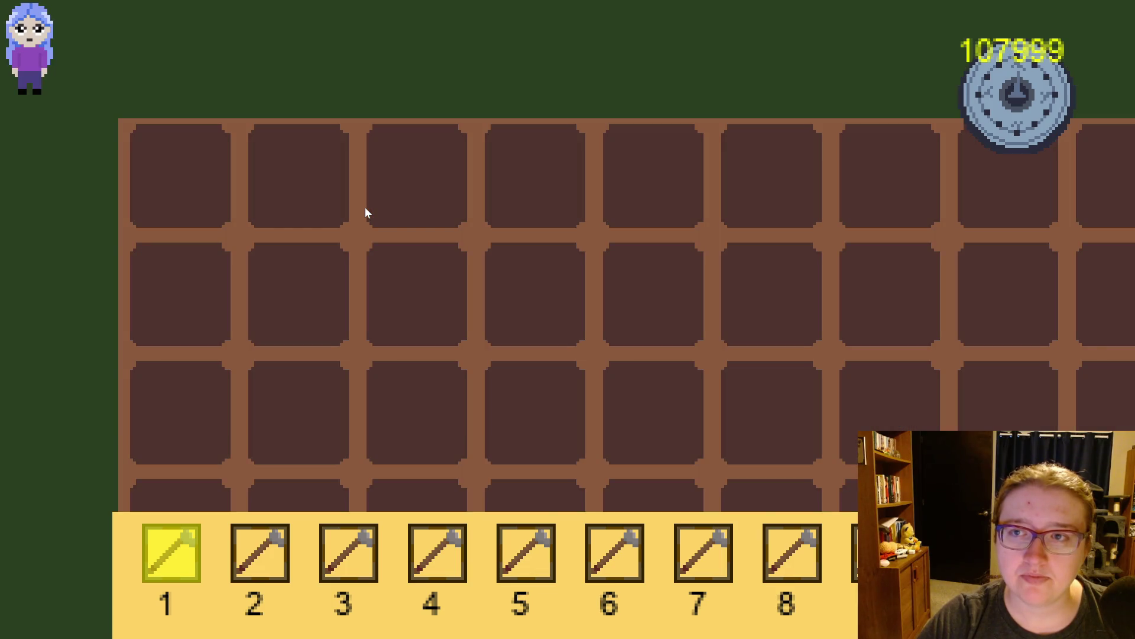
Step: Walk along the top row of plots, around the house room, then back out to the farm
key("s")
key("d")
key("d")
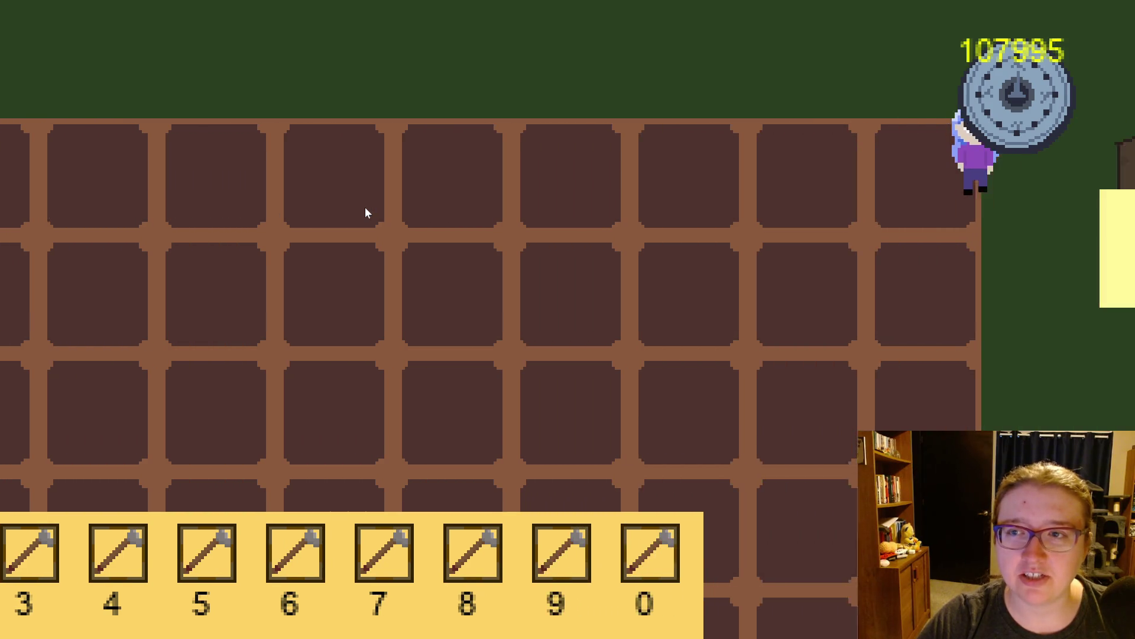
key("d")
key("s")
key("d")
key("s")
key("a")
key("a")
key("w")
key("s")
key("w")
key("w")
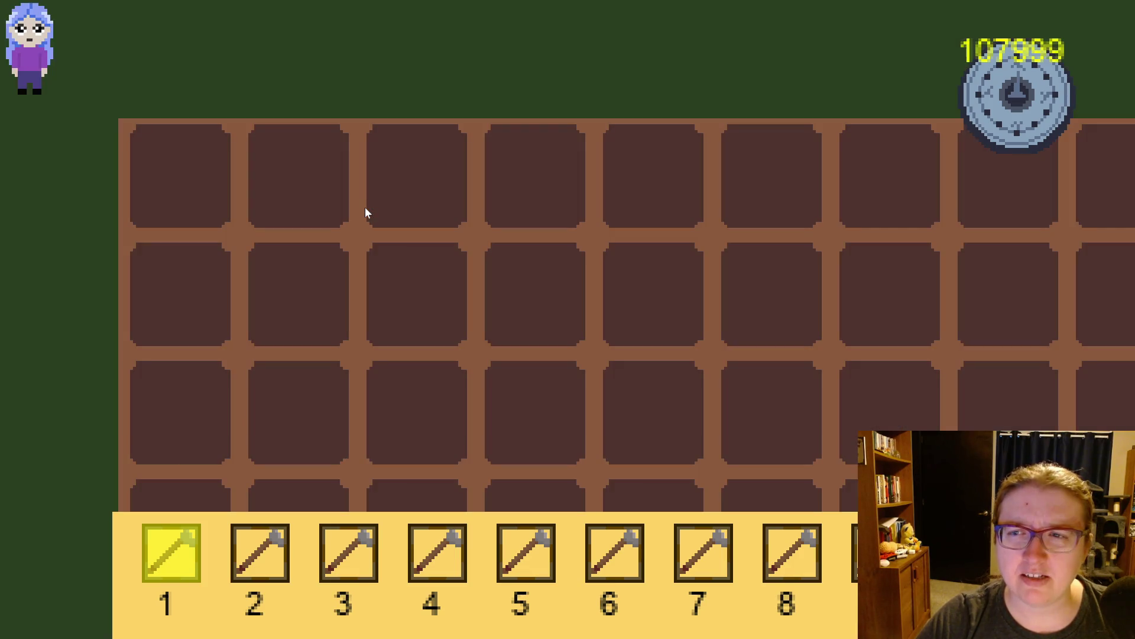
key("d")
Step: Cross the plot grid into the house and sleep in the bed again to reset the timer
key("s")
key("d")
key("d")
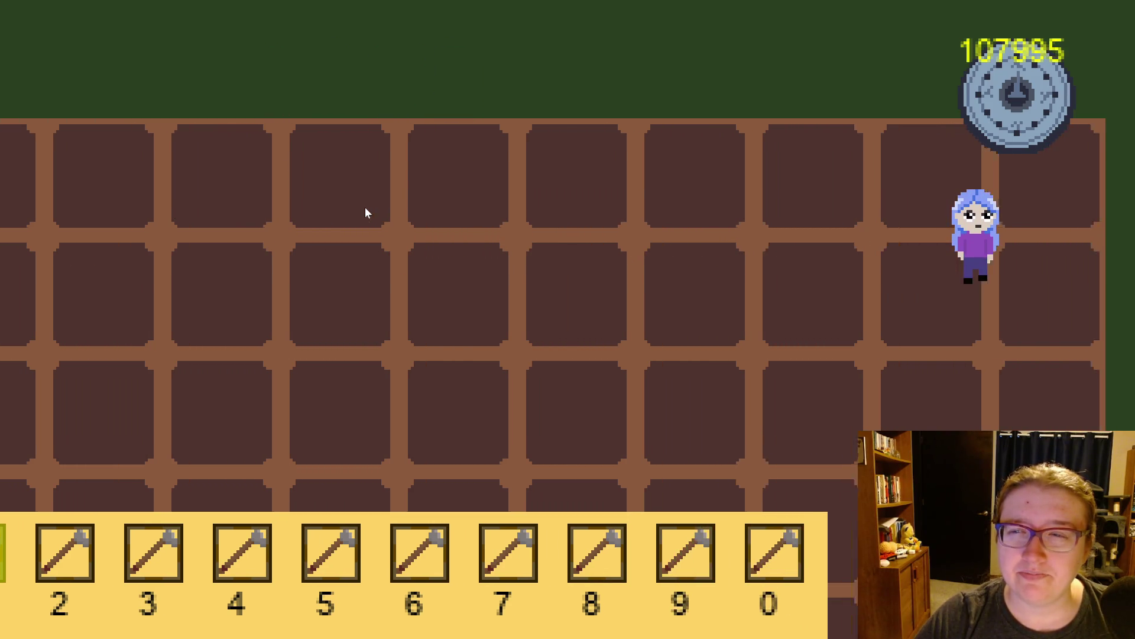
key("d")
key("s")
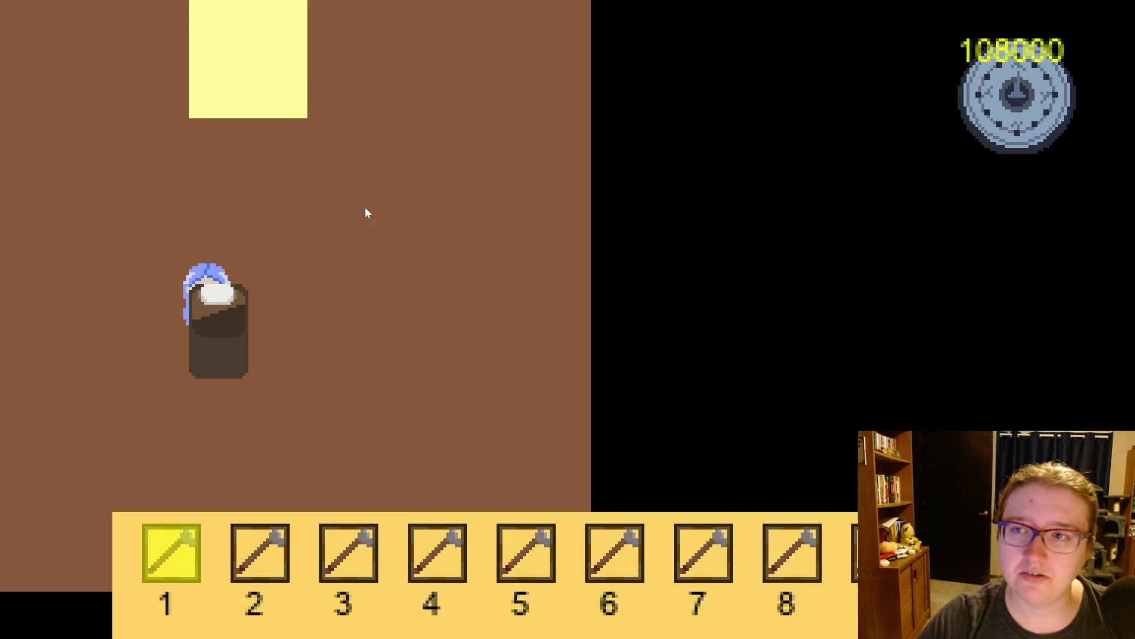
key("w")
key("w")
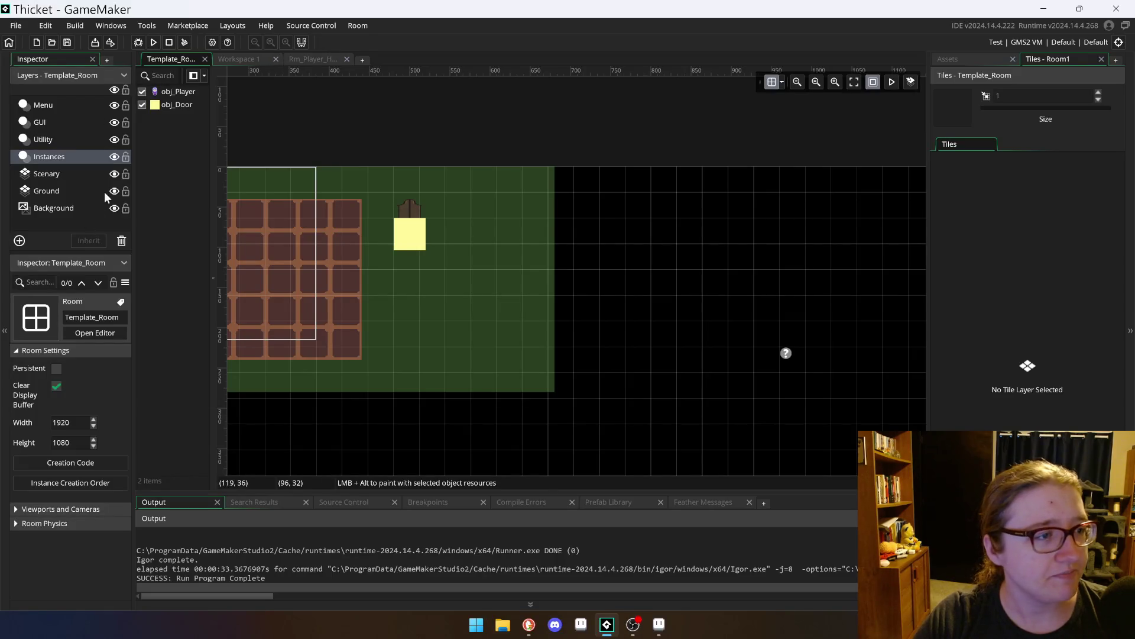
Step: View the Utility layer, open obj_TimeController from Objects > Controllers, and run the game
left_click(44, 139)
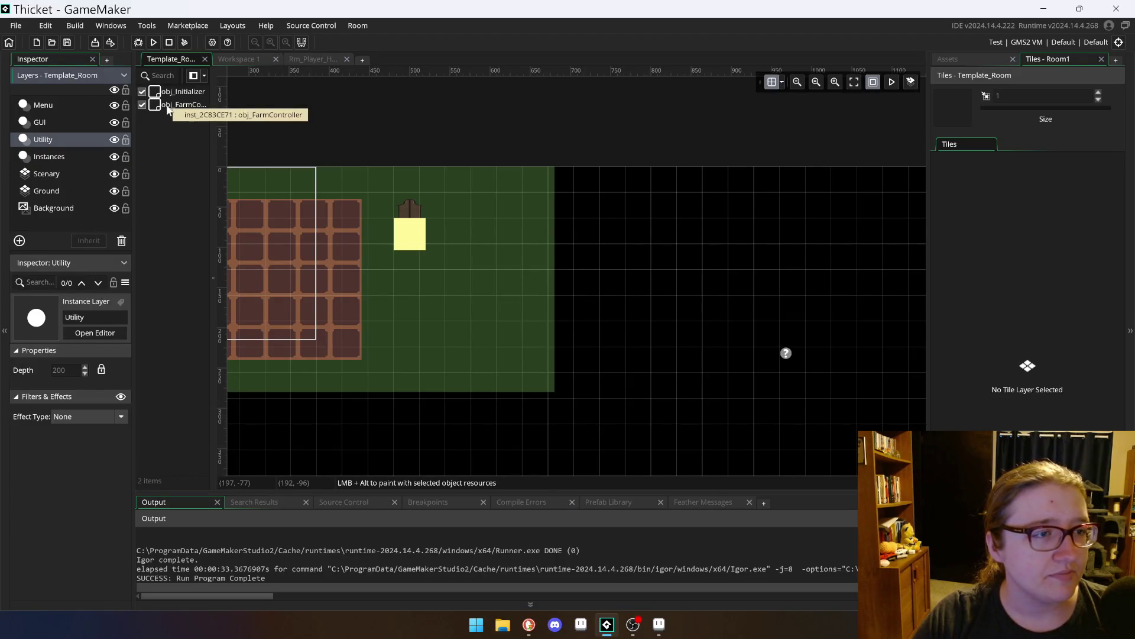
left_click(249, 60)
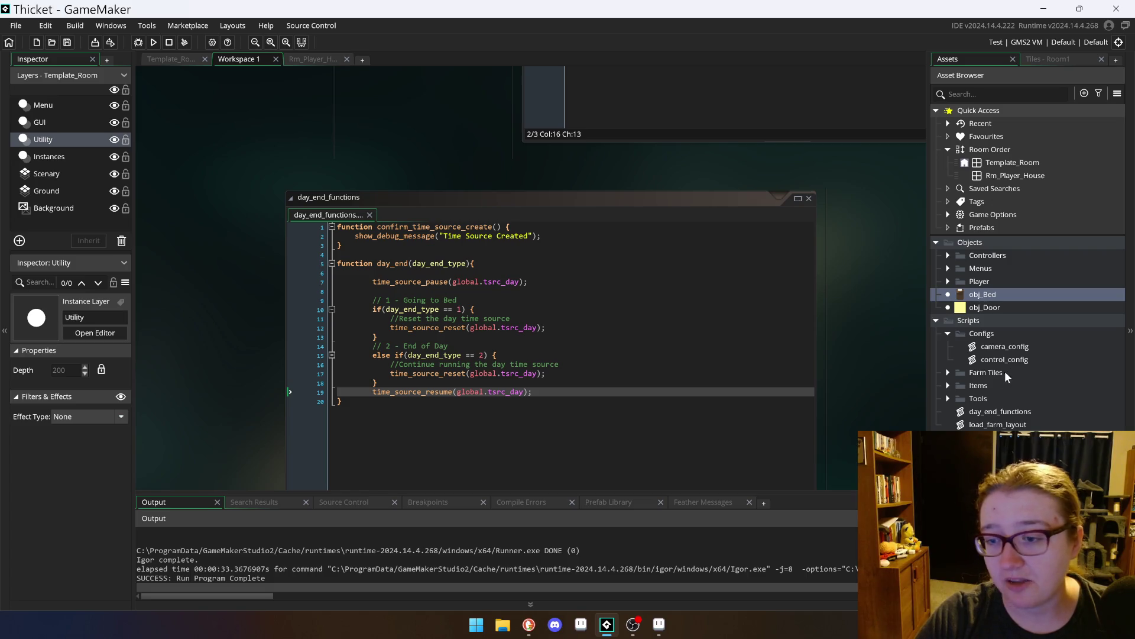
left_click(948, 255)
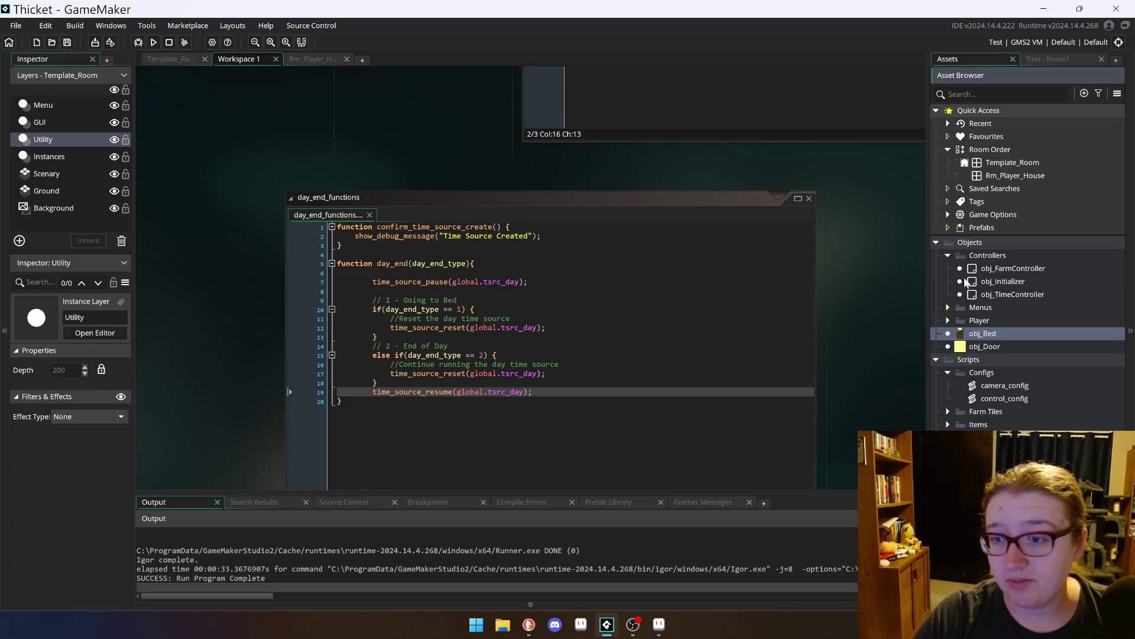
double_click(1007, 293)
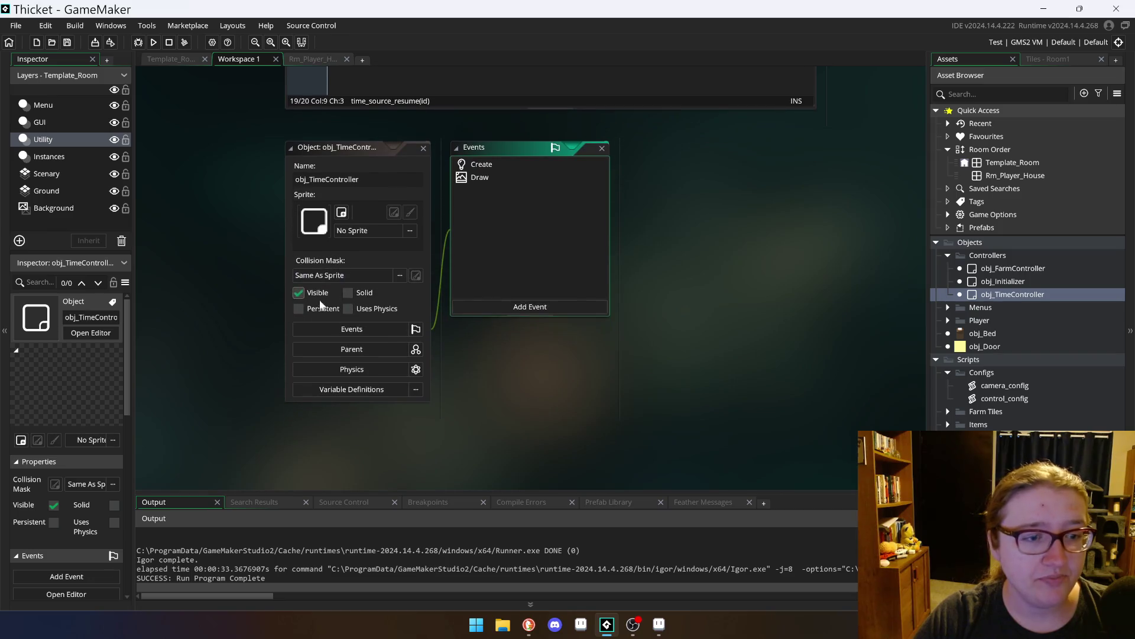
left_click(153, 42)
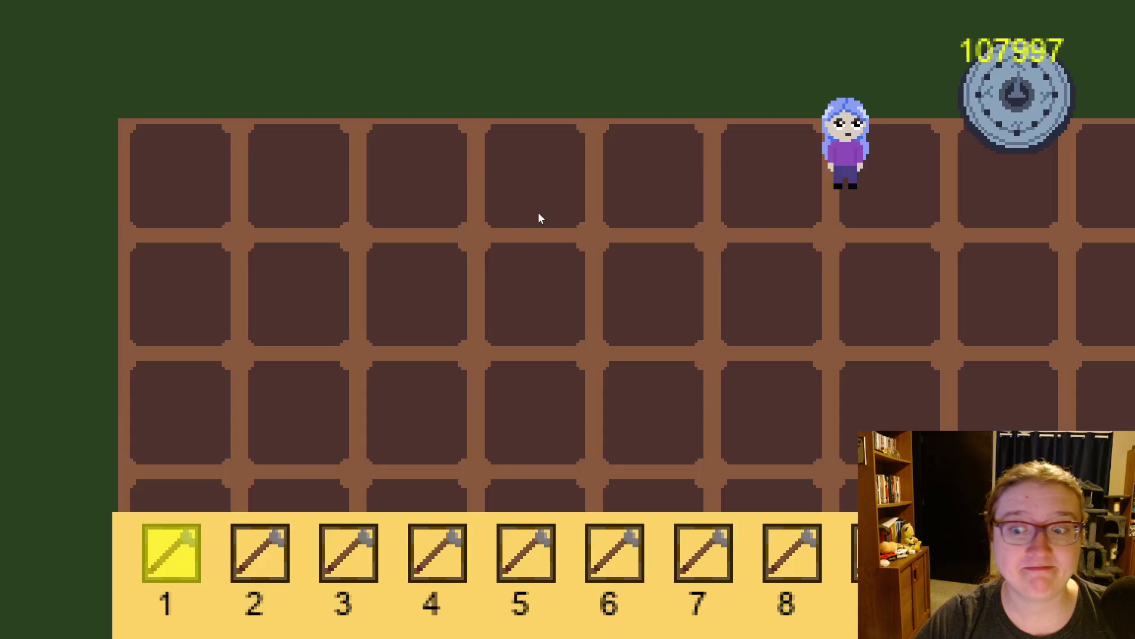
Step: Walk across the farm into the house, around its room, and back outside
key("d")
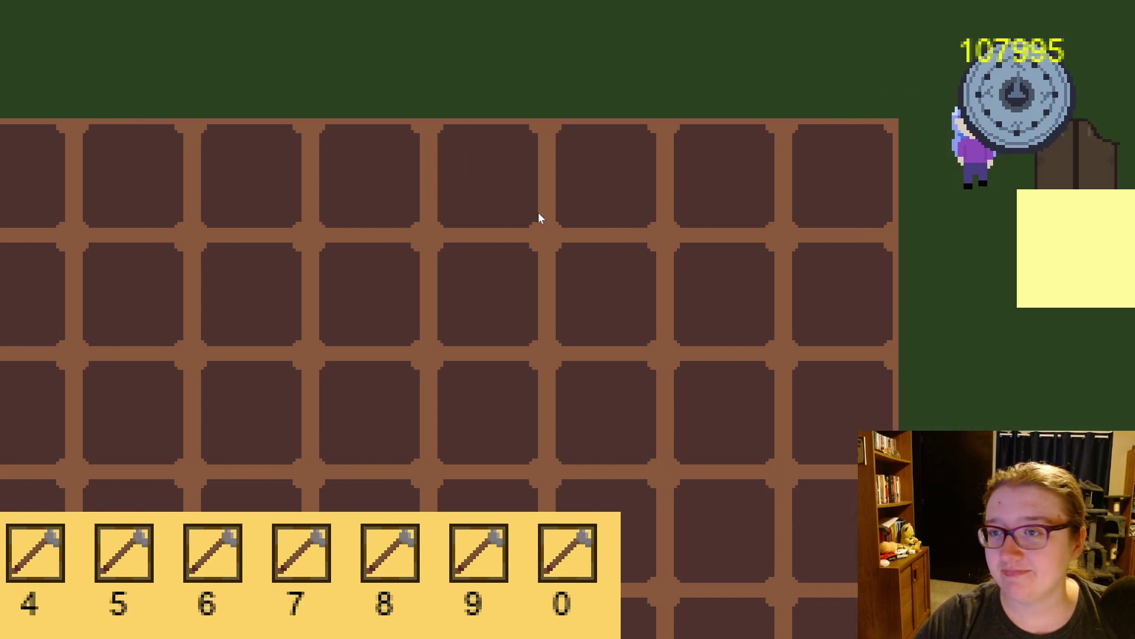
key("w")
key("s")
key("d")
key("w")
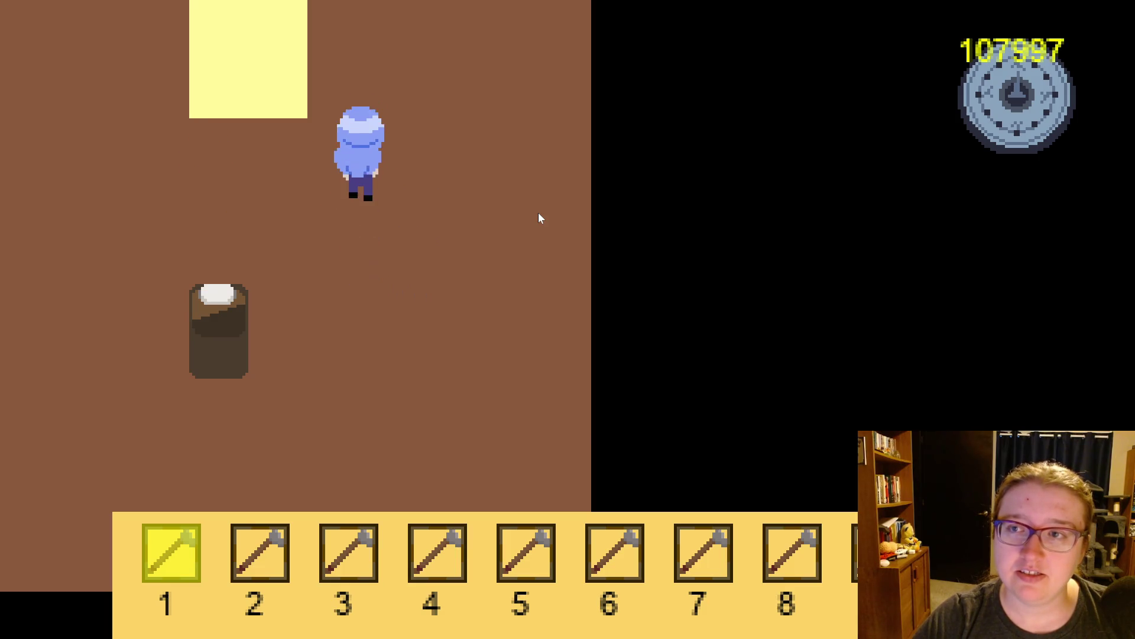
key("d")
Step: Walk along the second row of plots into the house, sleep in the bed, then leave
key("s")
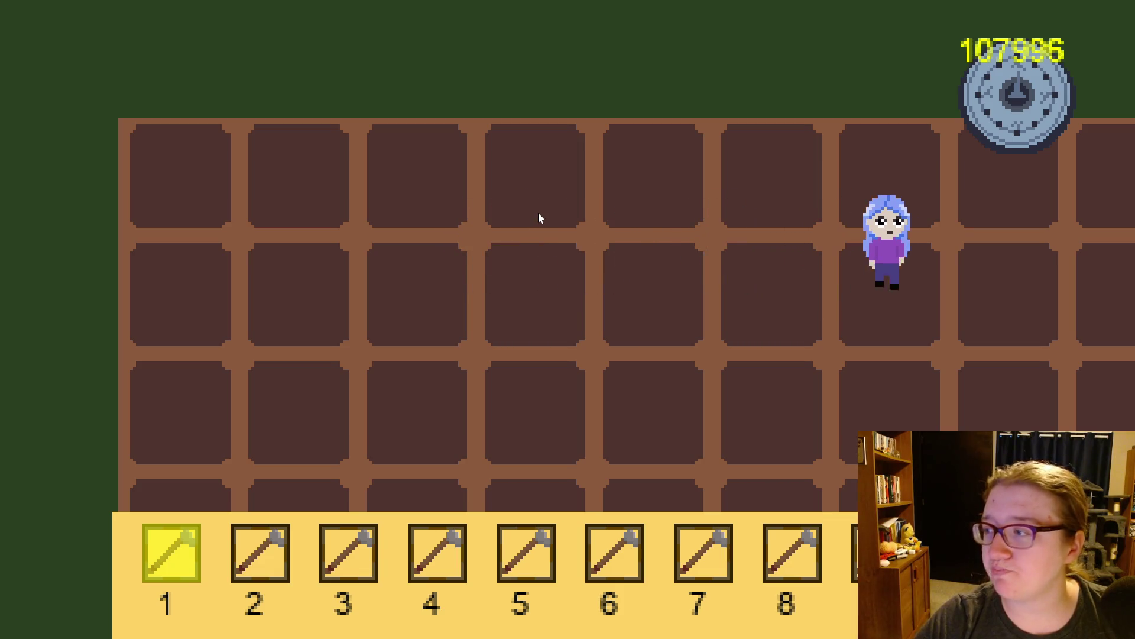
key("d")
key("s")
key("d")
key("w")
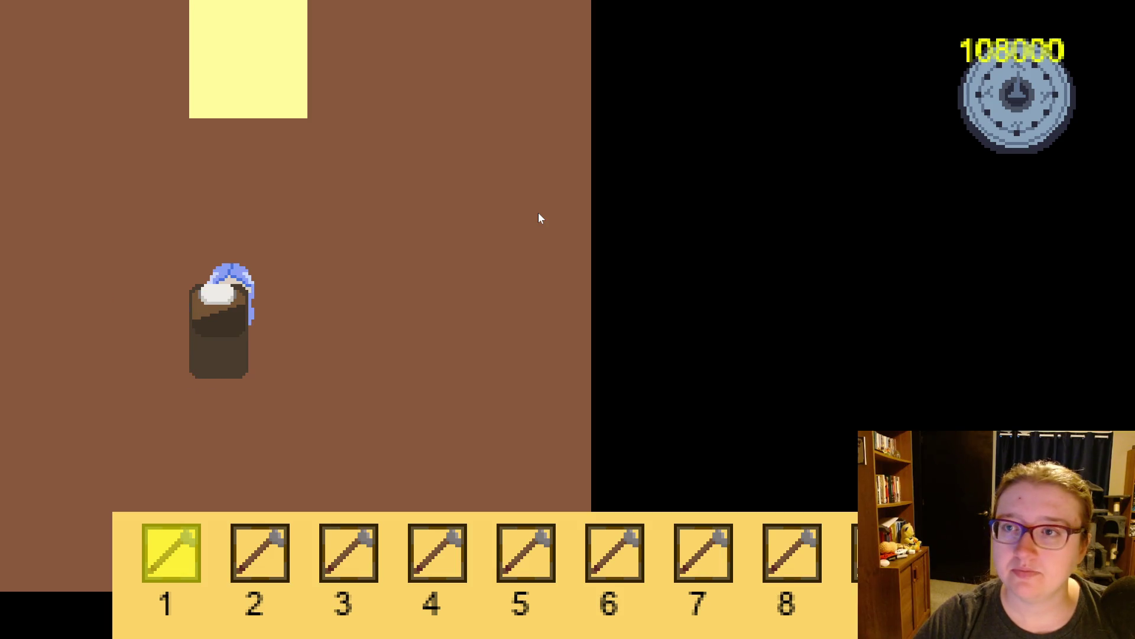
key("d")
key("w")
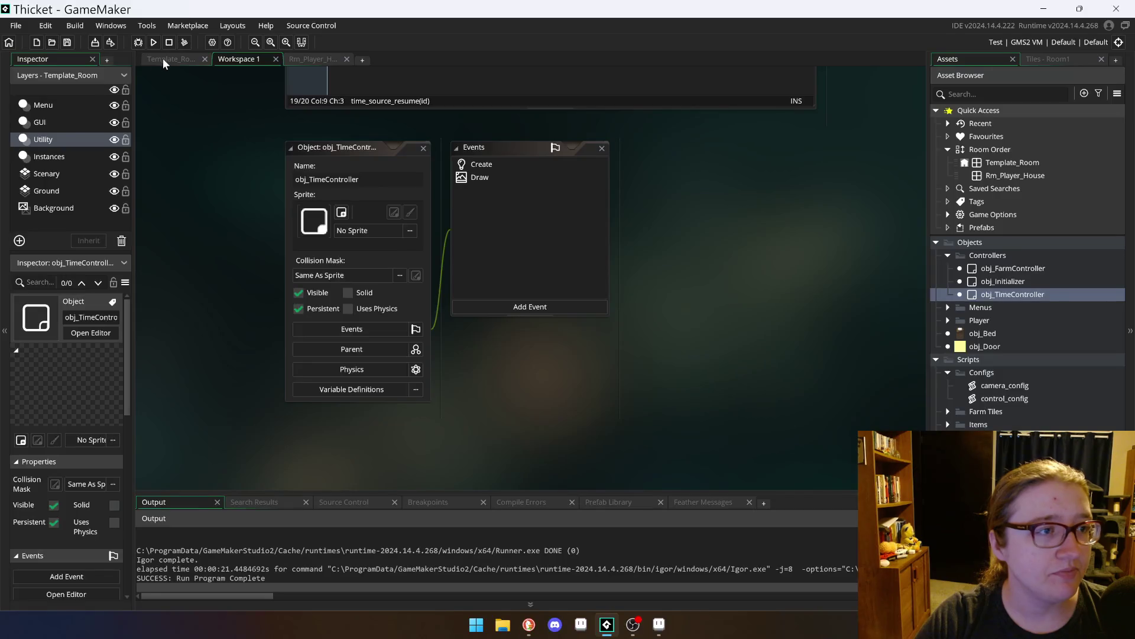
Step: Open the obj_Initializer object from its instance in the room editor
left_click(162, 58)
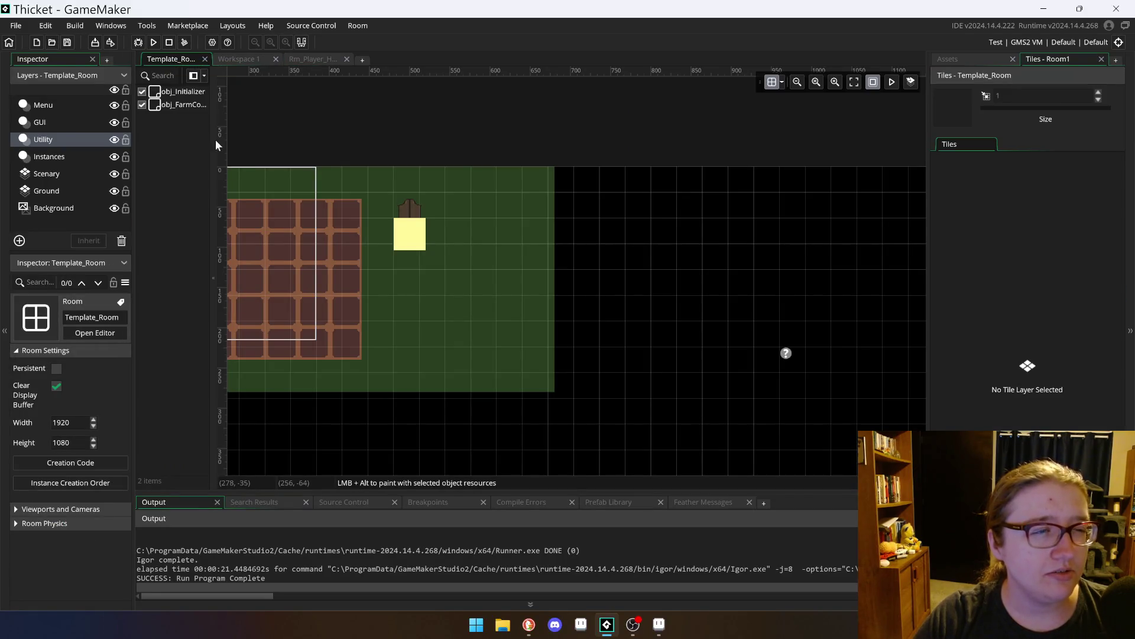
left_click(195, 93)
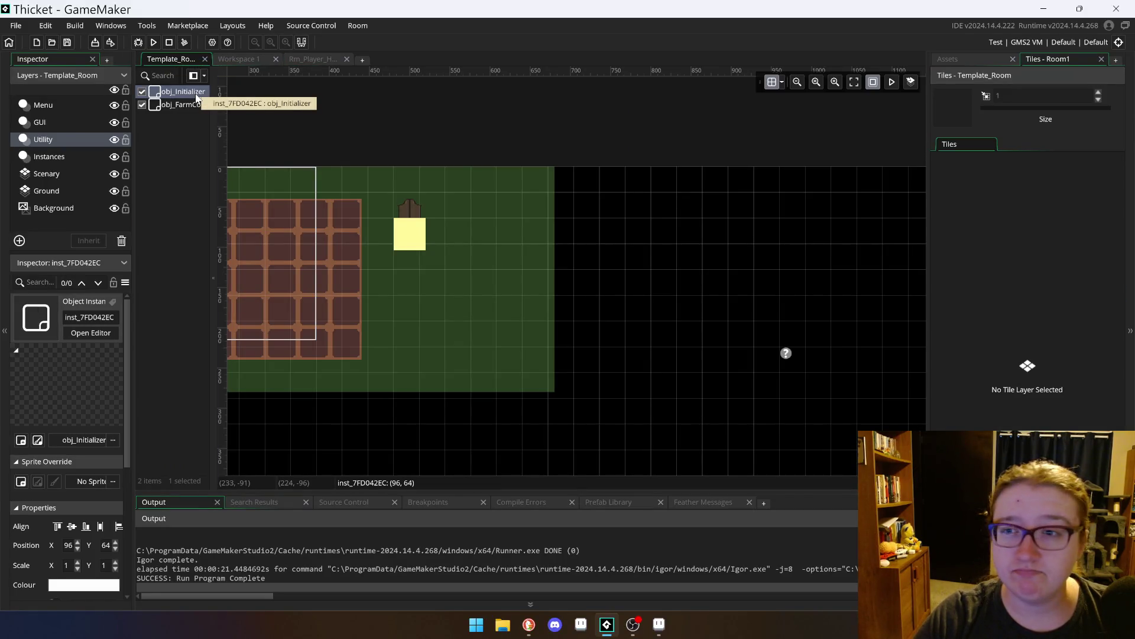
double_click(196, 95)
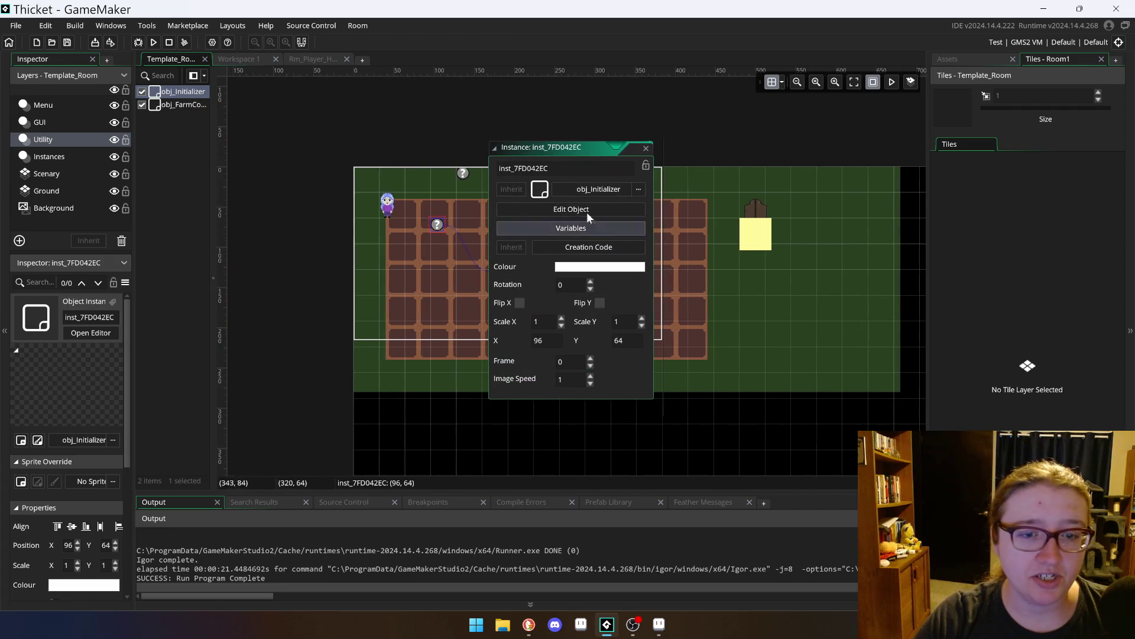
left_click(612, 209)
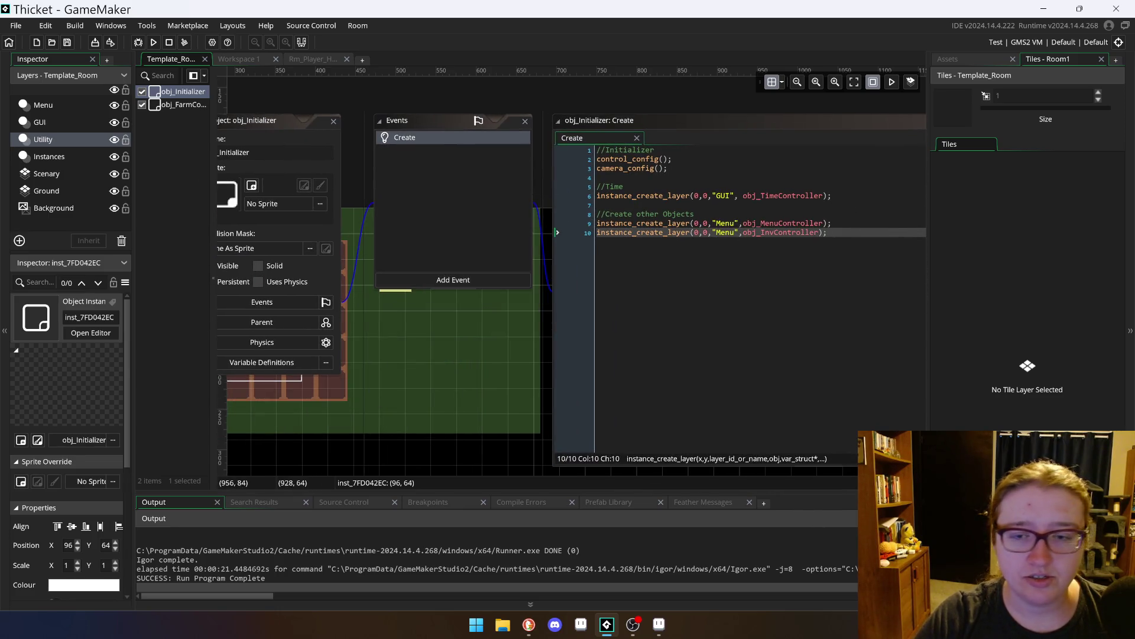
Step: Append instance_destroy(id); to the Create code, save it, and run the game
key("Return")
key("Return")
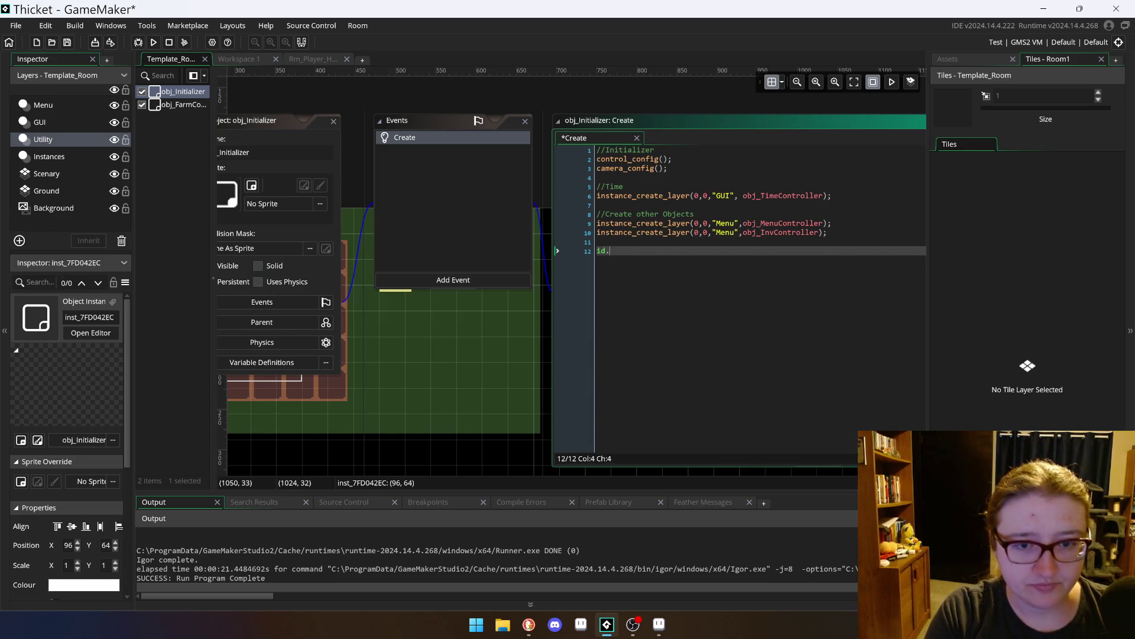
type("dest")
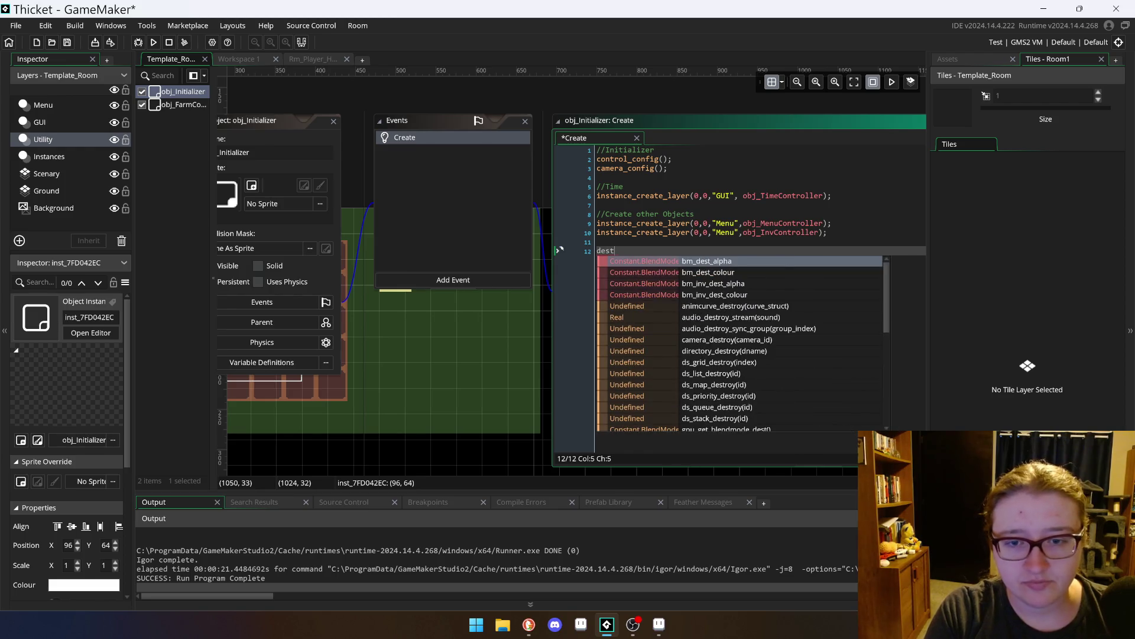
key("BackSpace")
key("BackSpace")
key("BackSpace")
type("instance")
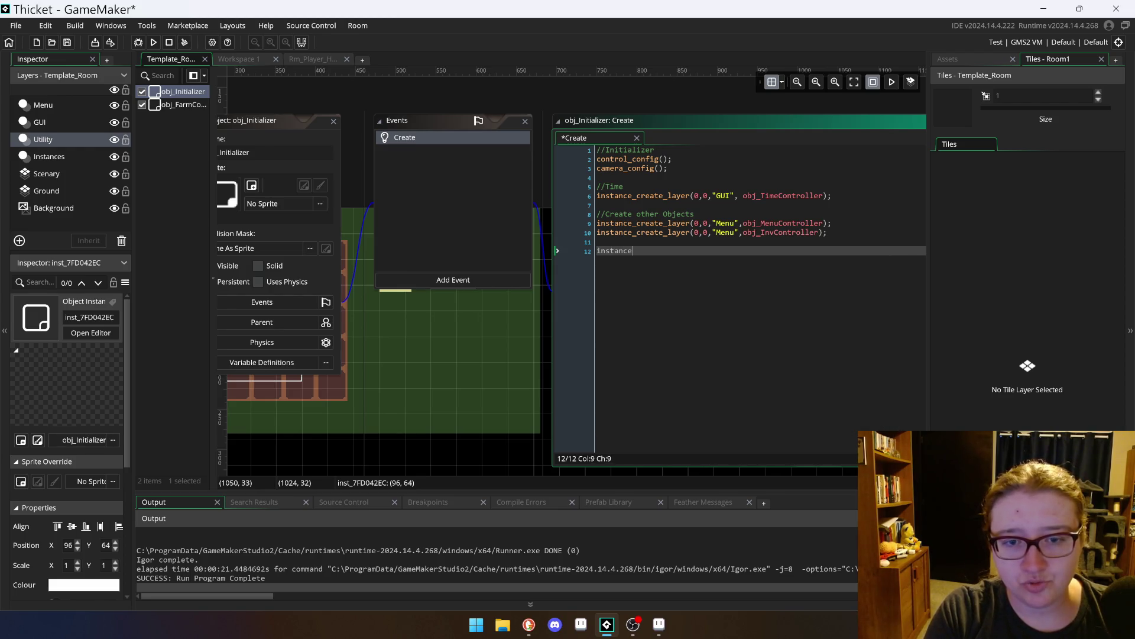
type("_des")
key("Return")
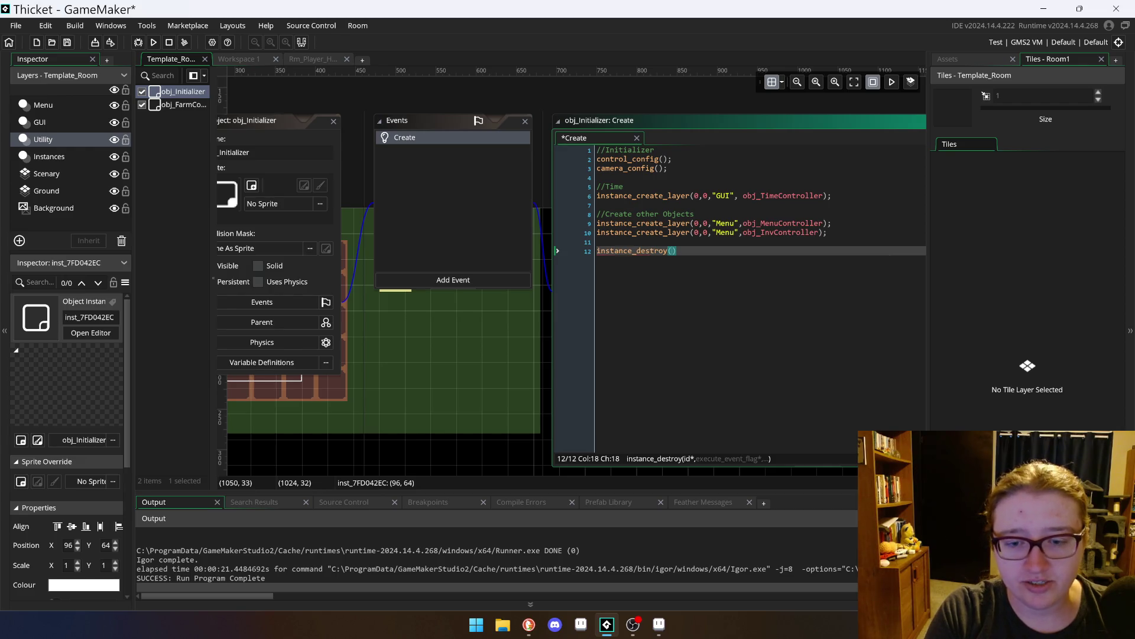
type("id)")
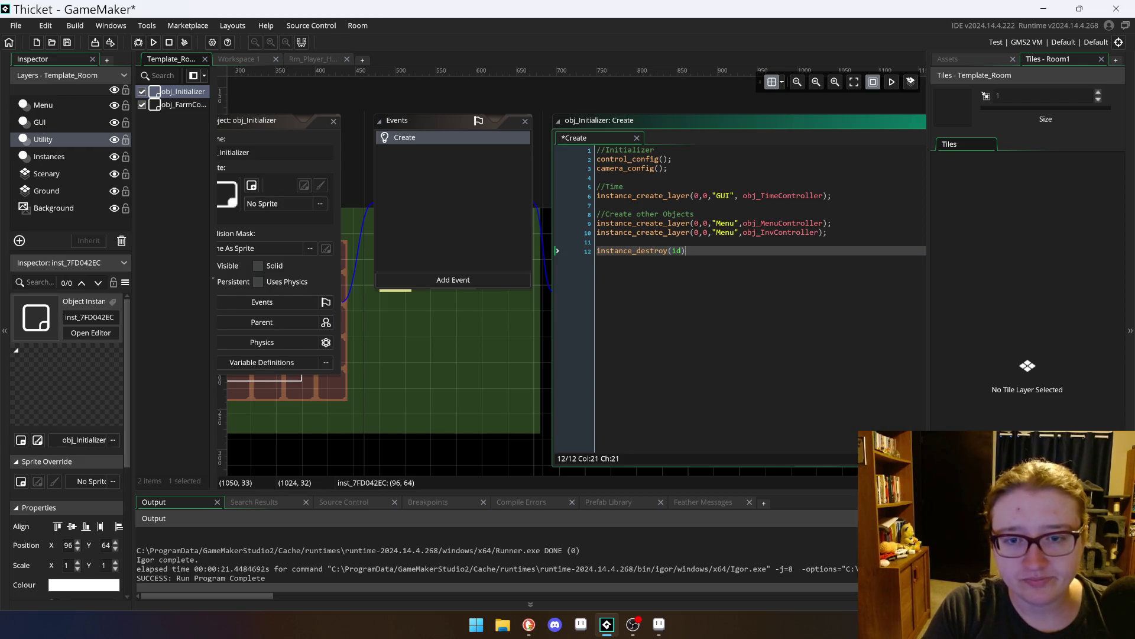
type(";")
key("ctrl+s")
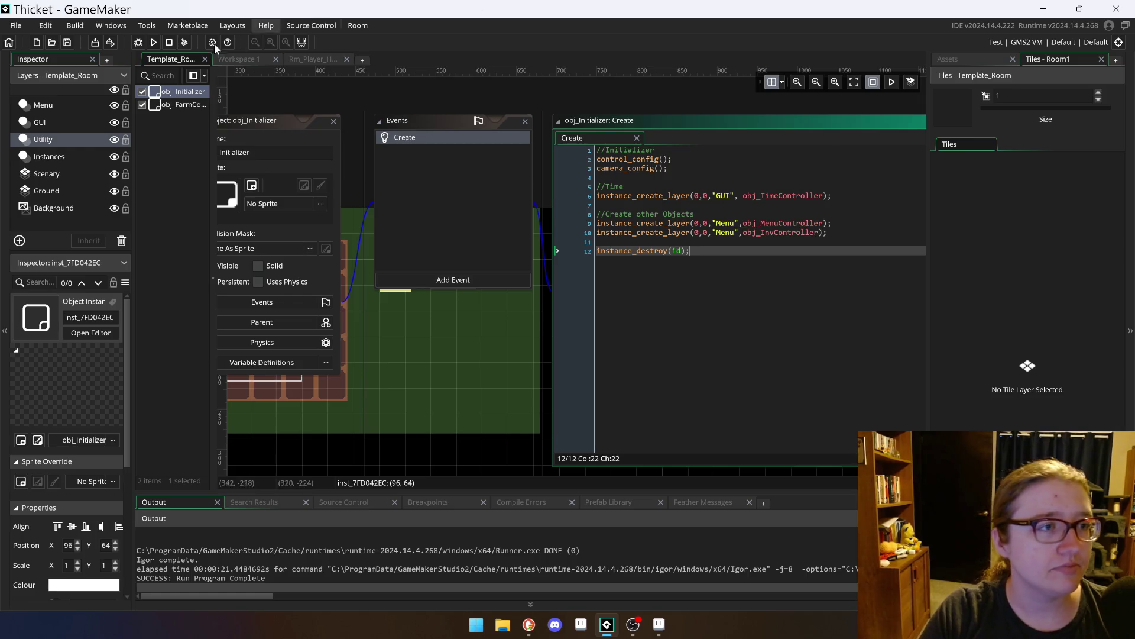
left_click(153, 42)
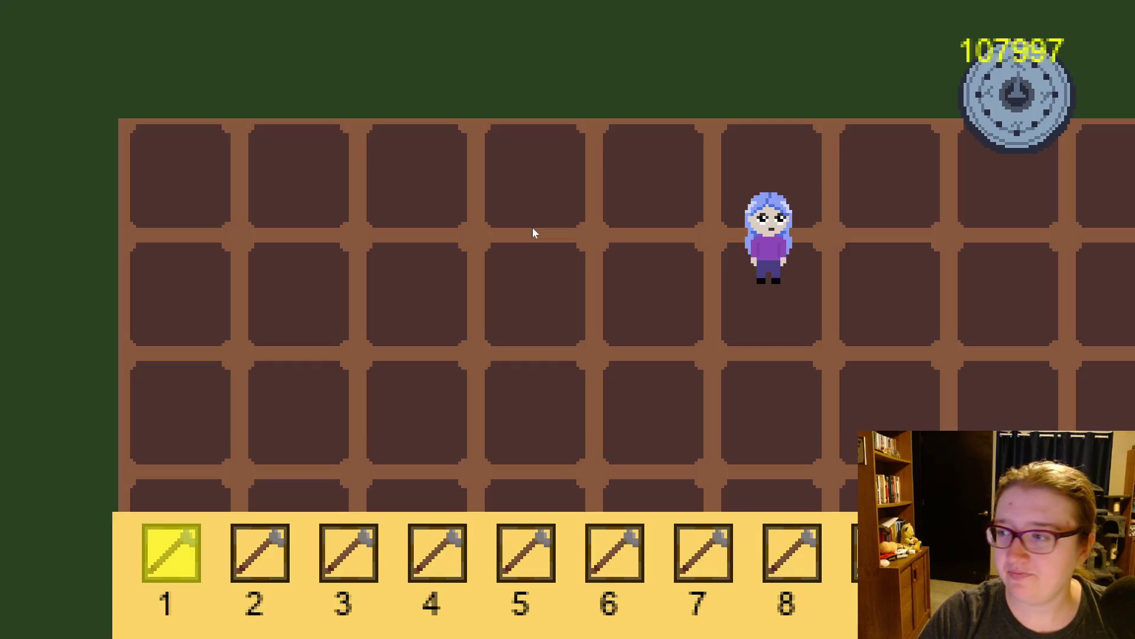
Step: Walk the farmer across the farm into the house, sleep in the bed to reset the timer to 108000, and walk back out
key("Right")
key("Right")
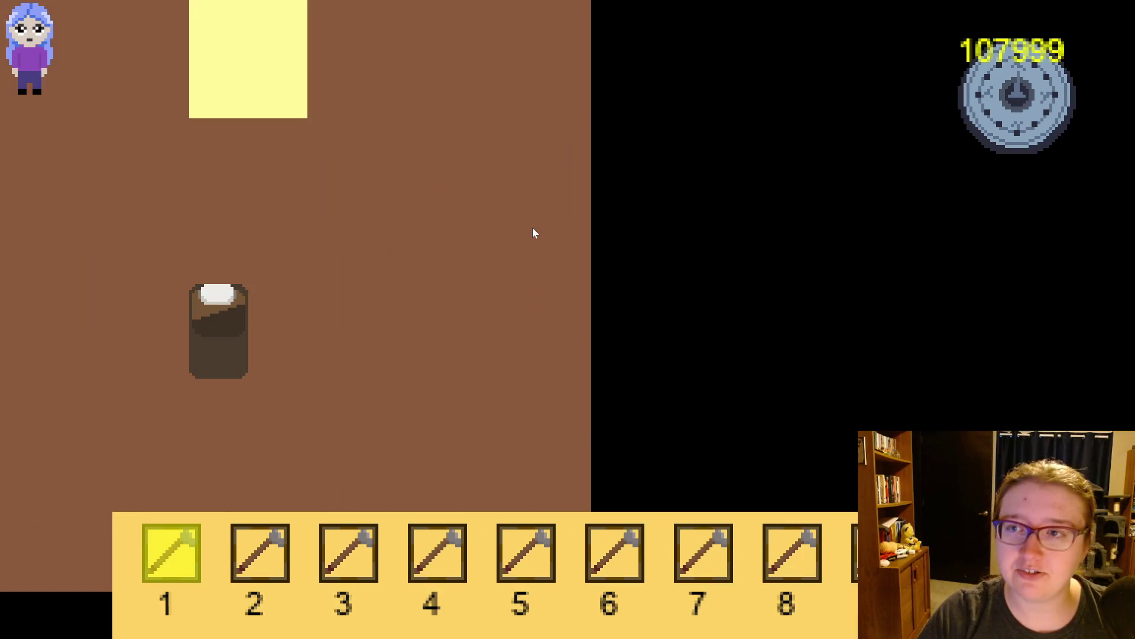
key("Right")
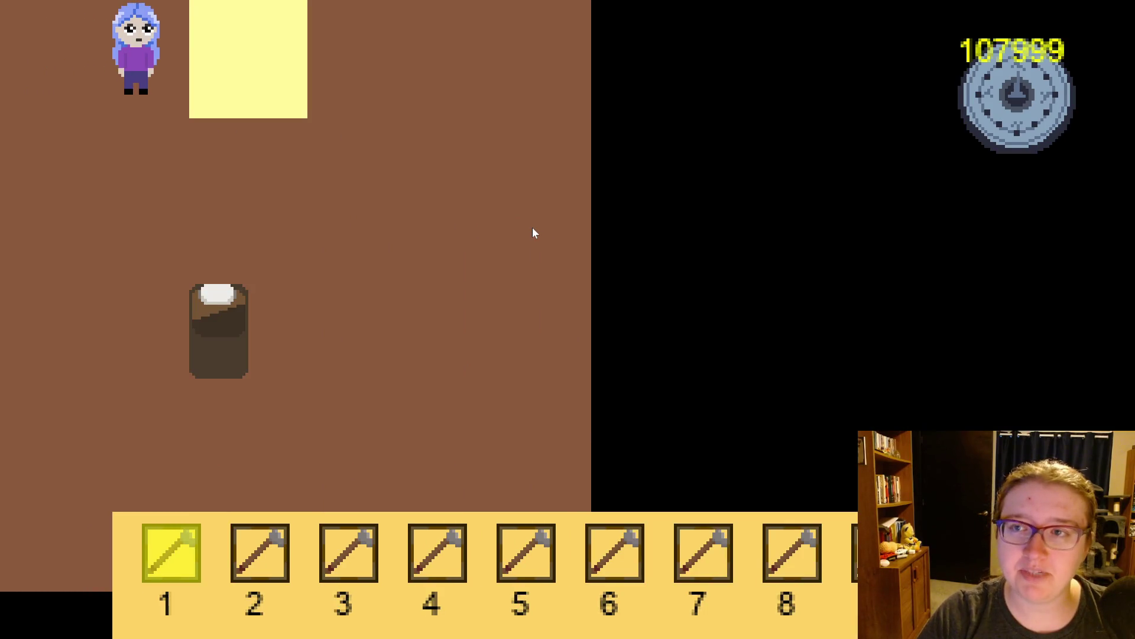
key("Down")
key("Right")
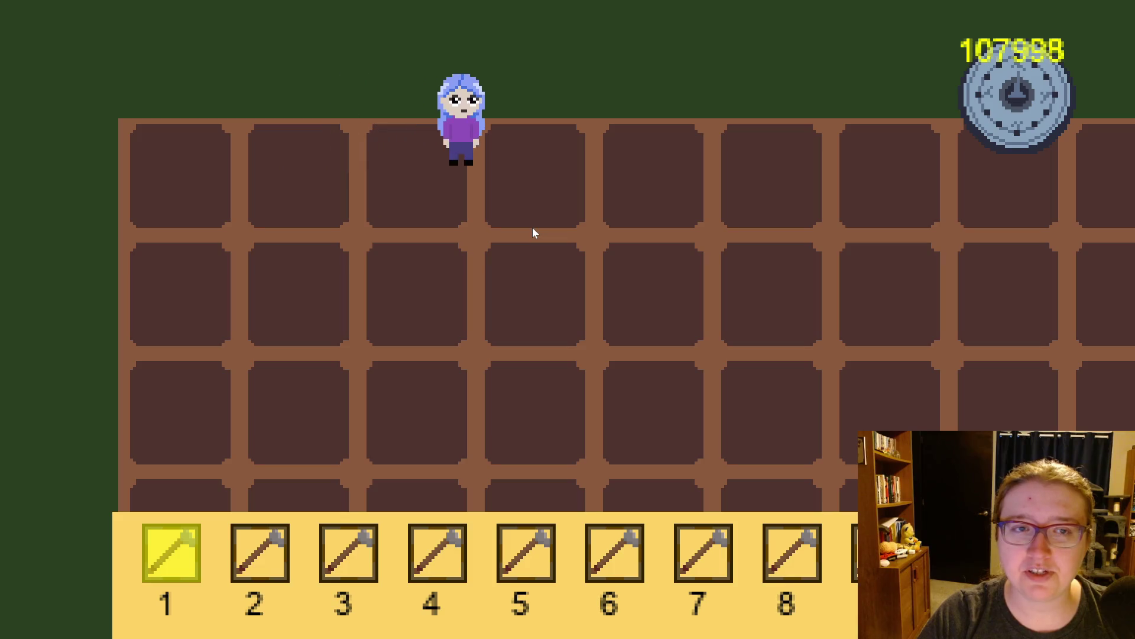
key("Right")
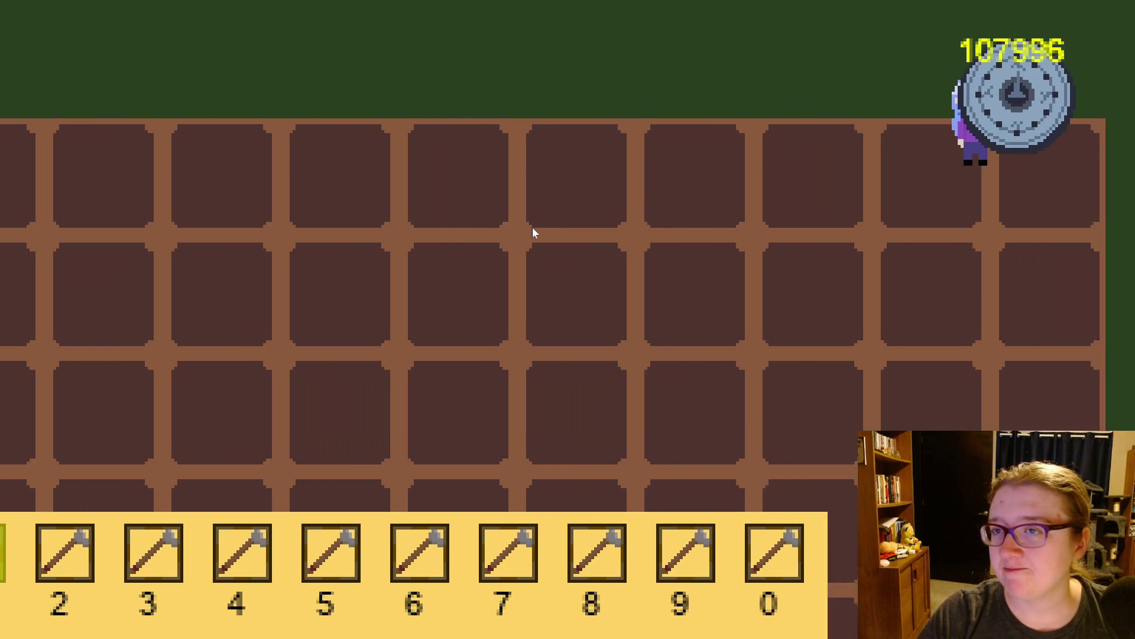
key("Down")
key("Down")
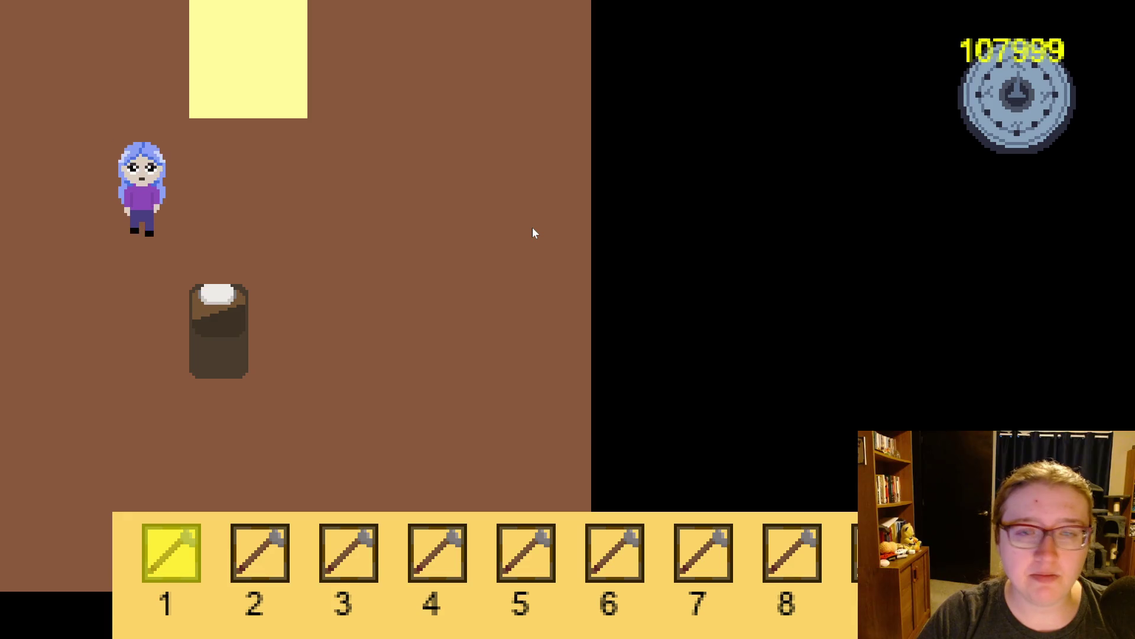
key("Right")
key("Up")
key("Up")
key("Up")
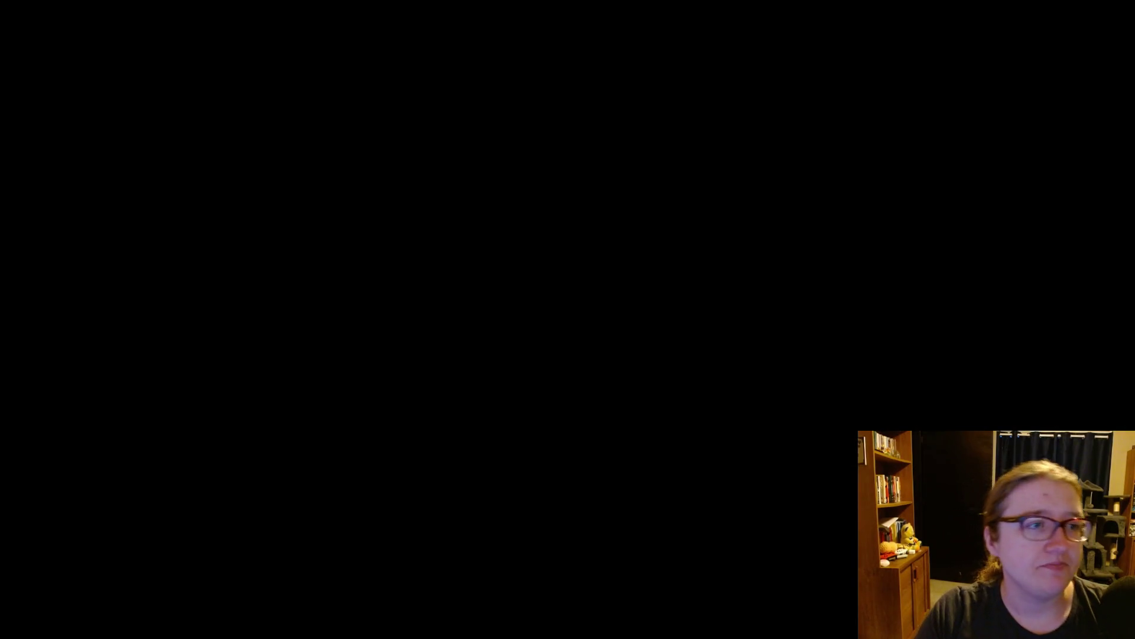
key("F5")
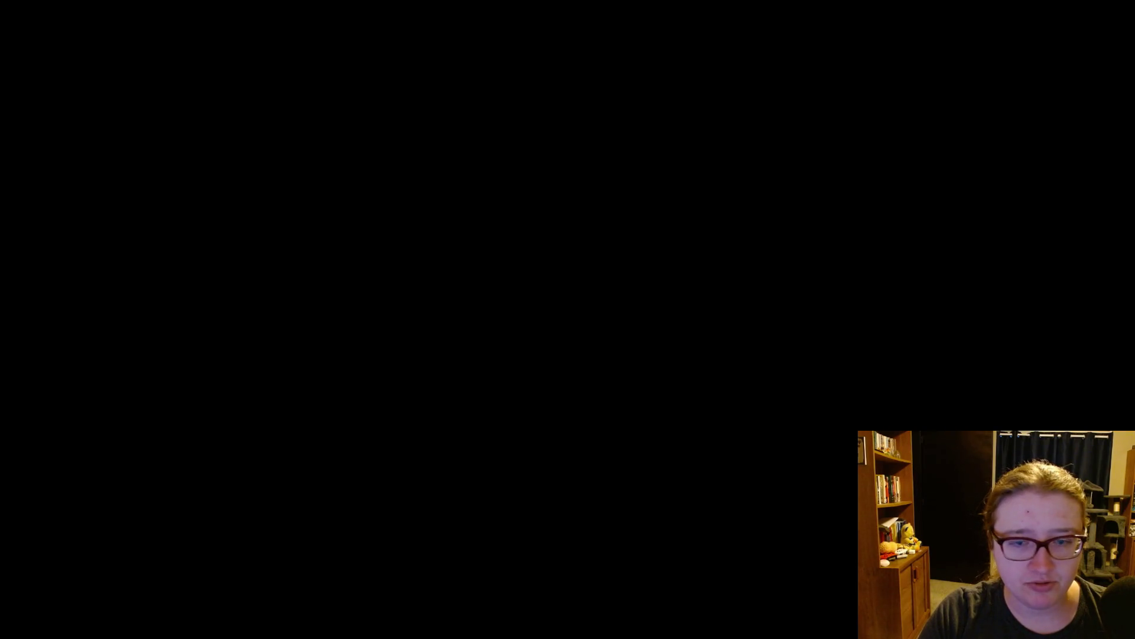
Step: Inspect the debugger's running instances and variables panels
key("alt+Tab")
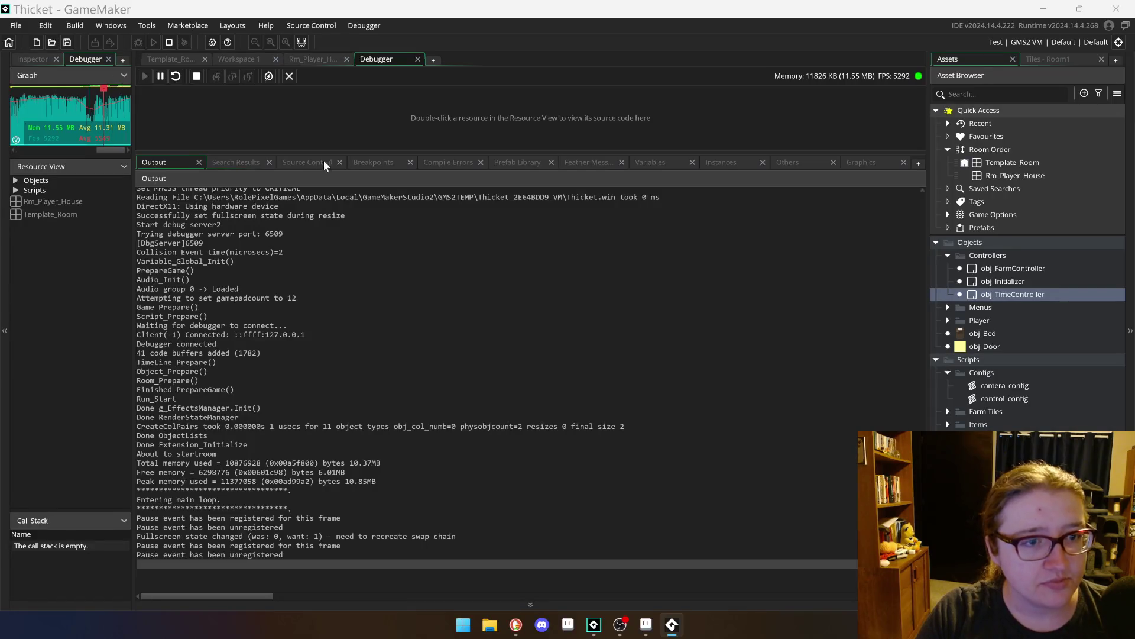
left_click(739, 162)
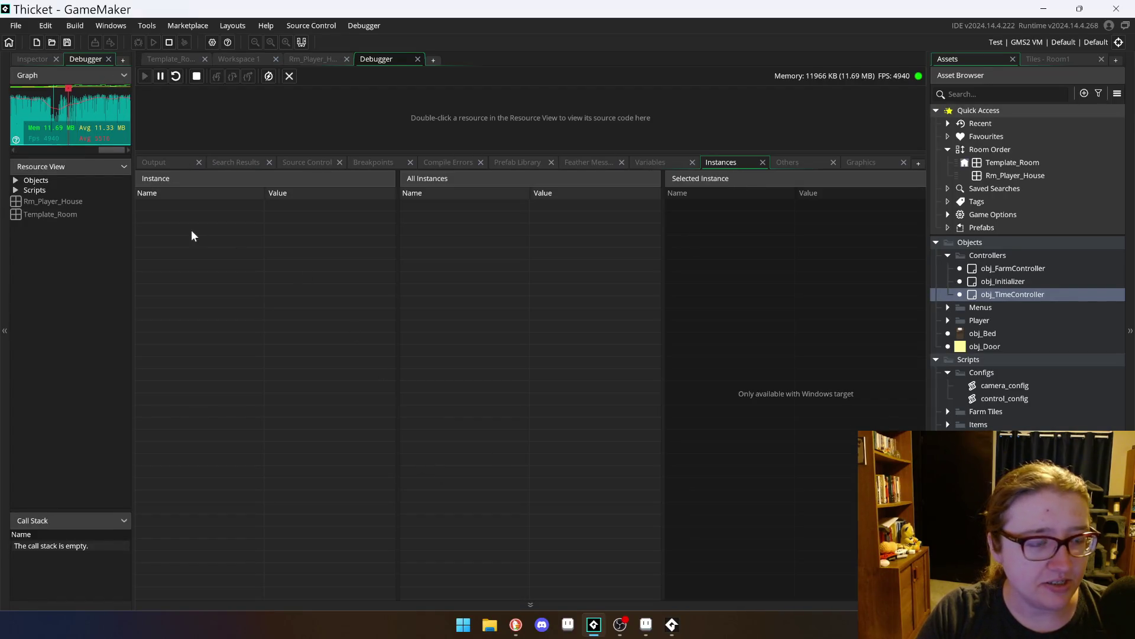
left_click(52, 215)
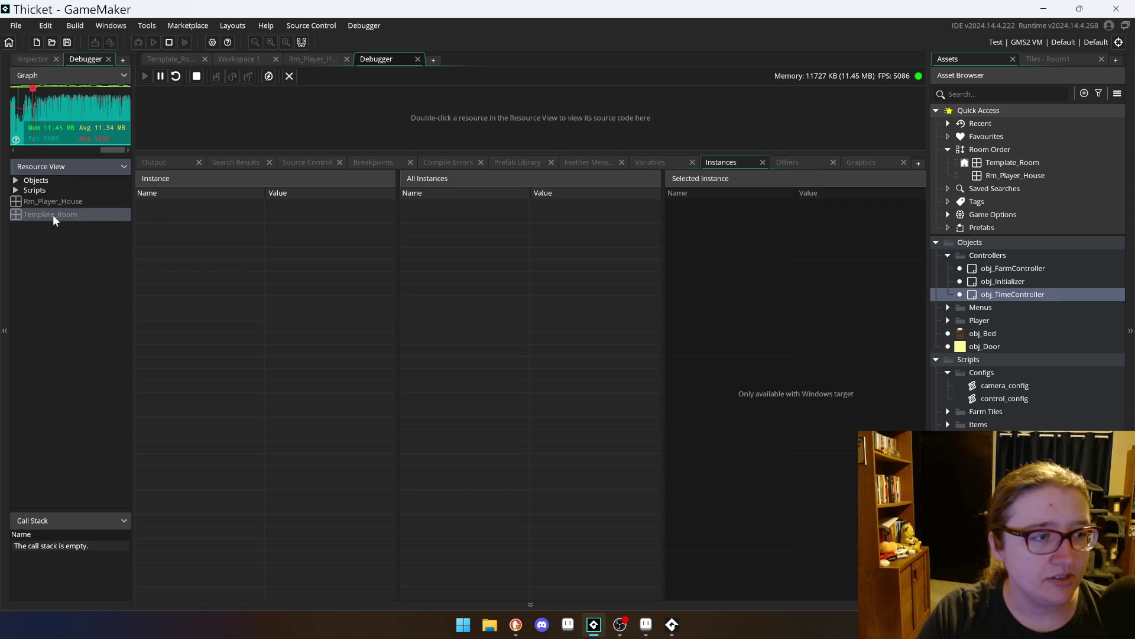
left_click(640, 162)
left_click(719, 161)
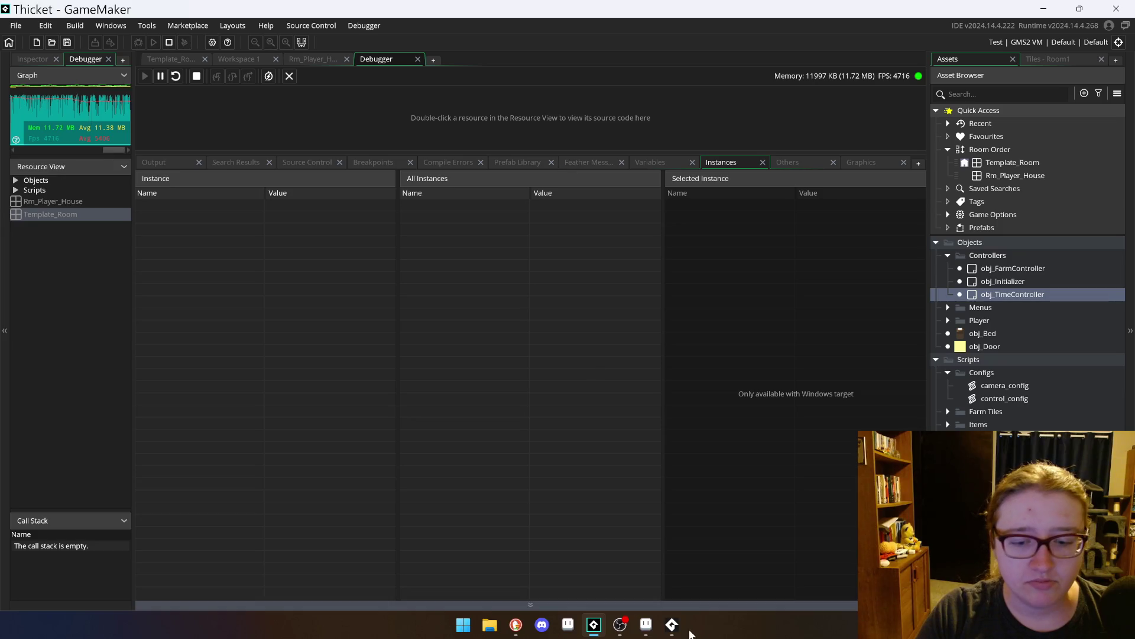
Step: Check the game's output log, then minimise the GameMaker and Aseprite windows
left_click(672, 624)
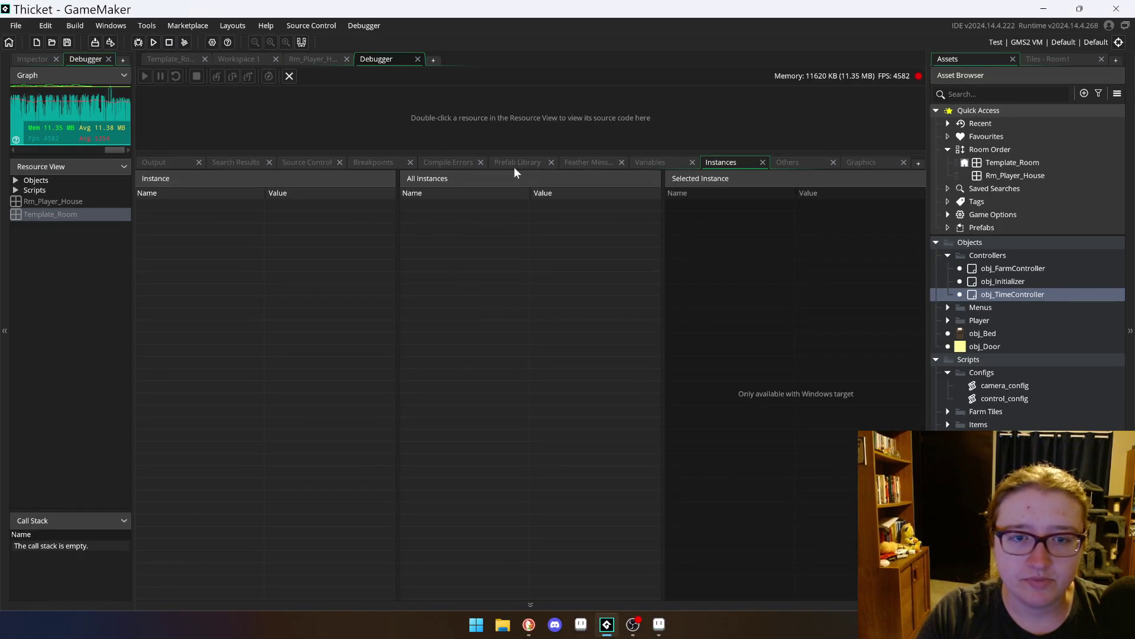
left_click(533, 164)
left_click(188, 165)
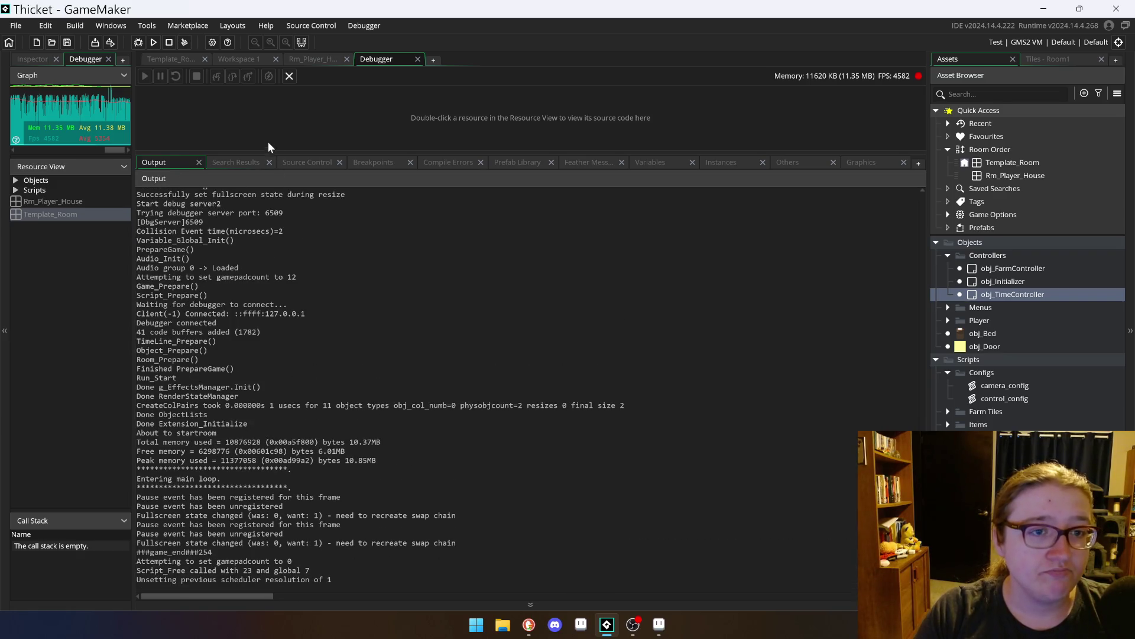
left_click(21, 179)
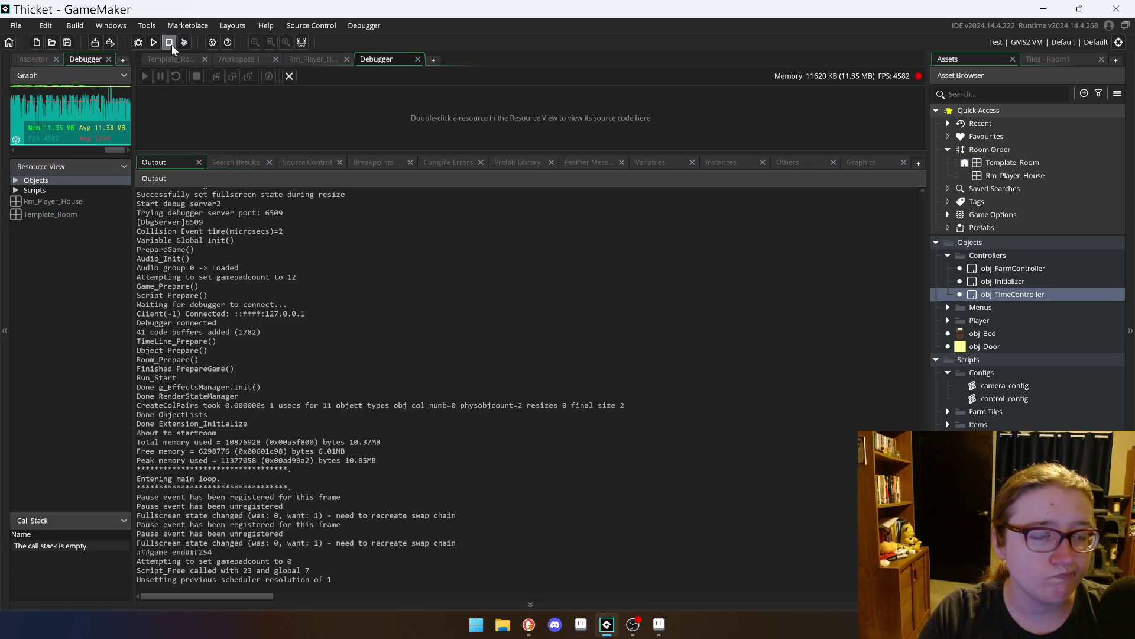
key("super+Down")
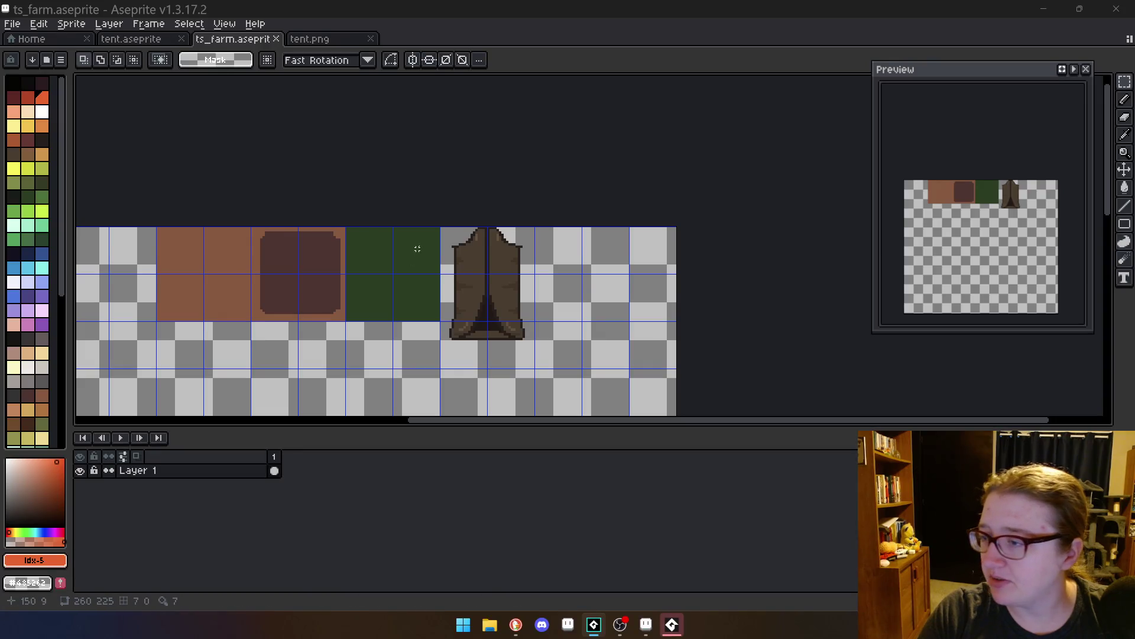
left_click(672, 624)
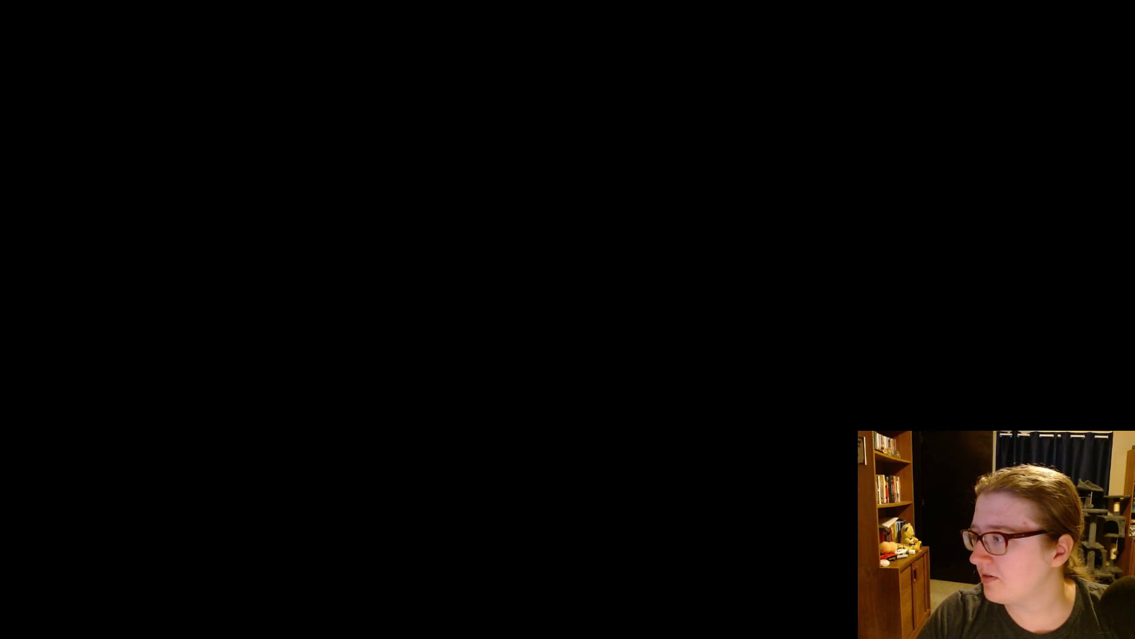
Step: Walk right through the yellow door and onto the bed, resetting the day timer to 108000
key("d")
key("d")
key("d")
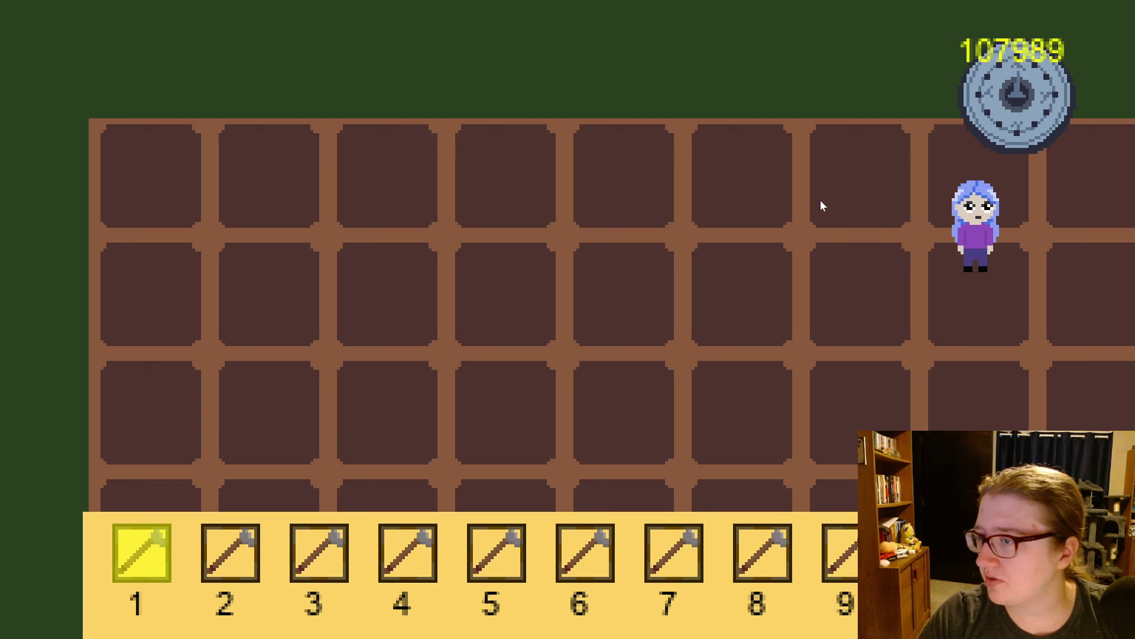
key("d")
key("d")
key("d")
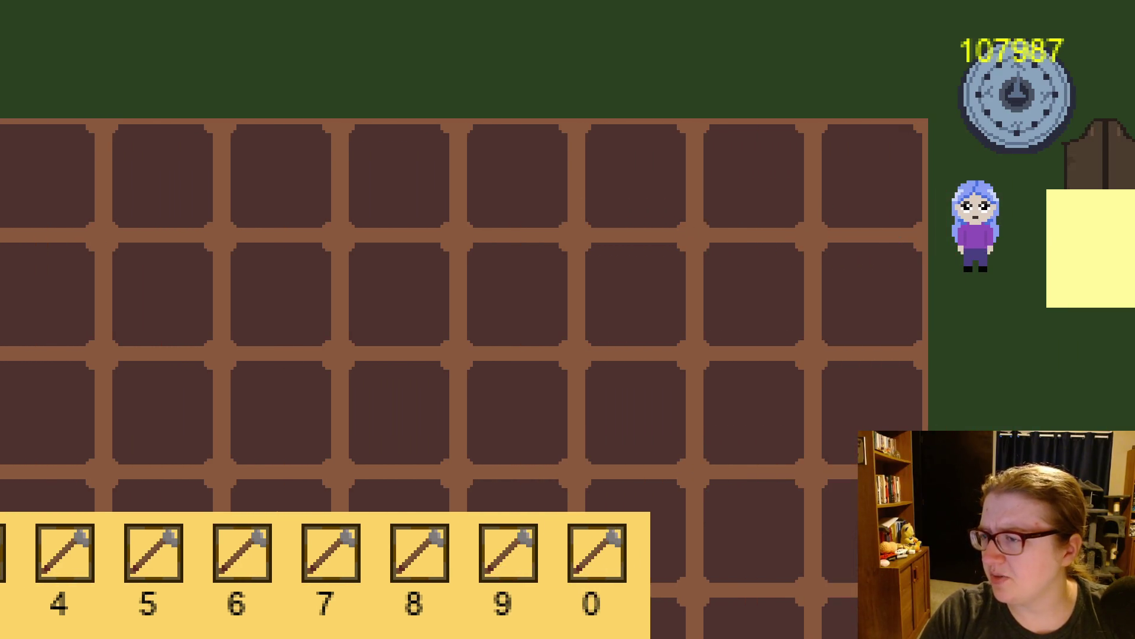
key("d")
key("d")
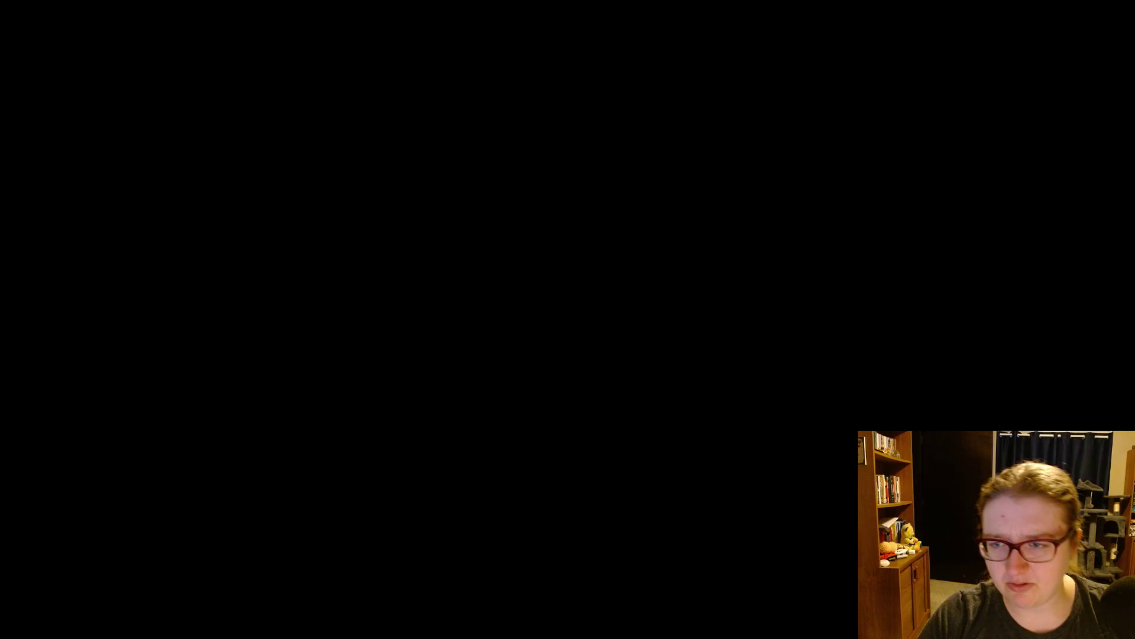
key("Right")
key("Down")
key("Down")
key("Right")
key("Up")
key("Right")
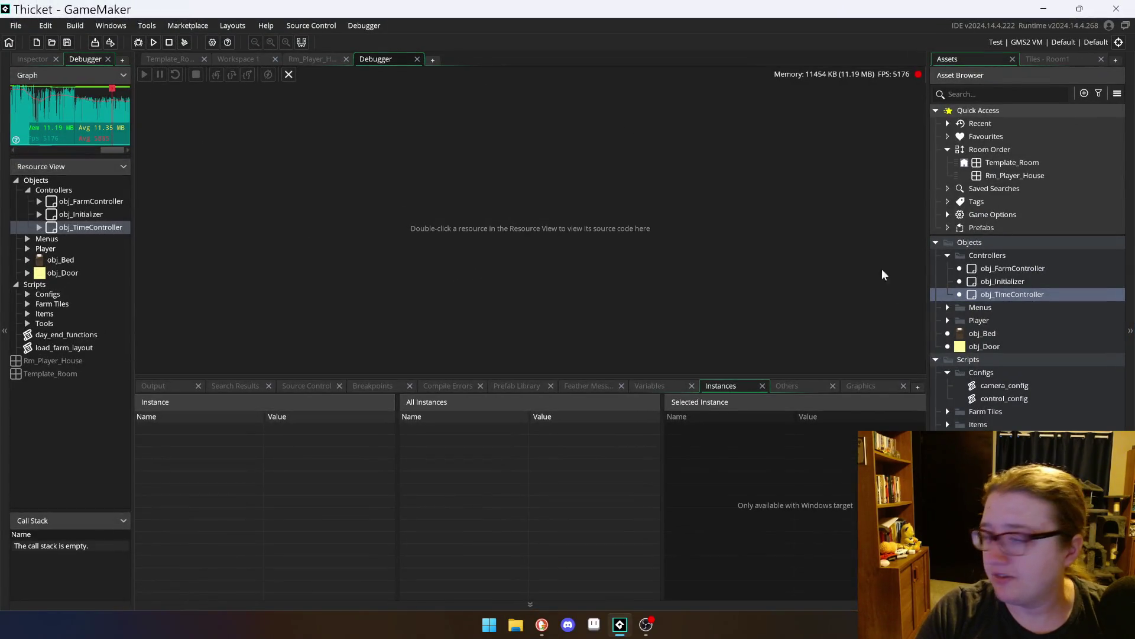
Step: Close the Debugger tab, glance at Template_Room's instance list, and return to Rm_Player_House
left_click(417, 58)
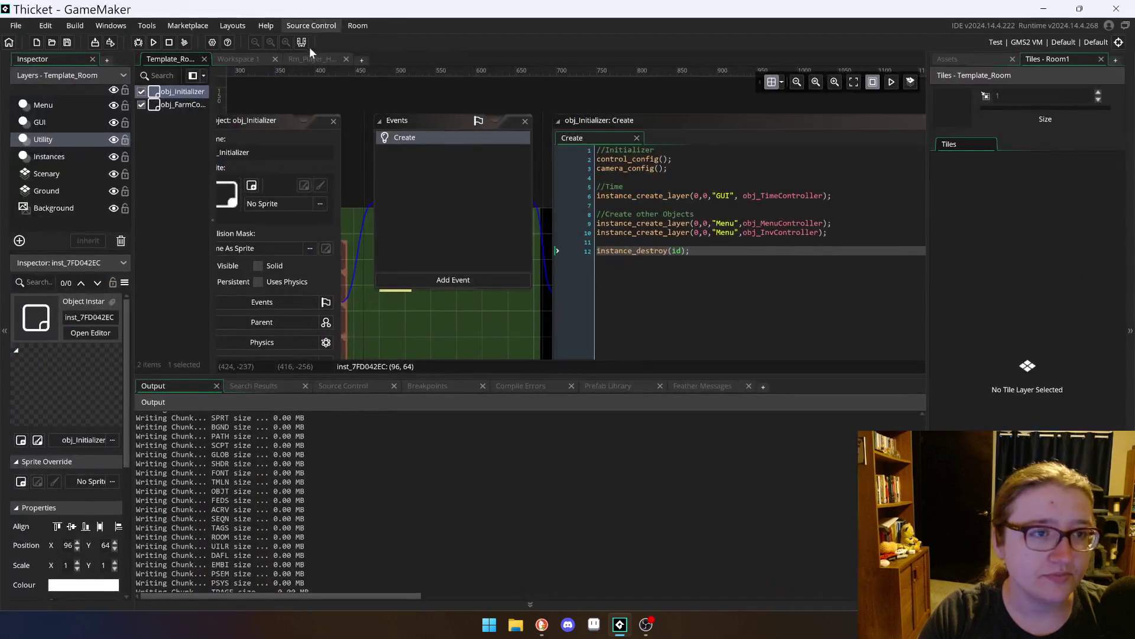
left_click(301, 59)
left_click(171, 58)
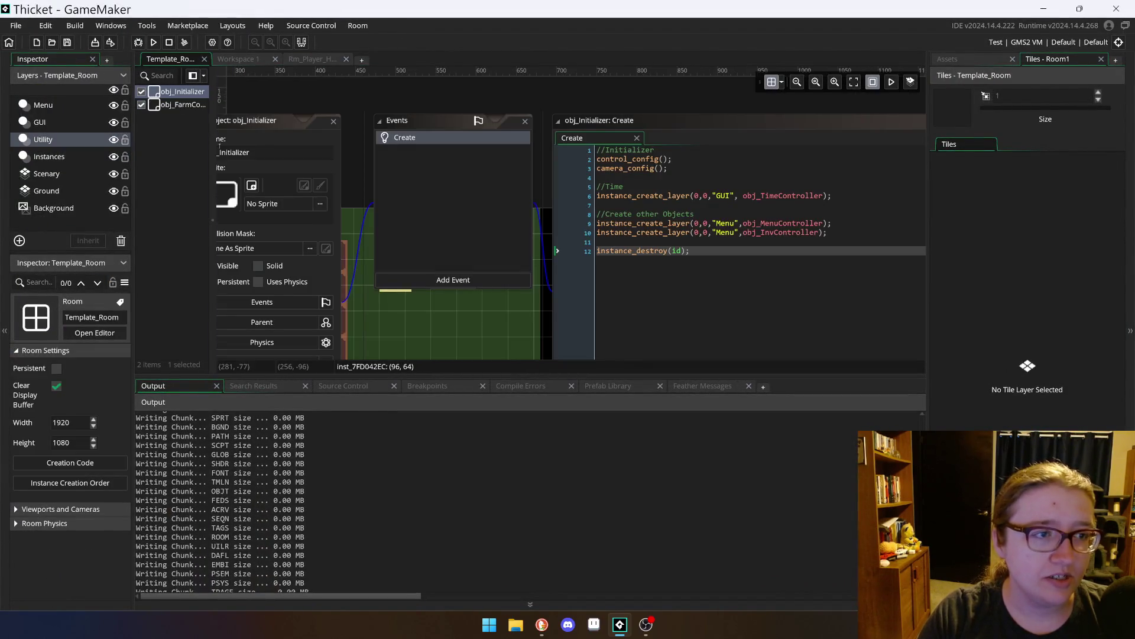
mouse_move(207, 107)
left_mouse_down()
mouse_move(403, 104)
mouse_move(390, 104)
left_mouse_up()
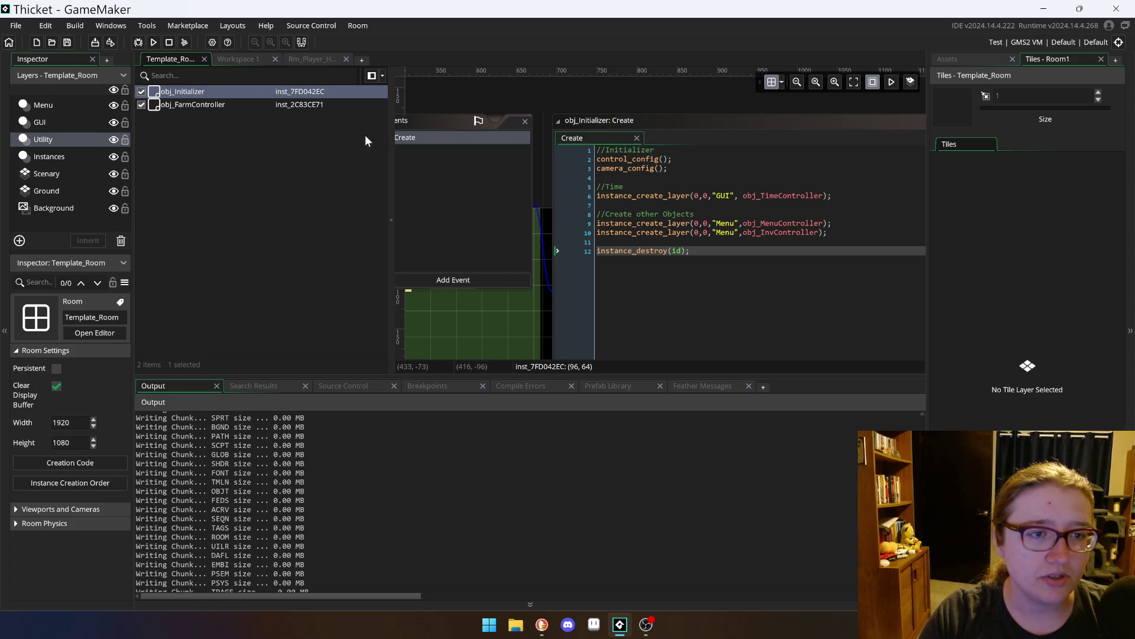
mouse_move(390, 123)
left_mouse_down()
mouse_move(118, 154)
mouse_move(196, 137)
left_mouse_up()
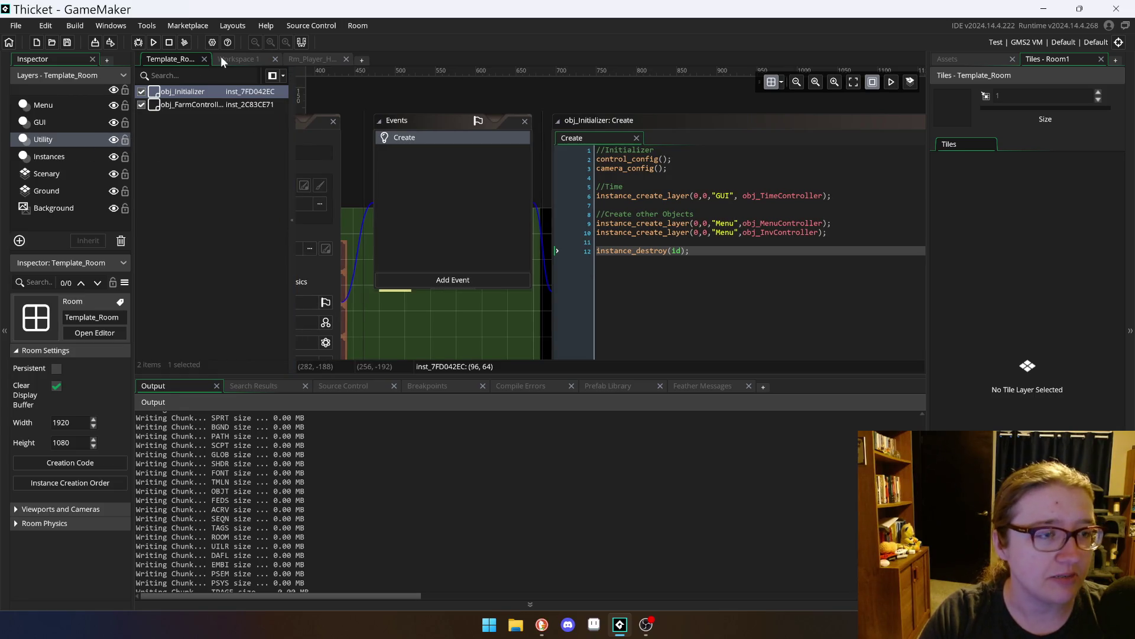
left_click(307, 59)
scroll(467, 169, "up", 2)
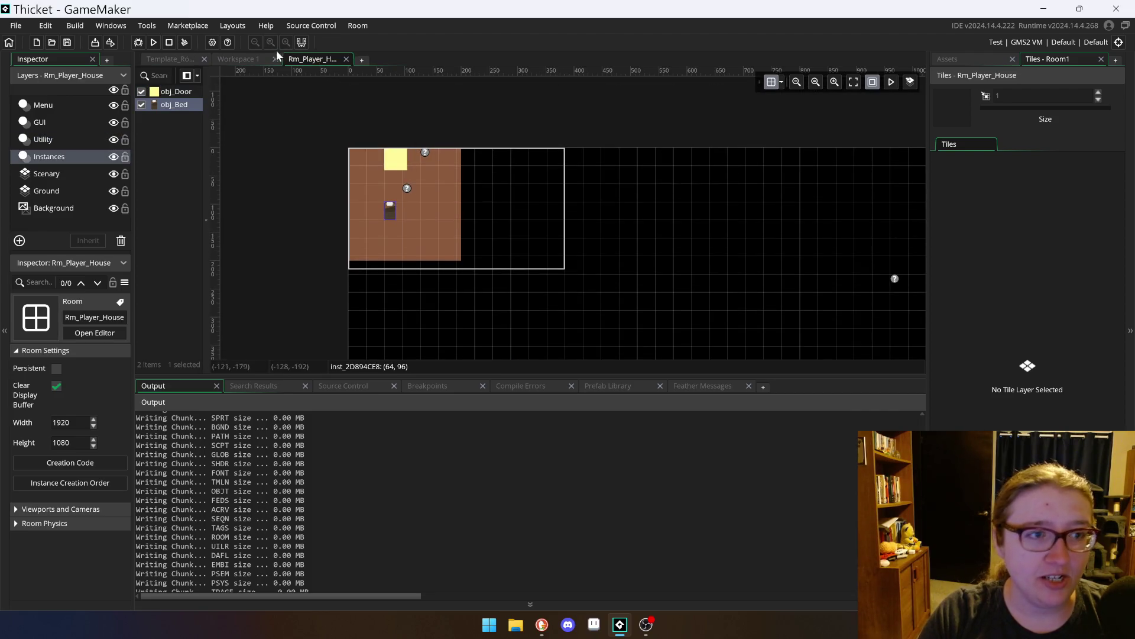
Step: In Workspace 1, rearrange the windows and open obj_TimeController's Draw and Create event code
left_click(233, 58)
scroll(490, 205, "up", 3)
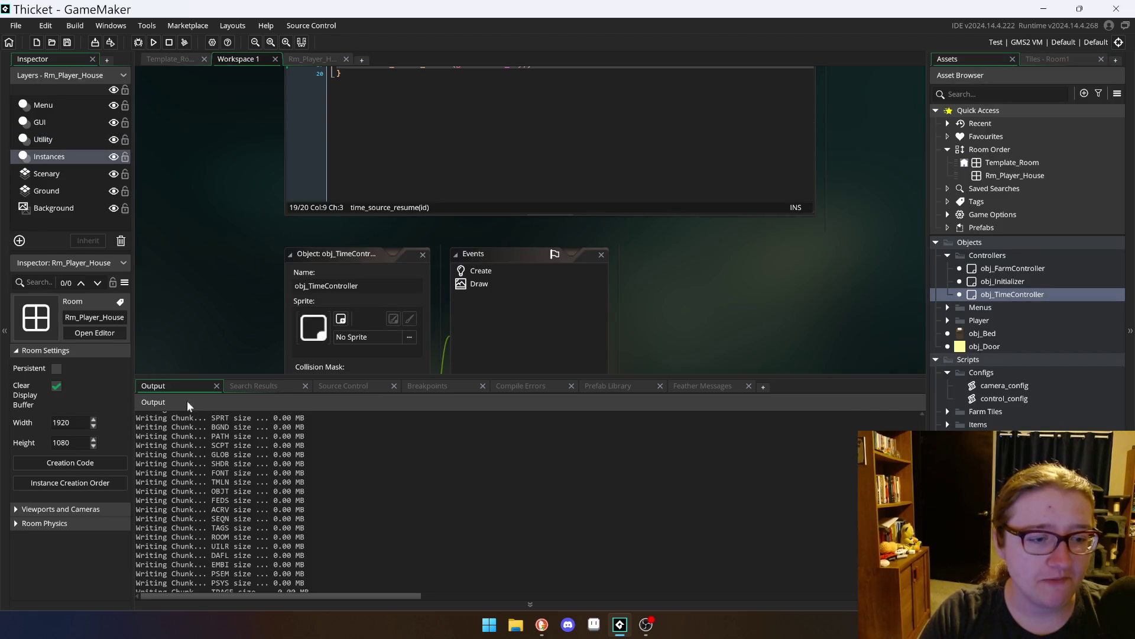
mouse_move(226, 379)
left_mouse_down()
mouse_move(223, 278)
mouse_move(218, 464)
mouse_move(217, 268)
mouse_move(218, 497)
left_mouse_up()
mouse_move(324, 246)
left_mouse_down()
mouse_move(318, 257)
mouse_move(266, 202)
mouse_move(253, 204)
left_mouse_up()
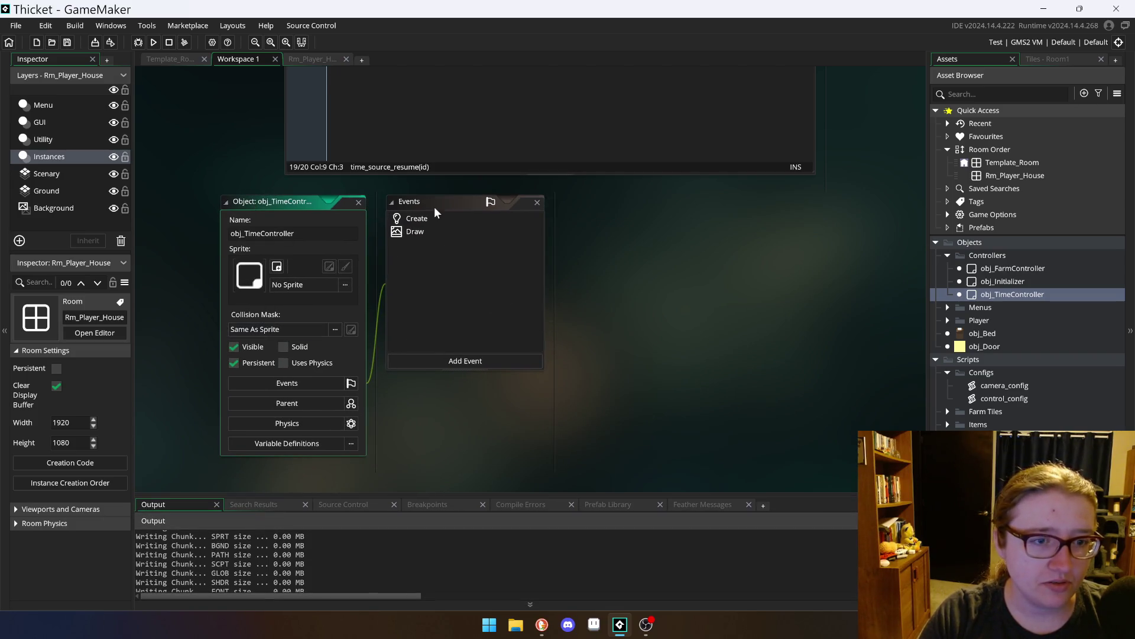
left_click(412, 231)
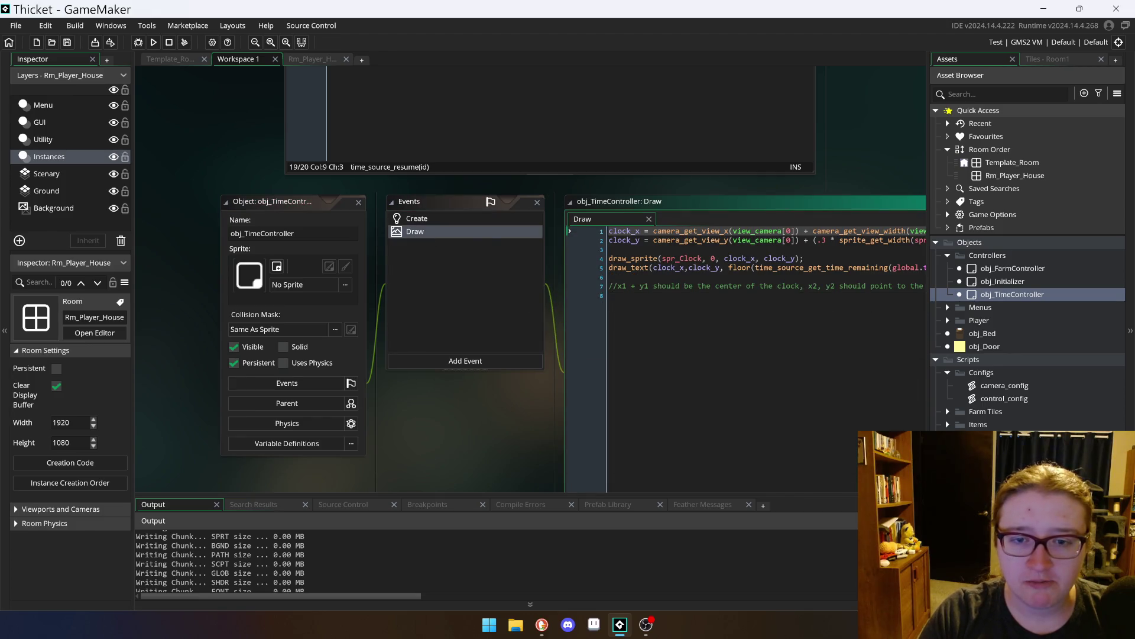
left_click(453, 217)
scroll(514, 190, "up", 5)
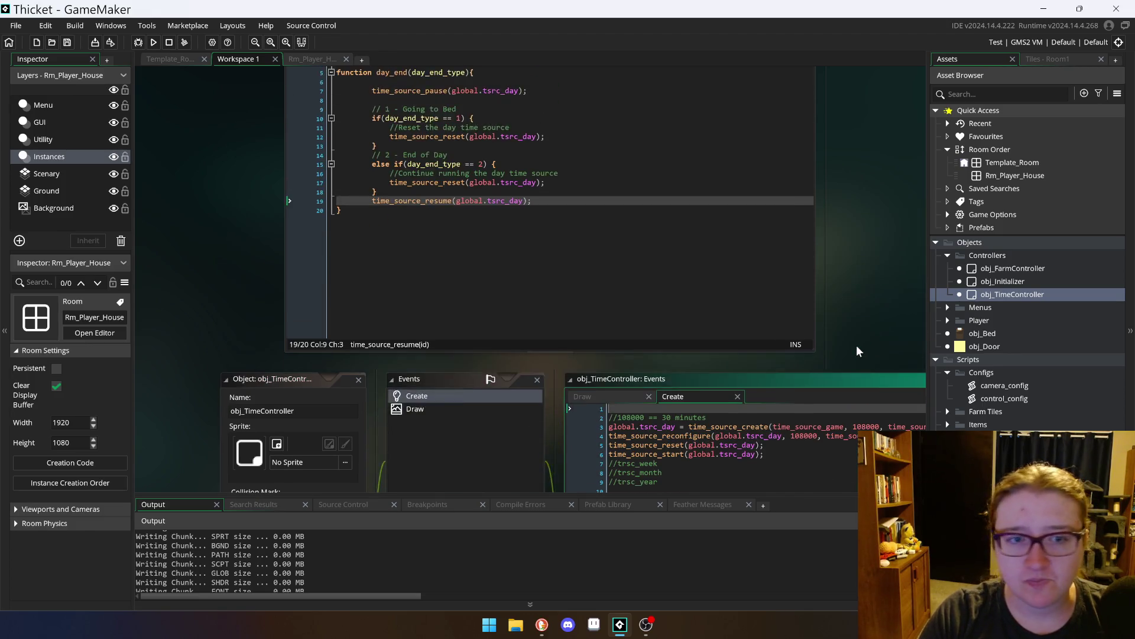
scroll(858, 350, "up", 3)
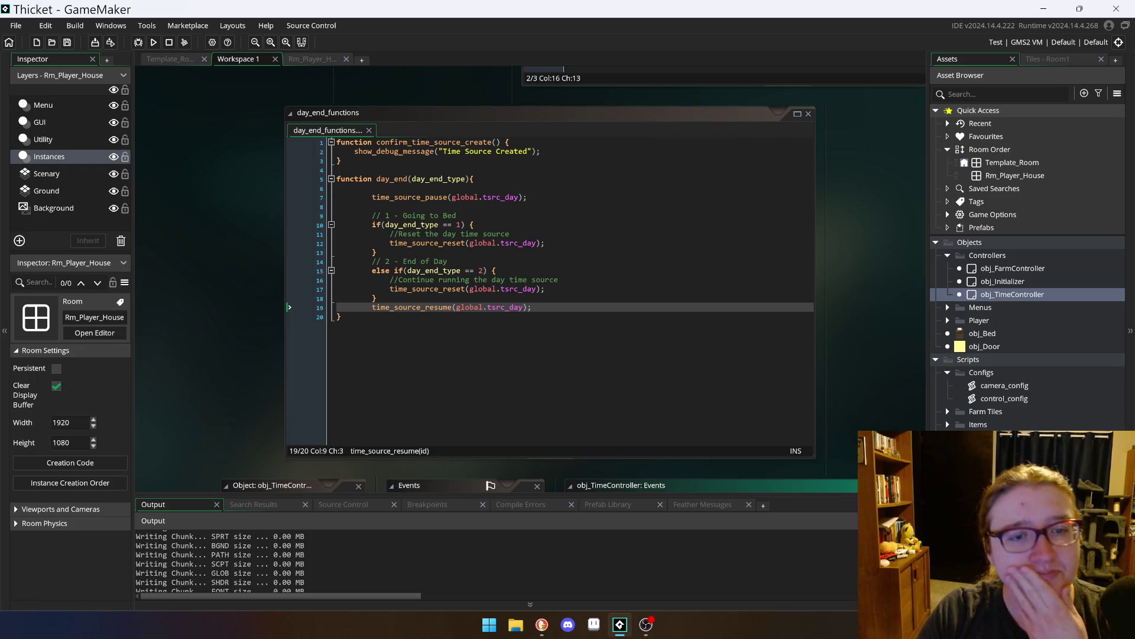
mouse_move(510, 308)
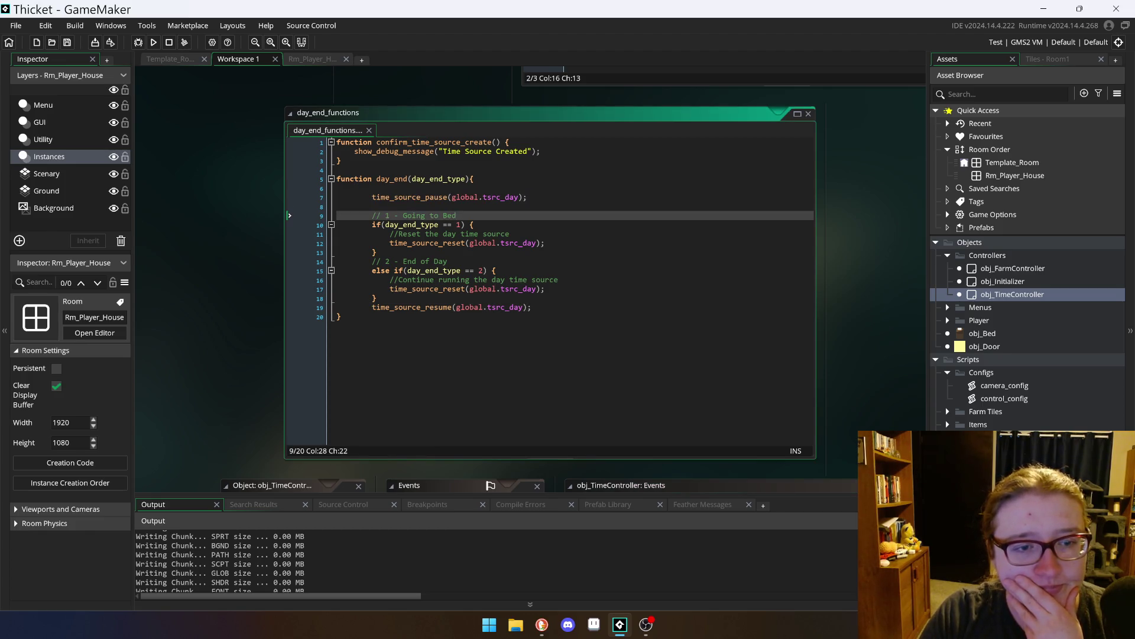
left_click(456, 289)
left_click(532, 307)
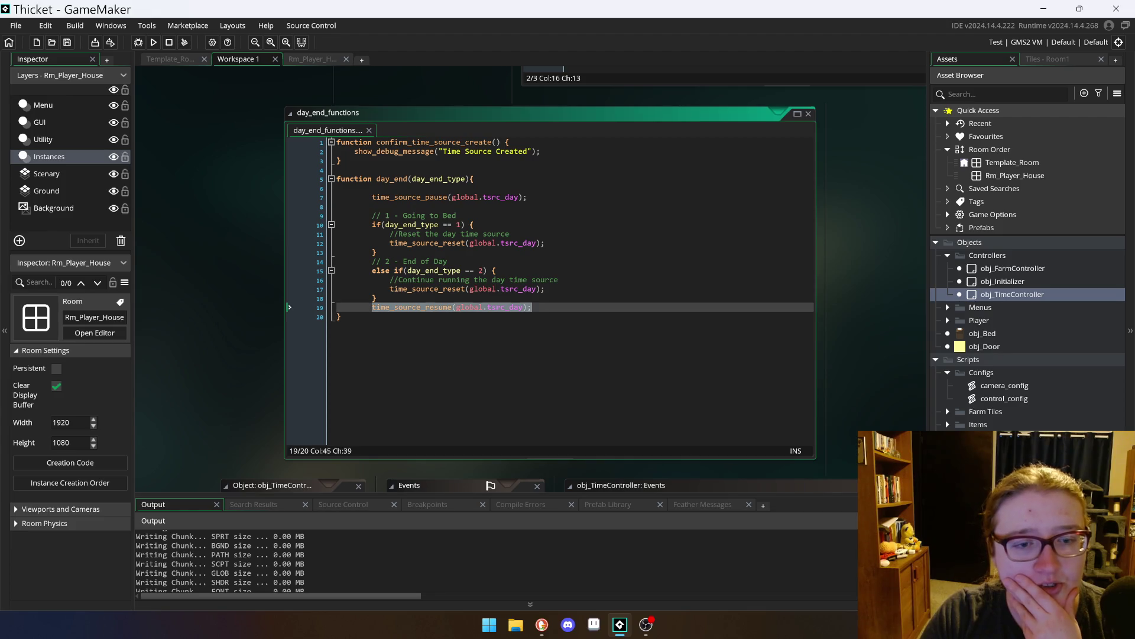
scroll(550, 284, "up", 3)
key("alt+Tab")
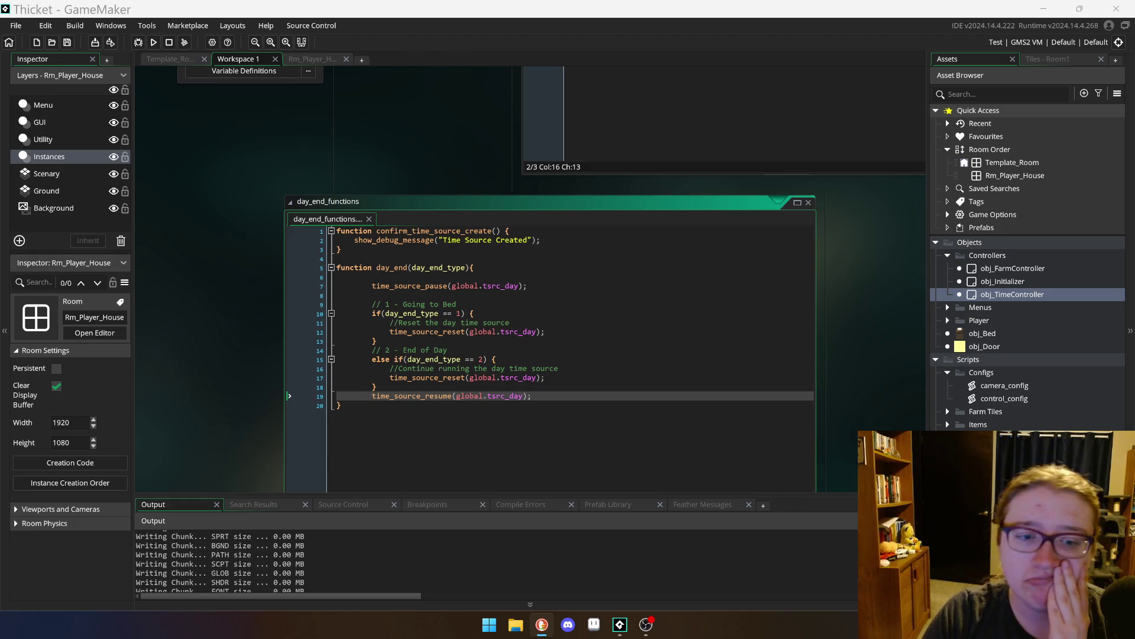
Step: Replace time_source_resume with time_source_start on line 19, save the script, and run the game
left_click(340, 405)
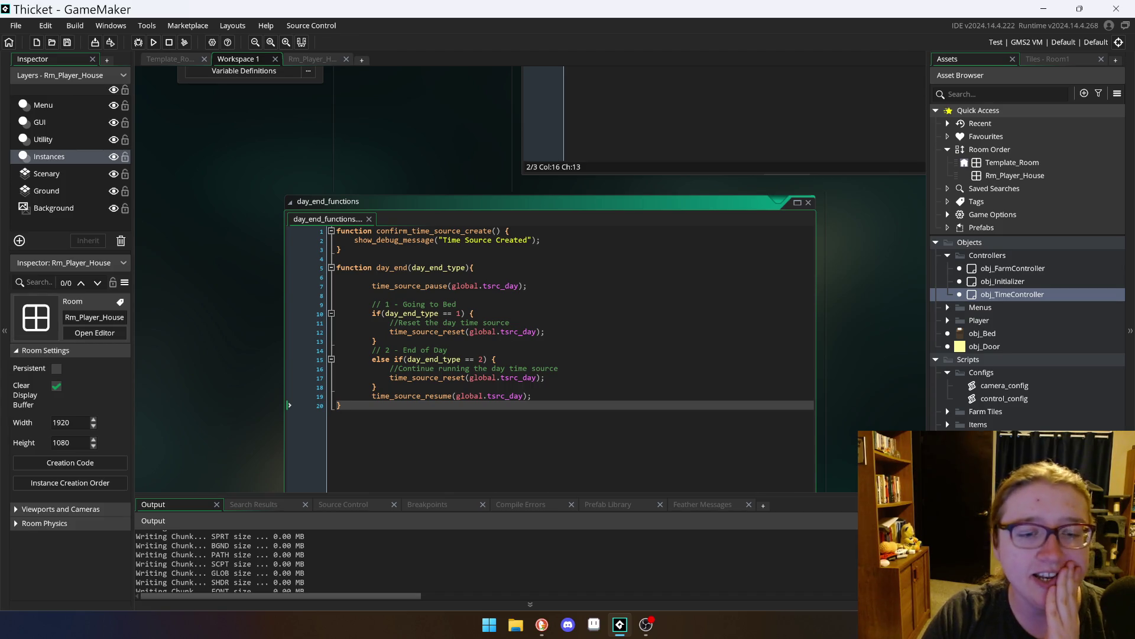
left_click(490, 397)
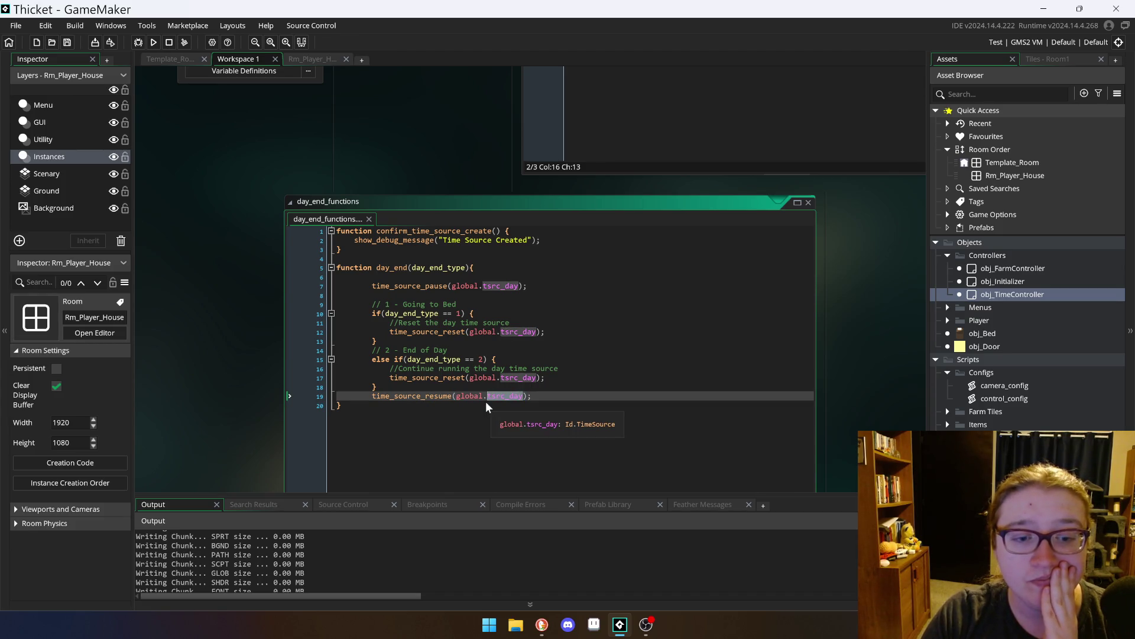
key("Right")
key("Right")
key("Right")
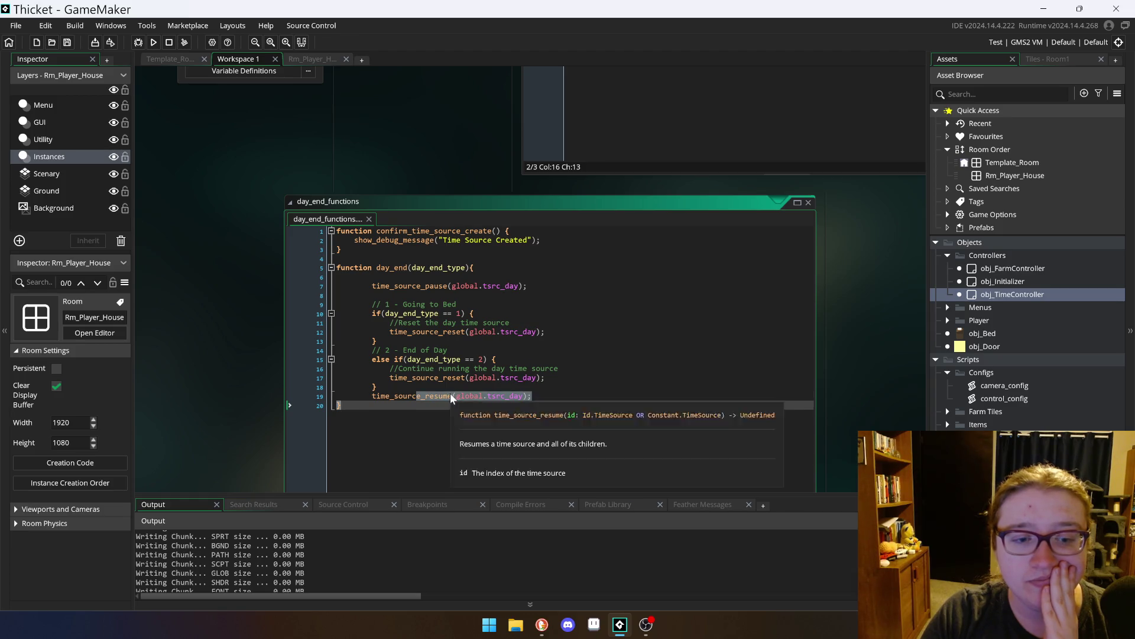
left_click_drag(452, 397, 427, 402)
key("ctrl+c")
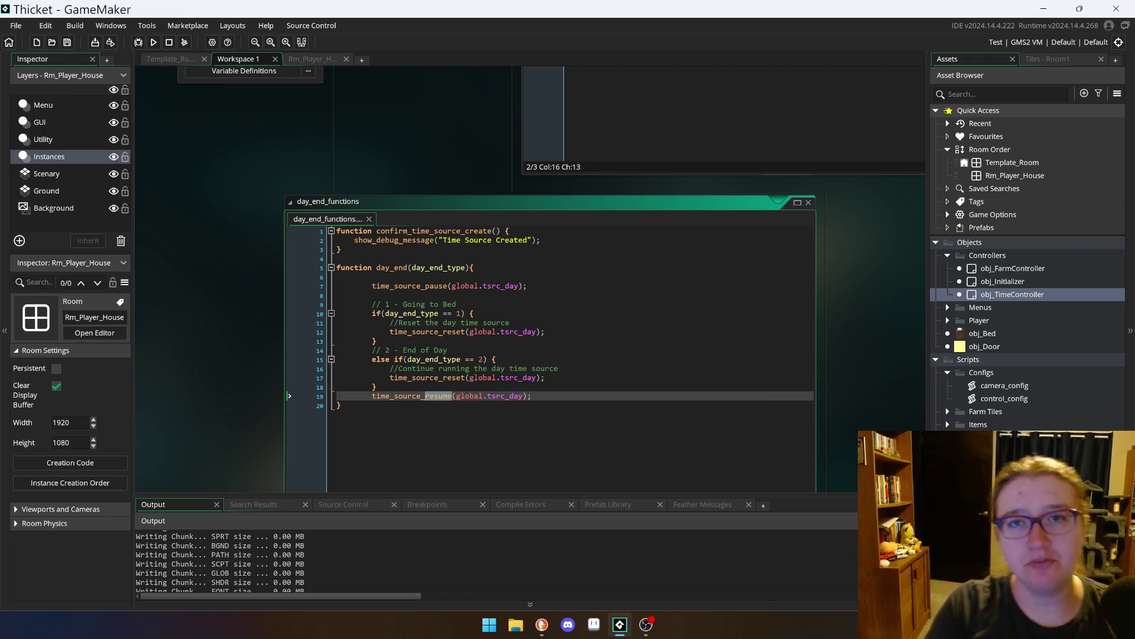
type("start")
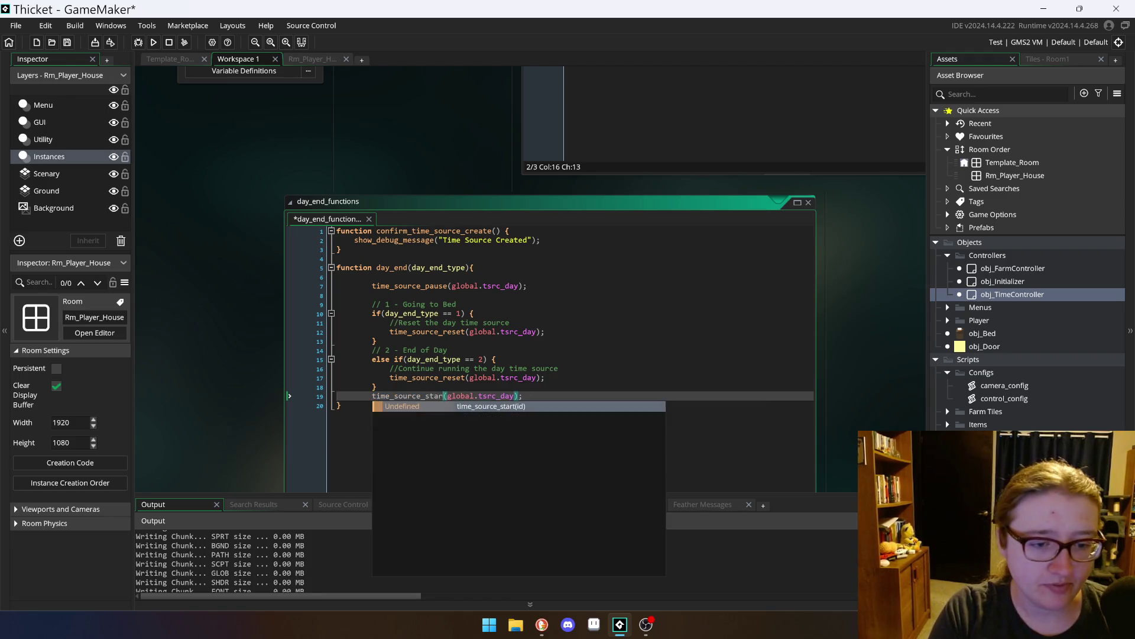
key("Up")
key("Up")
key("ctrl+s")
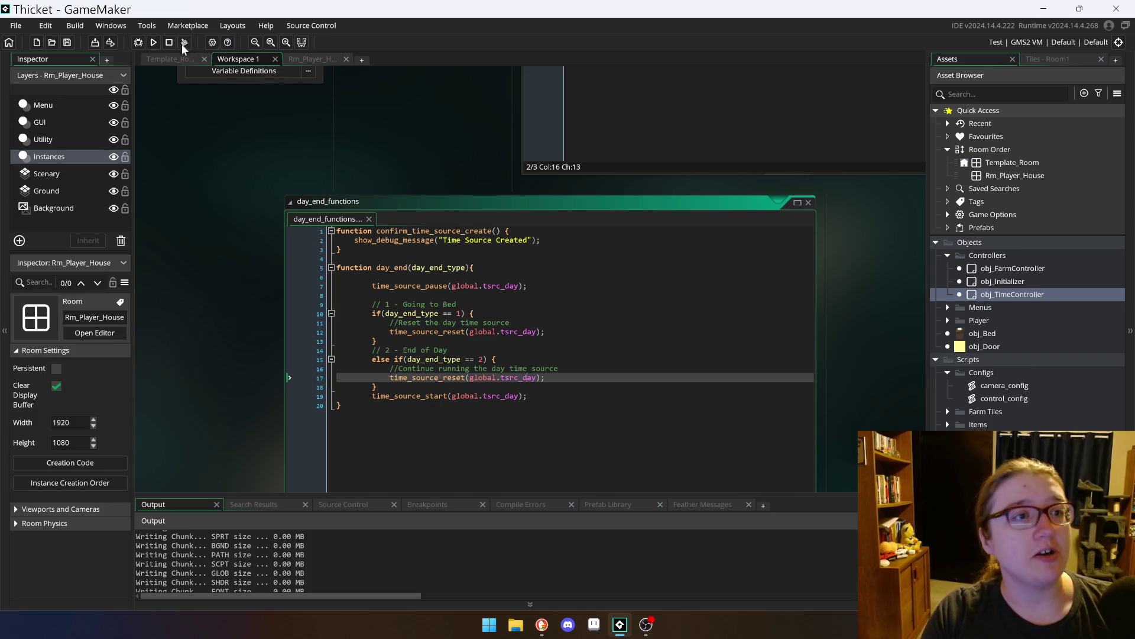
left_click(155, 41)
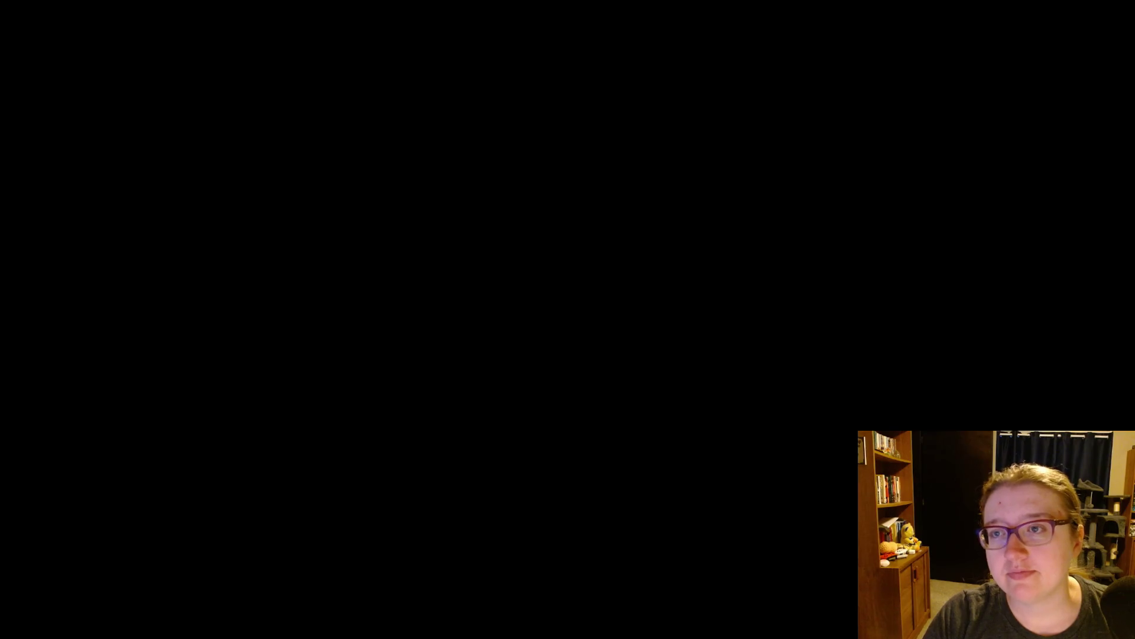
Step: Walk the character to the house door and enter the house
key("Up")
key("Right")
key("Down")
key("Right")
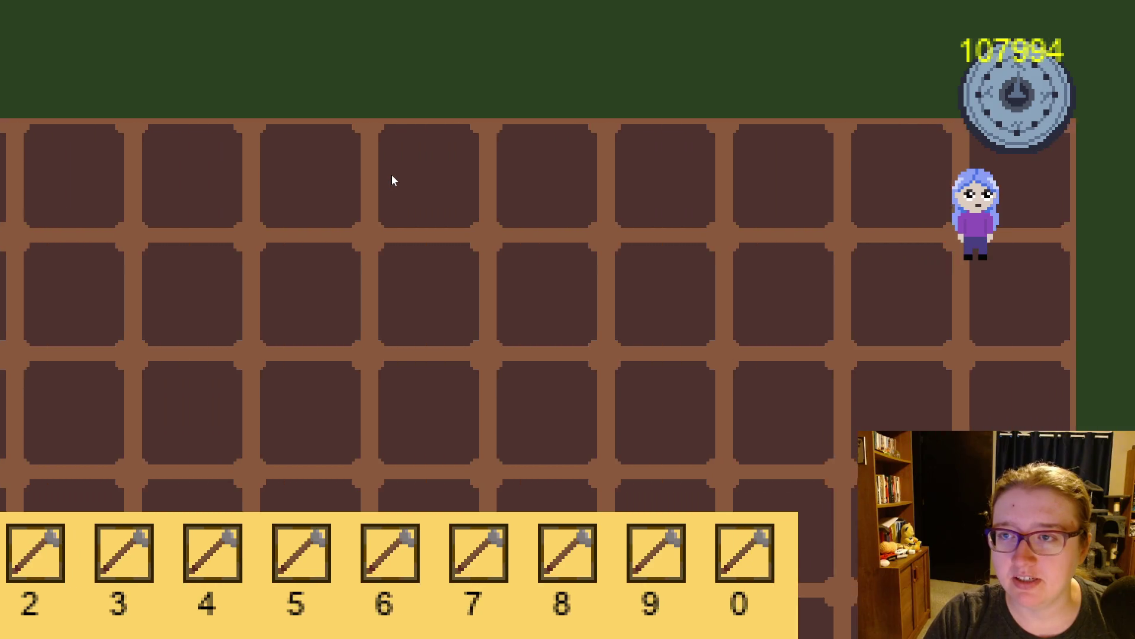
key("Right")
key("Down")
Step: Step on and off the bed while watching the timer, then leave for the farm field
key("Down")
key("Left")
key("Up")
key("Down")
key("Up")
key("Down")
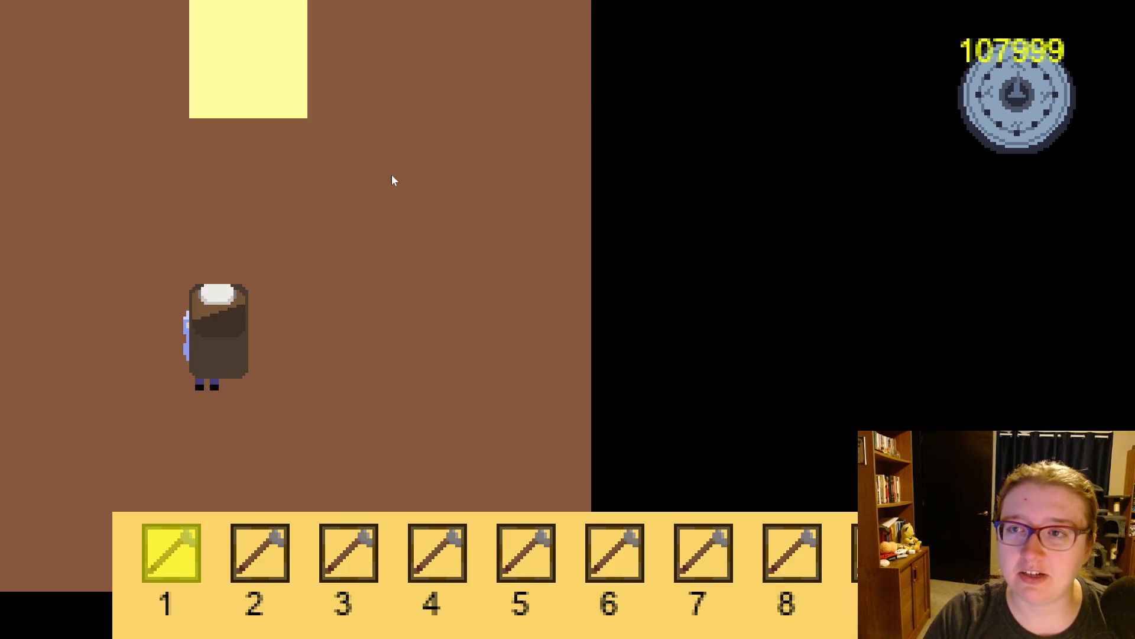
key("Up")
key("Right")
key("Up")
key("Left")
key("Down")
key("Left")
key("Down")
key("Up")
key("Left")
key("Down")
key("Up")
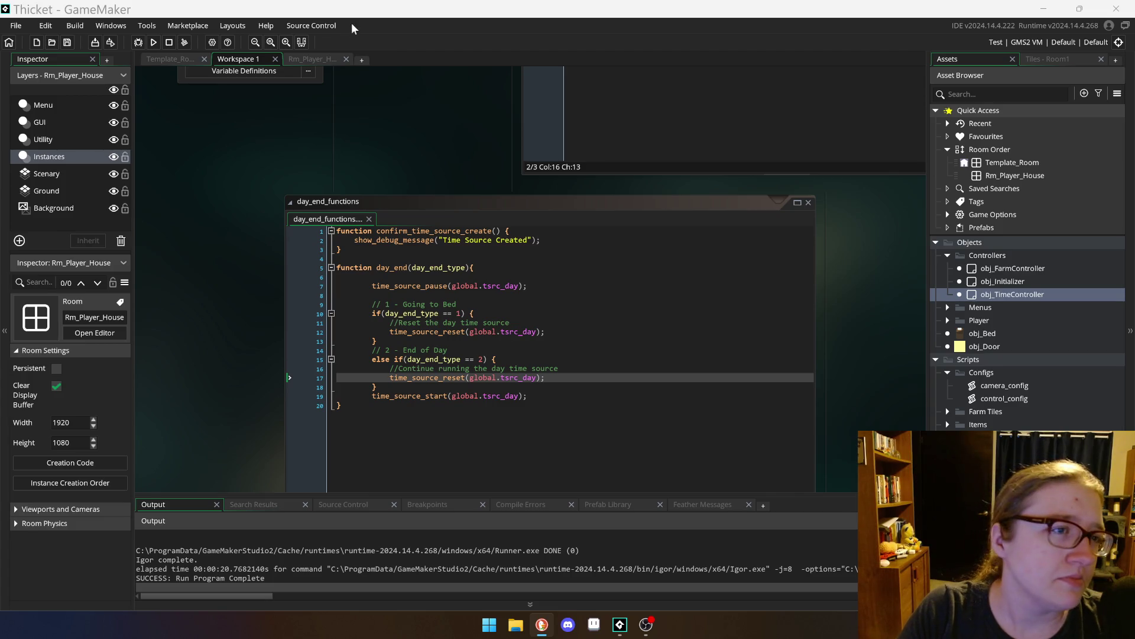
Step: In Rm_Player_House, list the instances on the Scenery, Utility, Instances, GUI and Menu layers
left_click(297, 58)
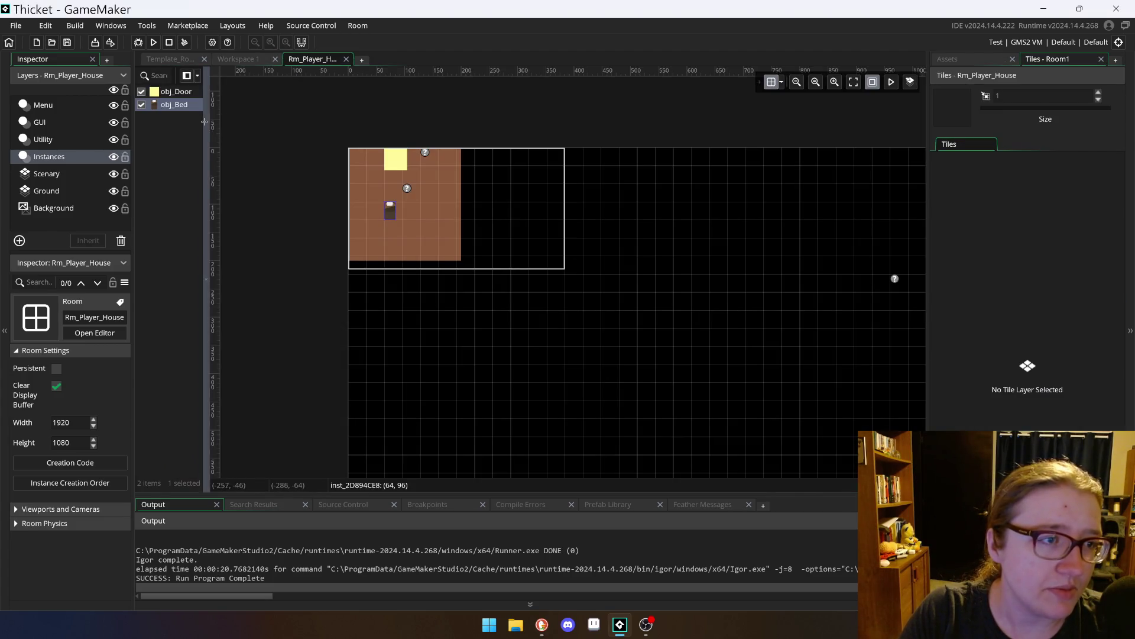
left_click_drag(207, 121, 258, 122)
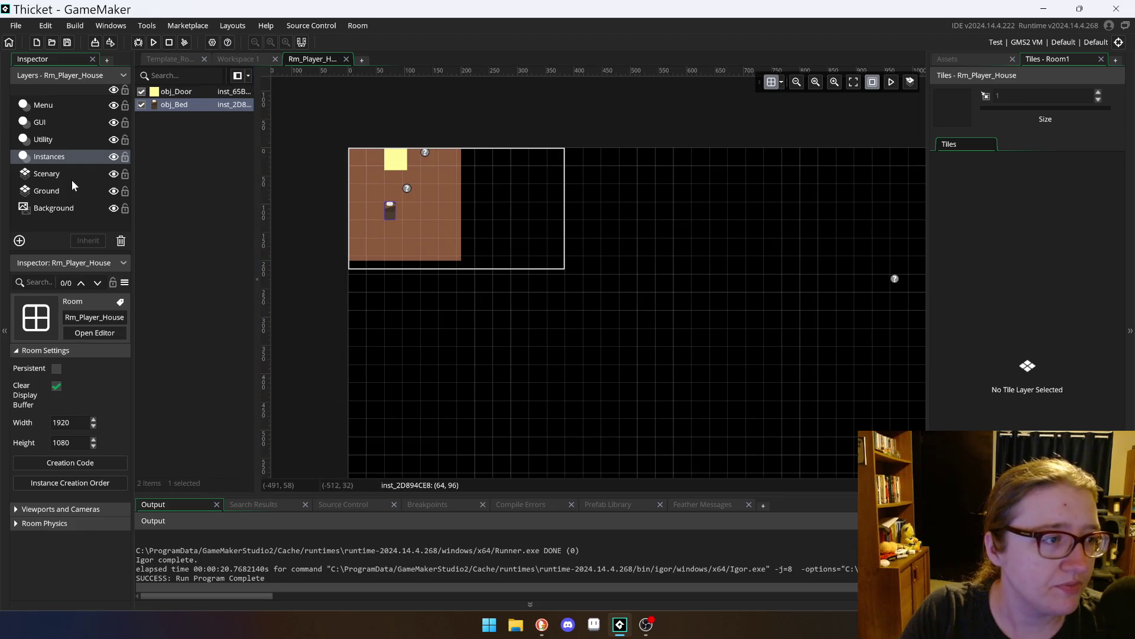
left_click(71, 179)
left_click(66, 142)
left_click(65, 155)
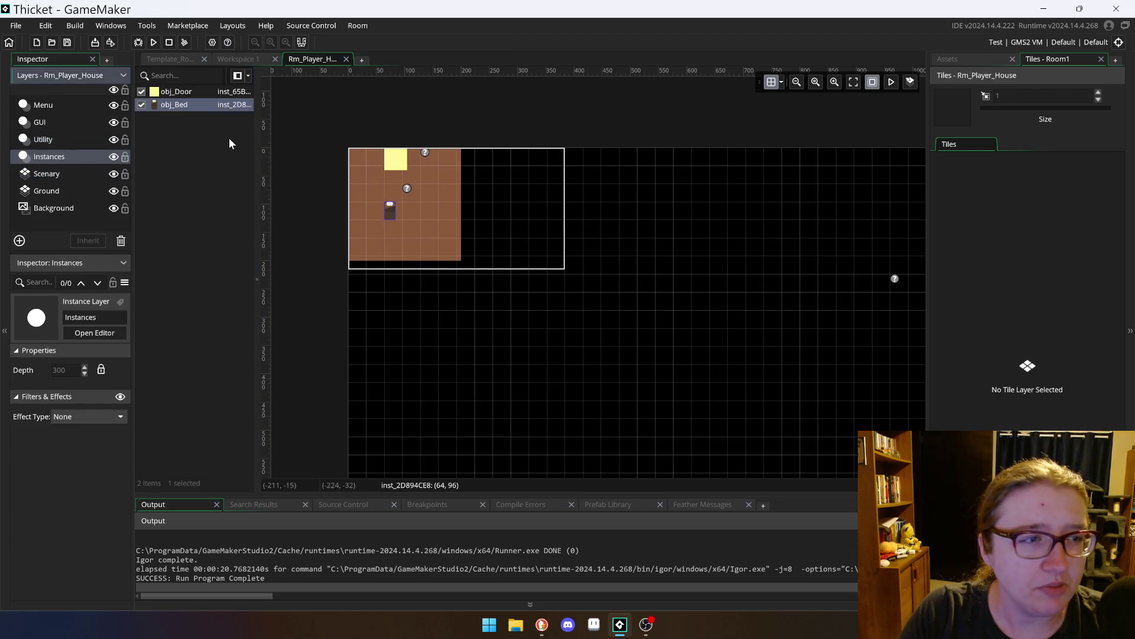
left_click(59, 146)
left_click(59, 123)
left_click(59, 146)
left_click(55, 111)
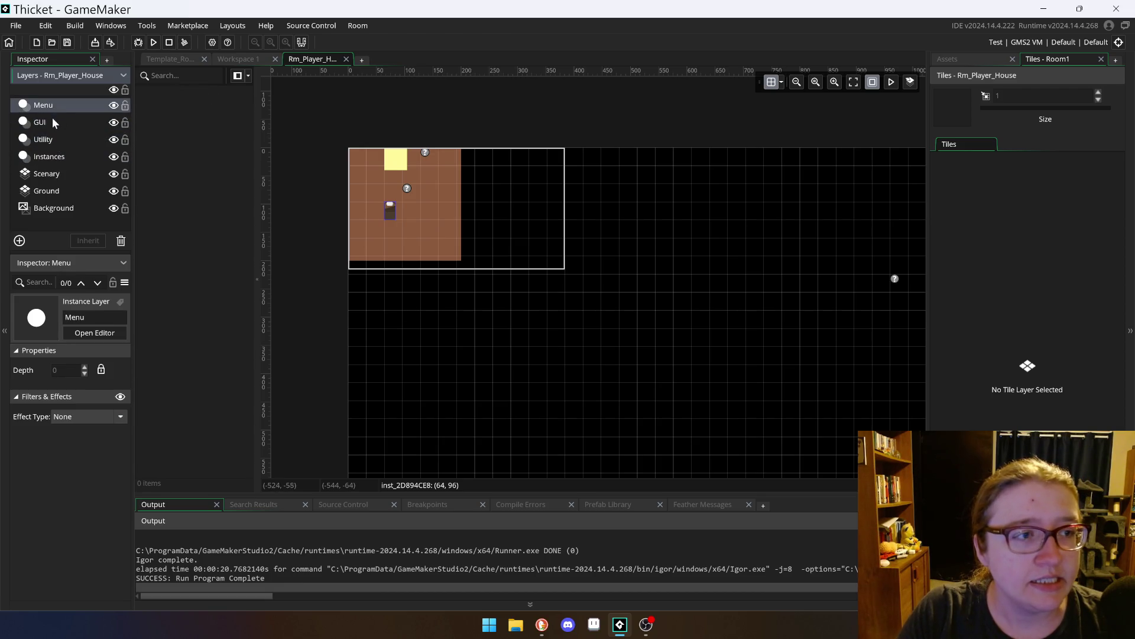
left_click(56, 122)
left_click(65, 144)
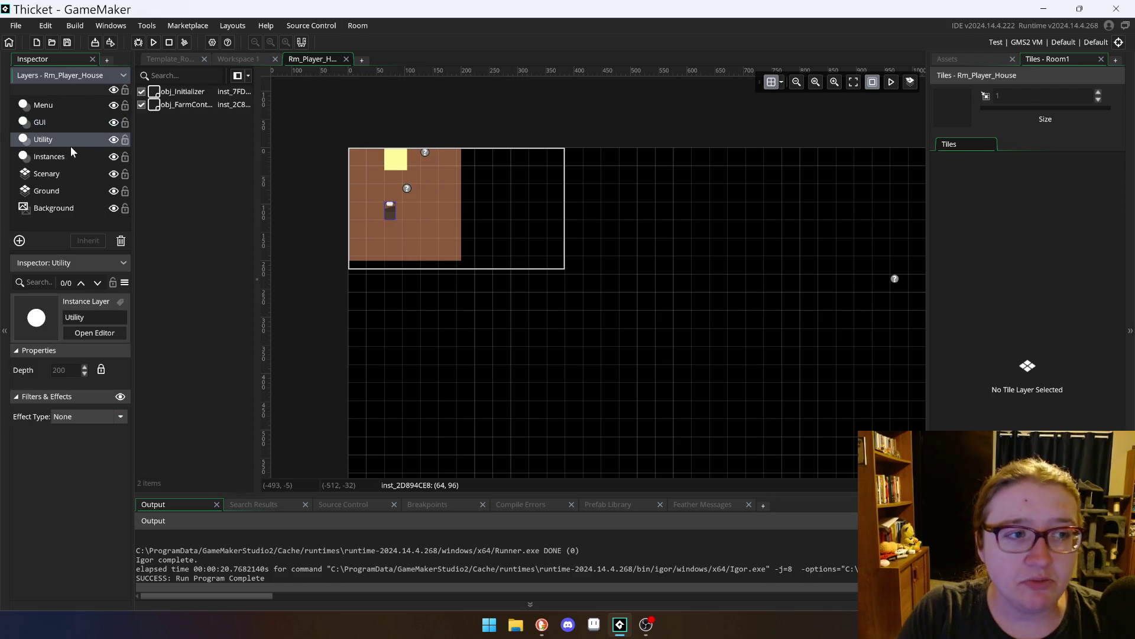
left_click(68, 155)
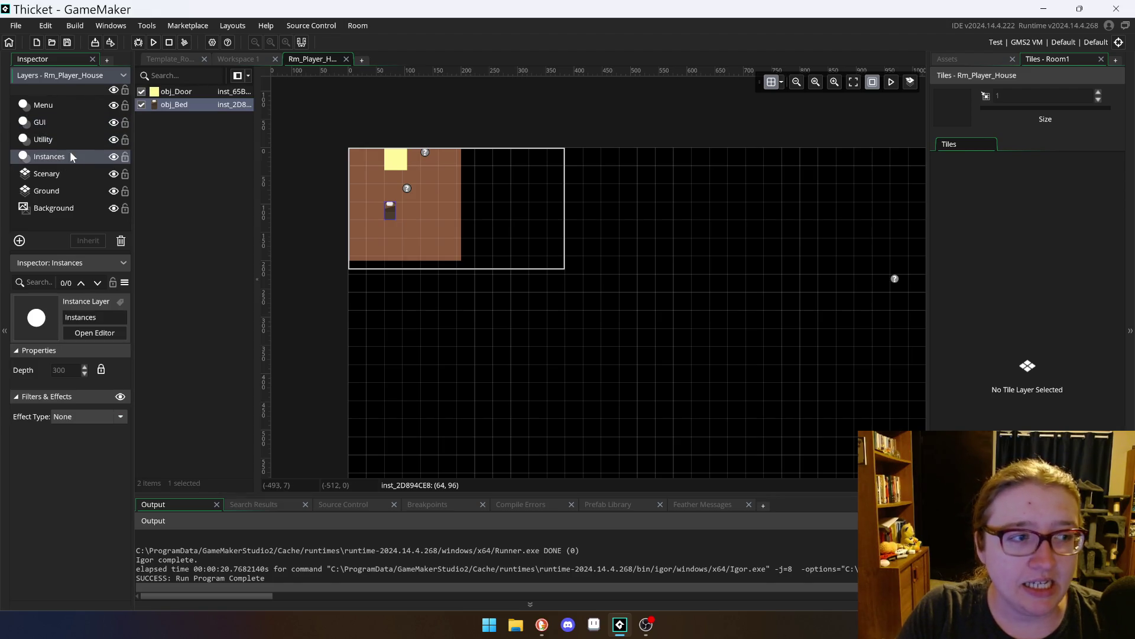
Step: Check what Template_Room's Instances, Utility, GUI and Menu layers contain
left_click(227, 59)
scroll(214, 260, "up", 2)
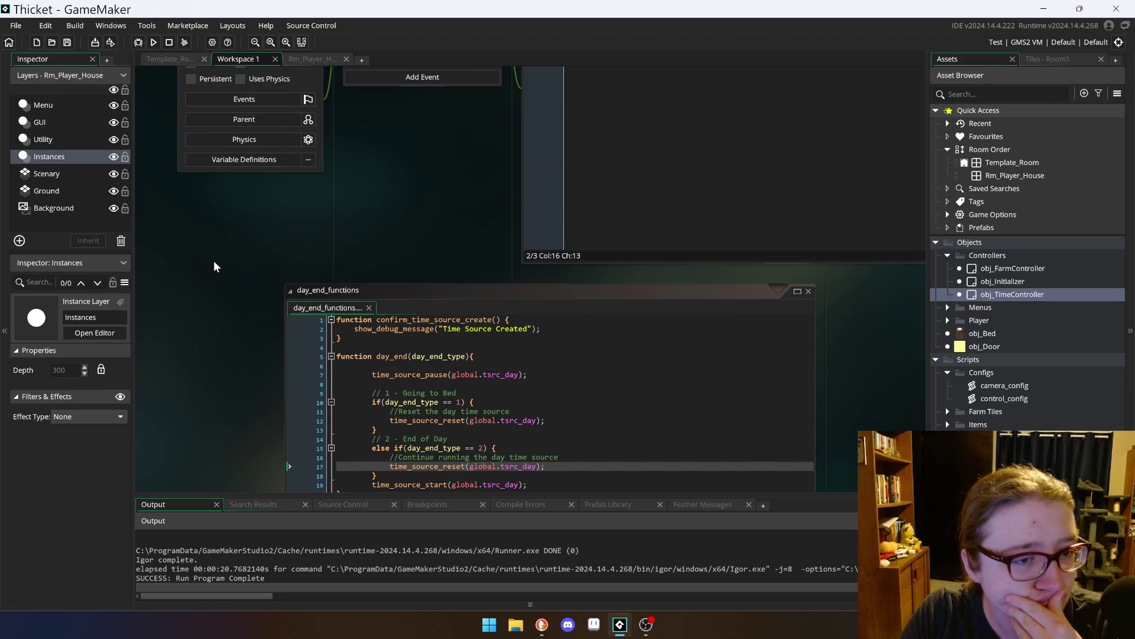
scroll(212, 260, "up", 2)
left_click(194, 61)
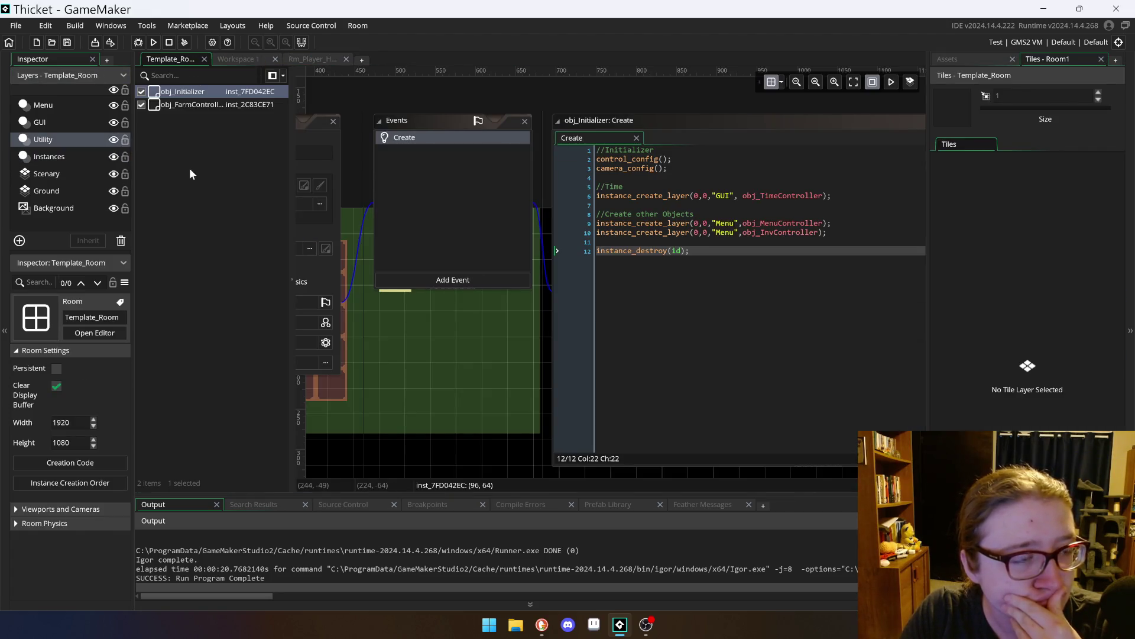
left_click(90, 157)
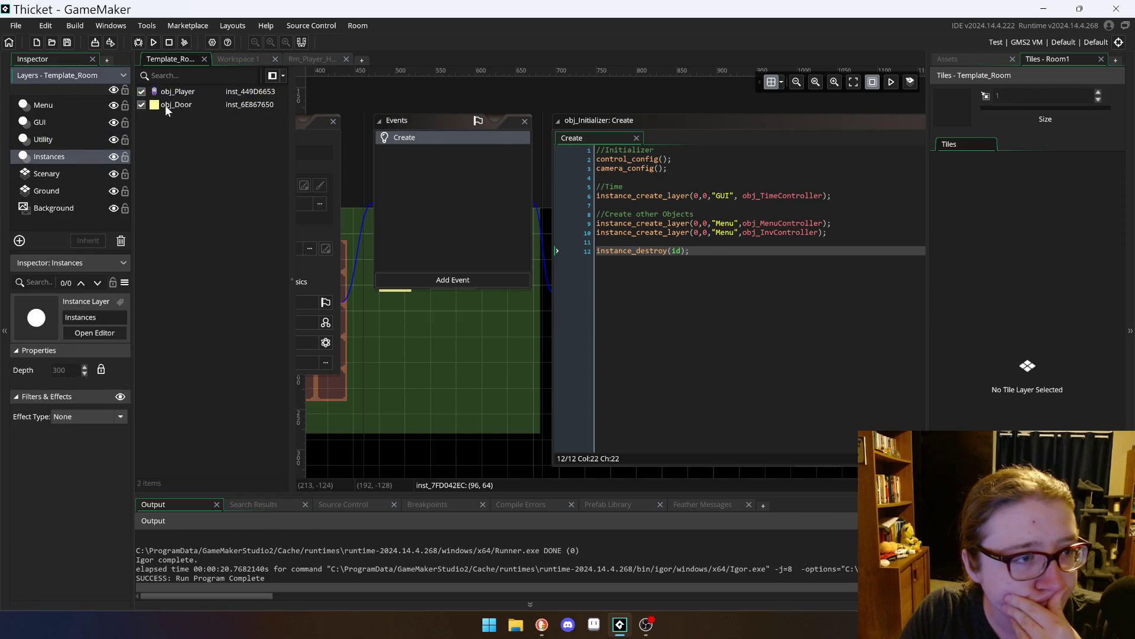
left_click(55, 136)
left_click(51, 121)
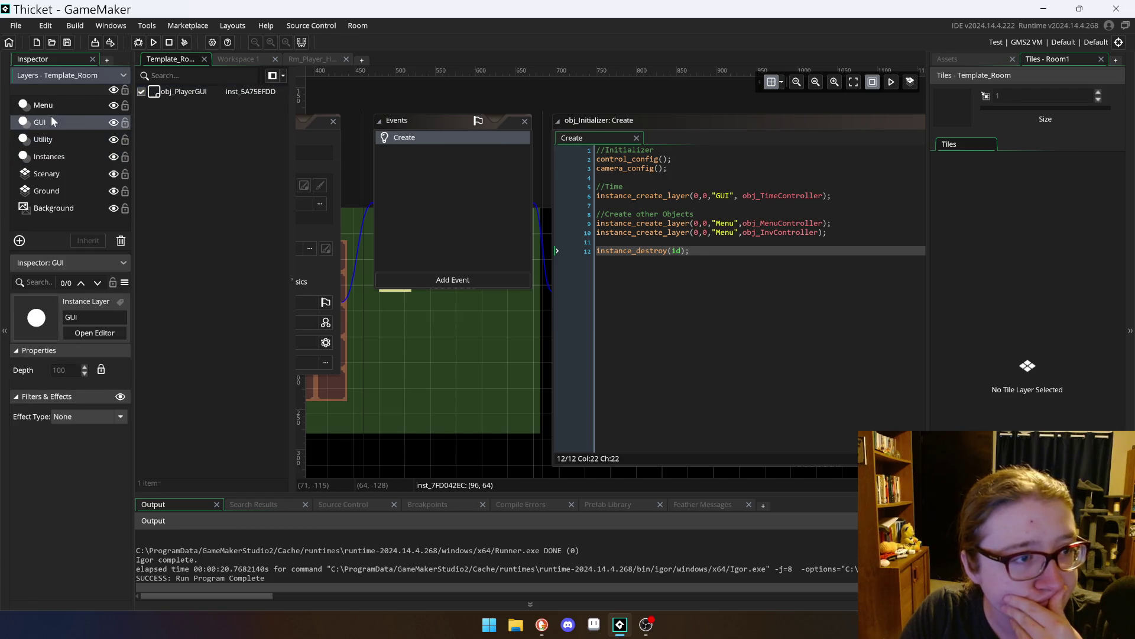
left_click(71, 106)
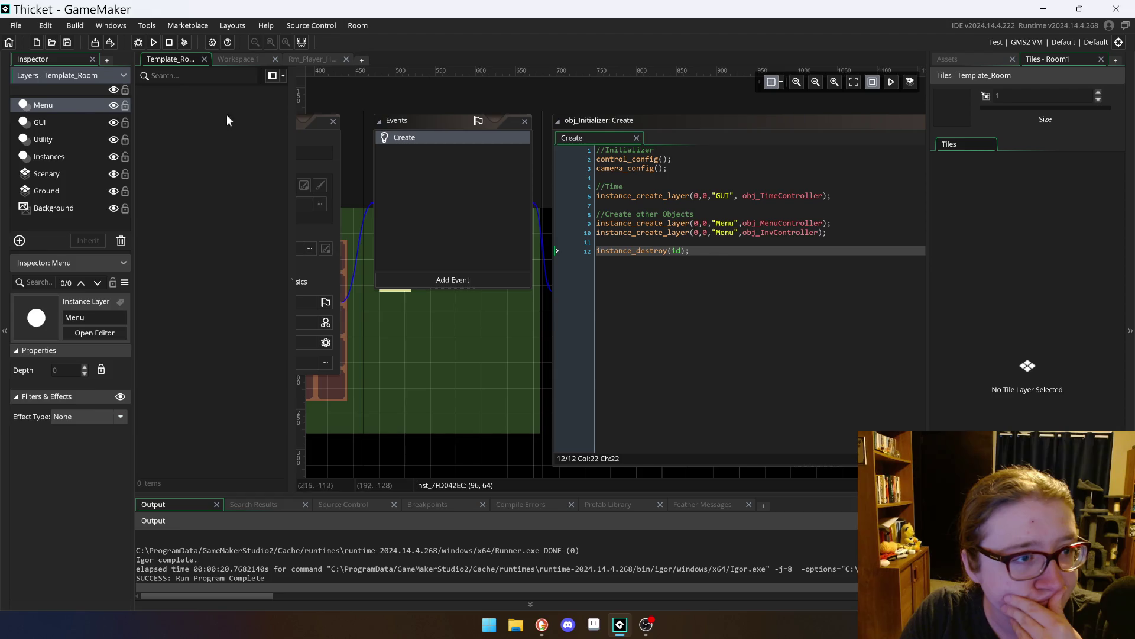
left_click(91, 142)
Step: View obj_Initializer's Create code at the Time section, then return to the day-end workspace
double_click(185, 92)
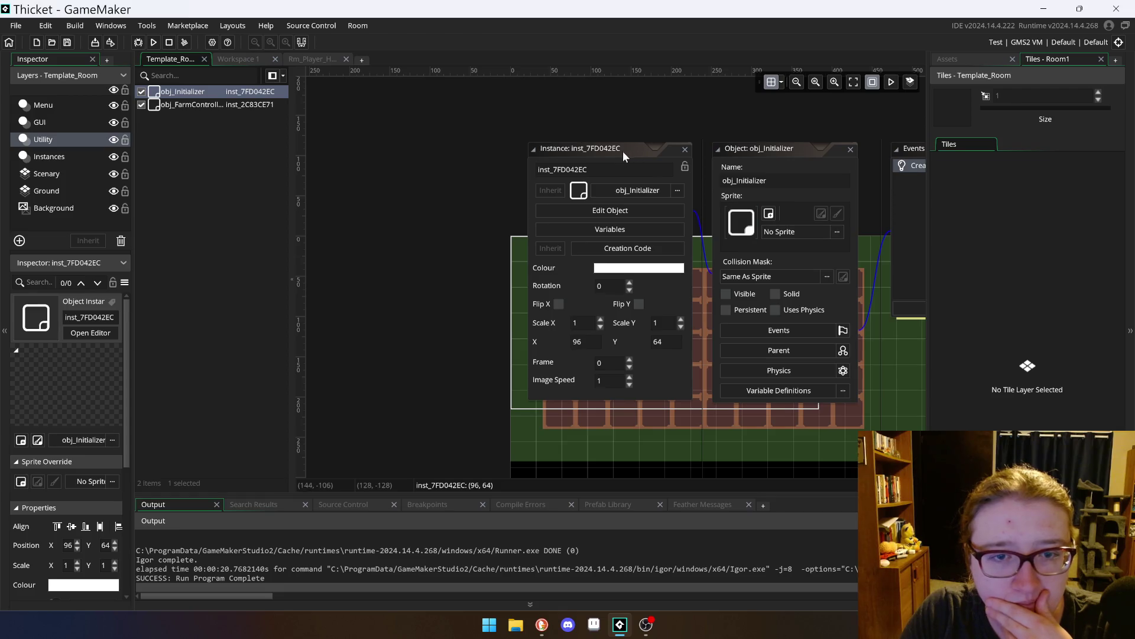
left_click(610, 210)
left_click(685, 212)
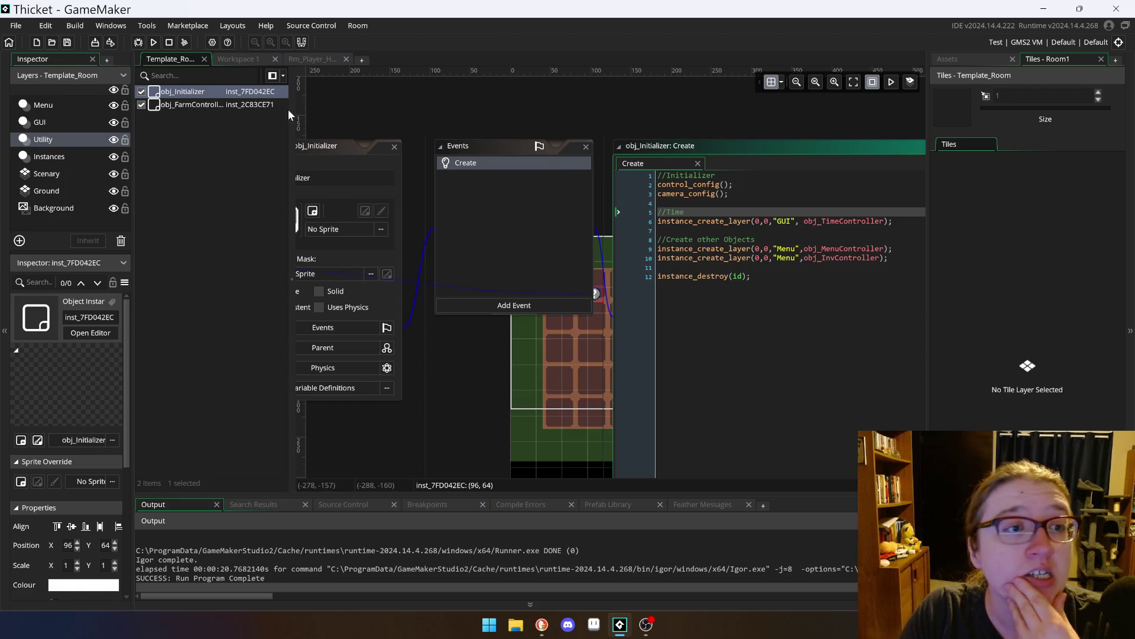
left_click(307, 59)
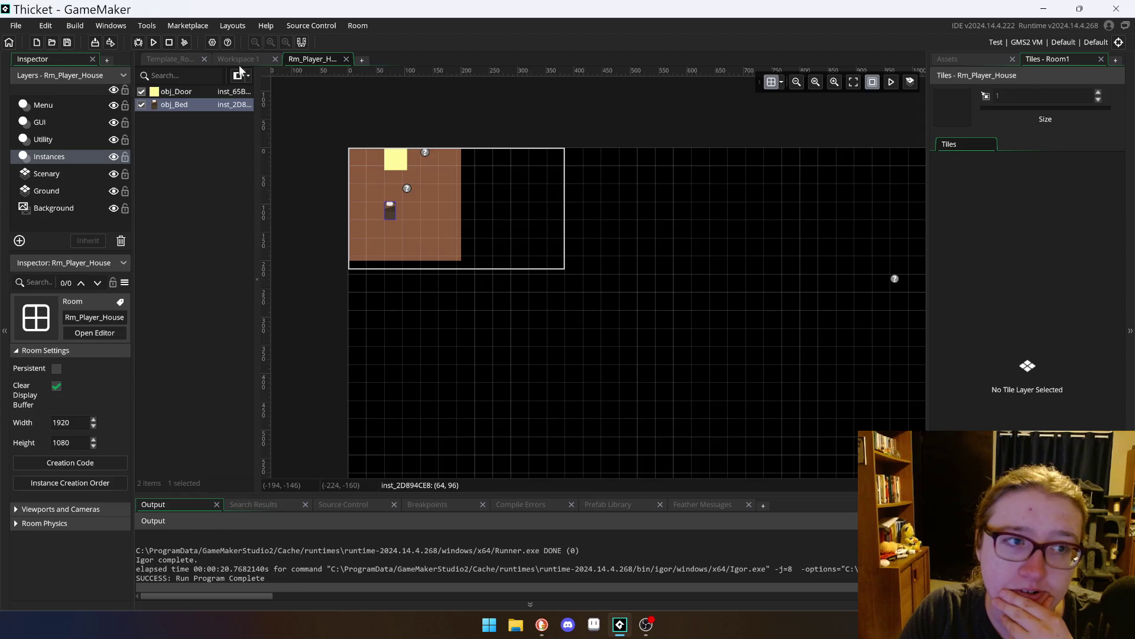
left_click(241, 61)
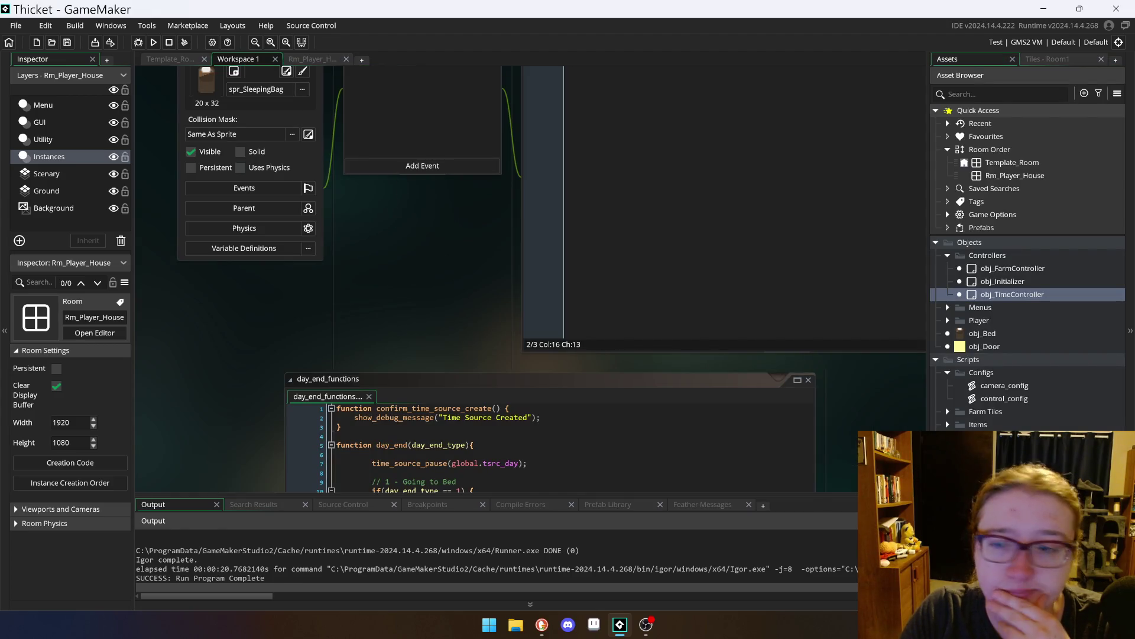
Step: Open obj_TimeController and review the Create code's time_source_start line alongside the Draw event
double_click(1020, 292)
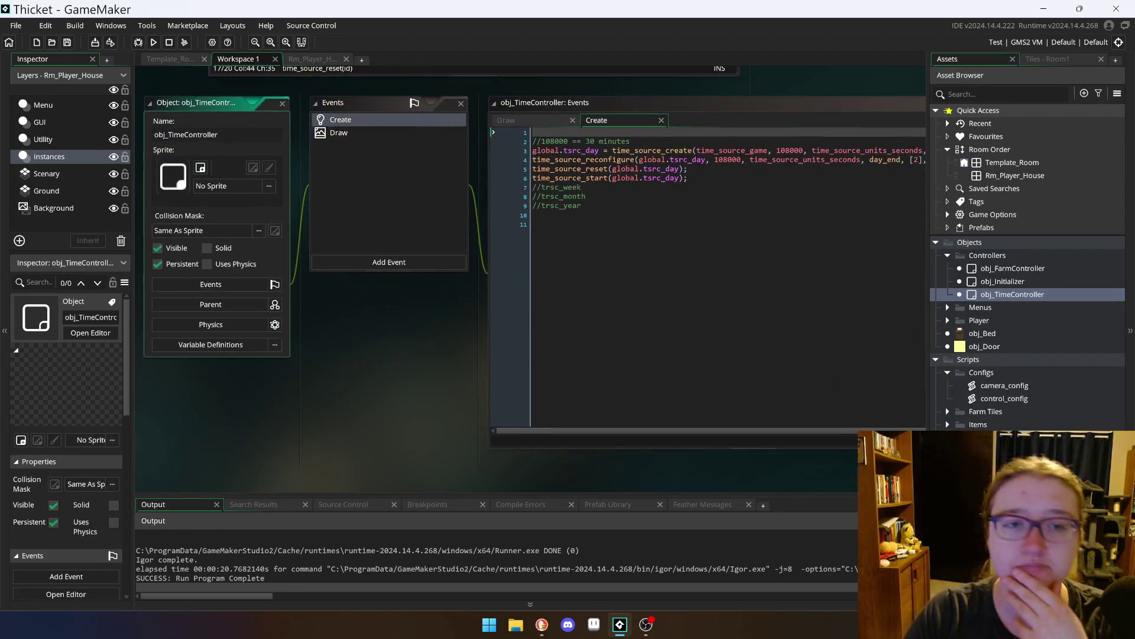
key("alt+Tab")
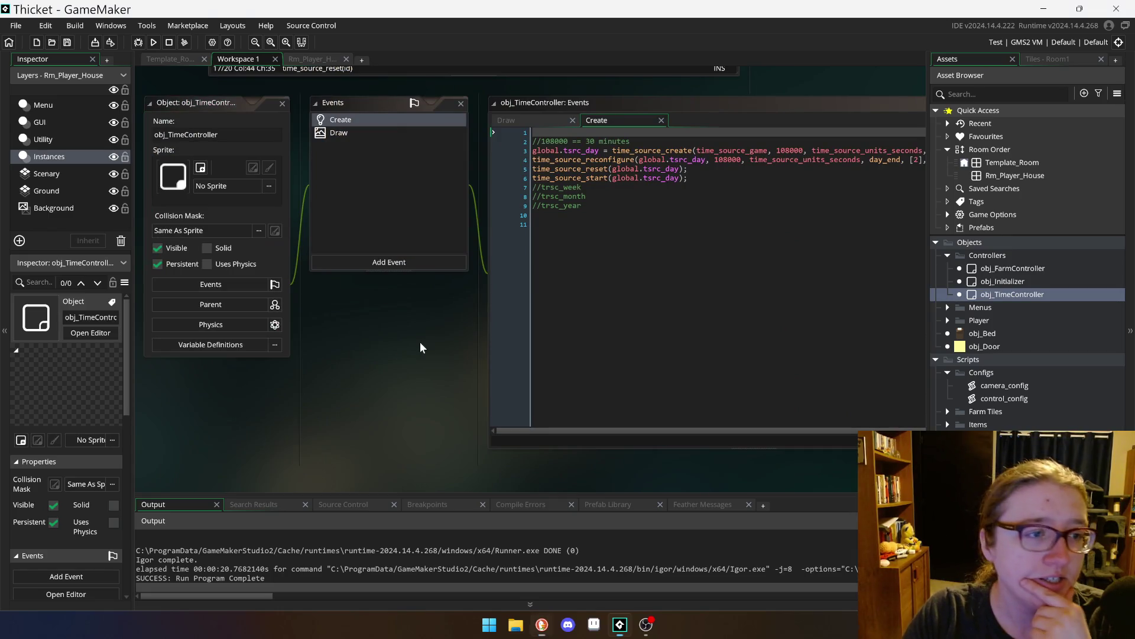
left_click(555, 160)
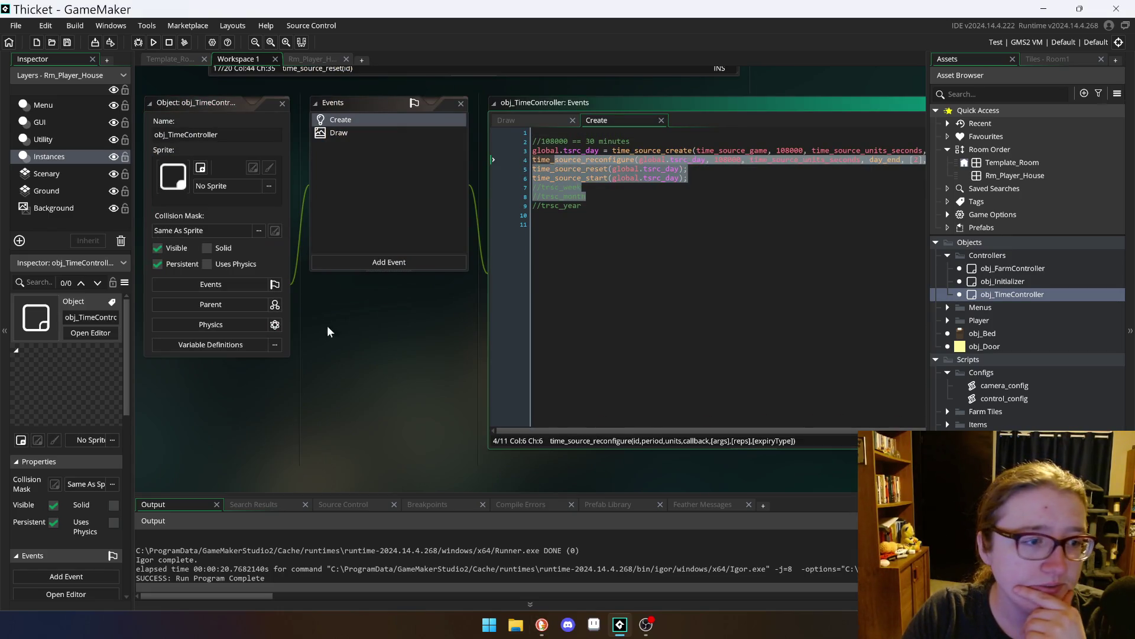
left_click(533, 223)
left_click_drag(355, 384, 302, 380)
left_click(579, 174)
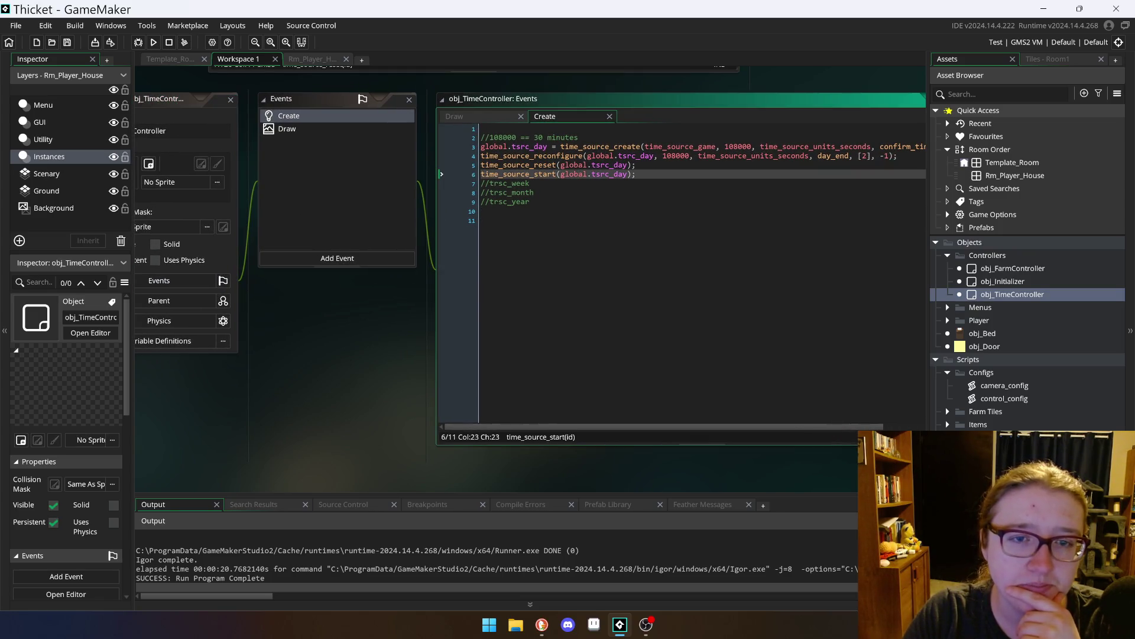
left_click(636, 174)
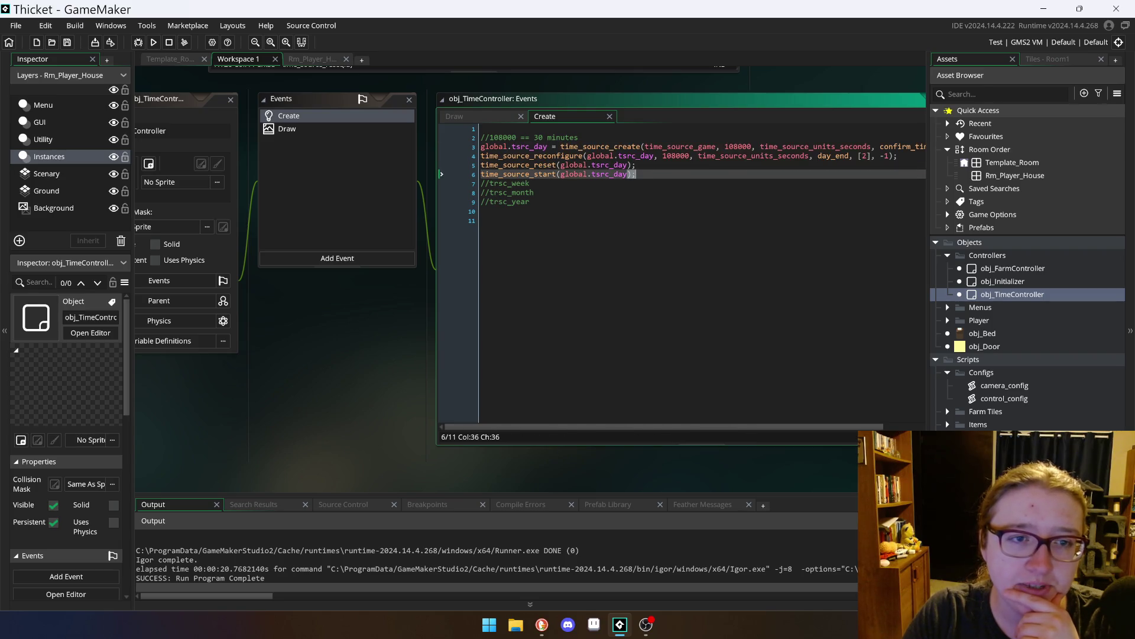
left_click(466, 117)
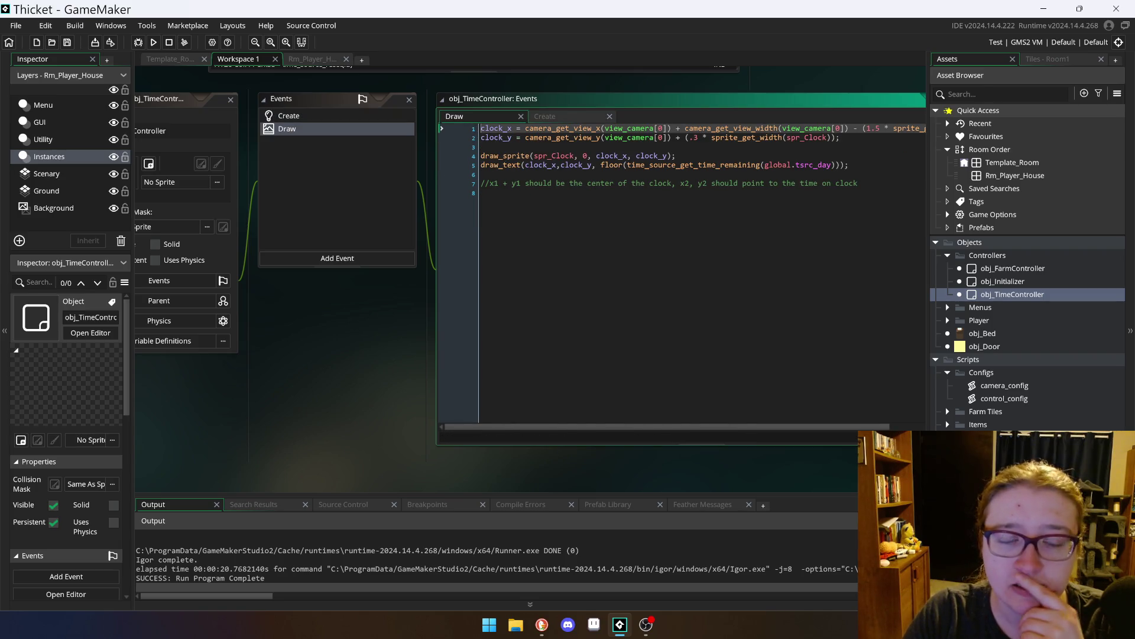
left_click(481, 174)
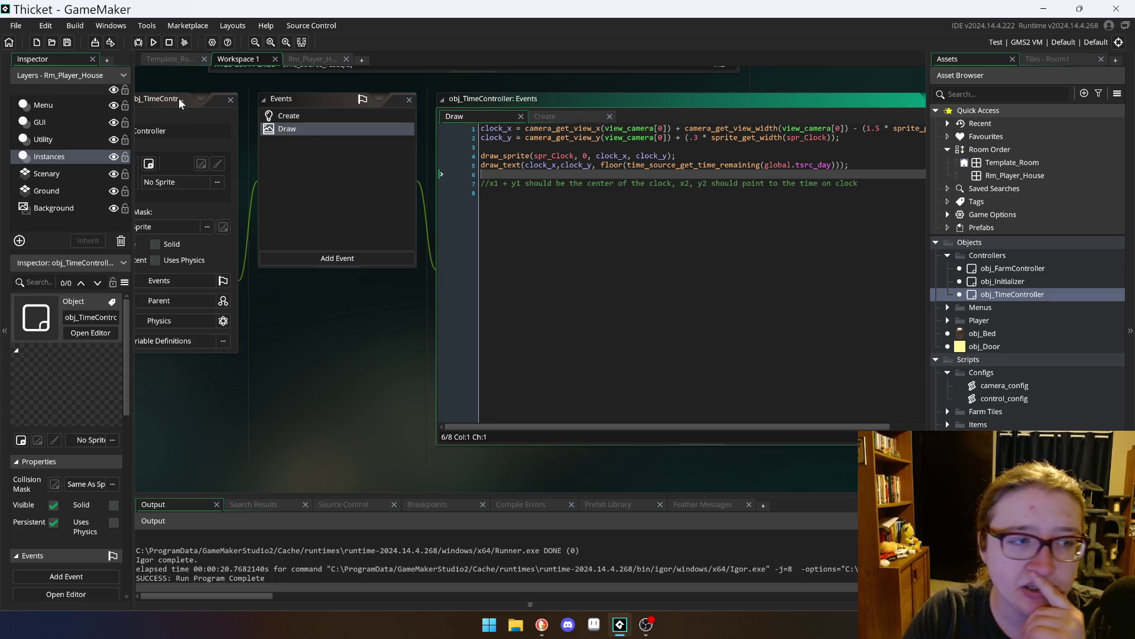
left_click(179, 98)
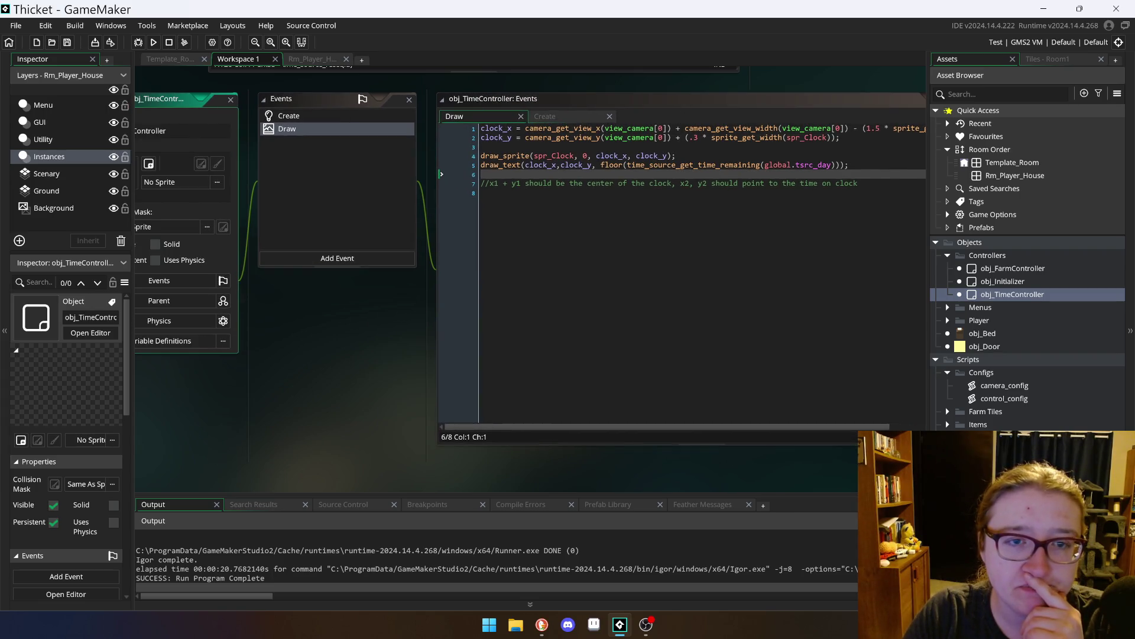
left_click(554, 116)
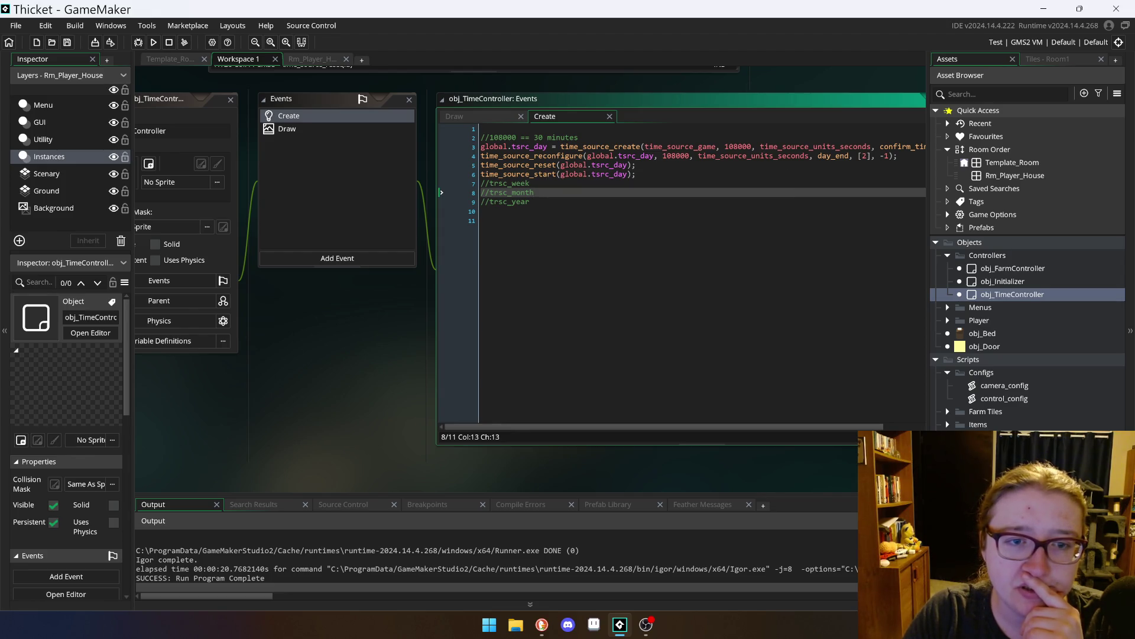
Step: Examine the time_source_reconfigure arguments (108000, seconds, [2], -1), reset and start lines, then the Draw code
left_click(404, 308)
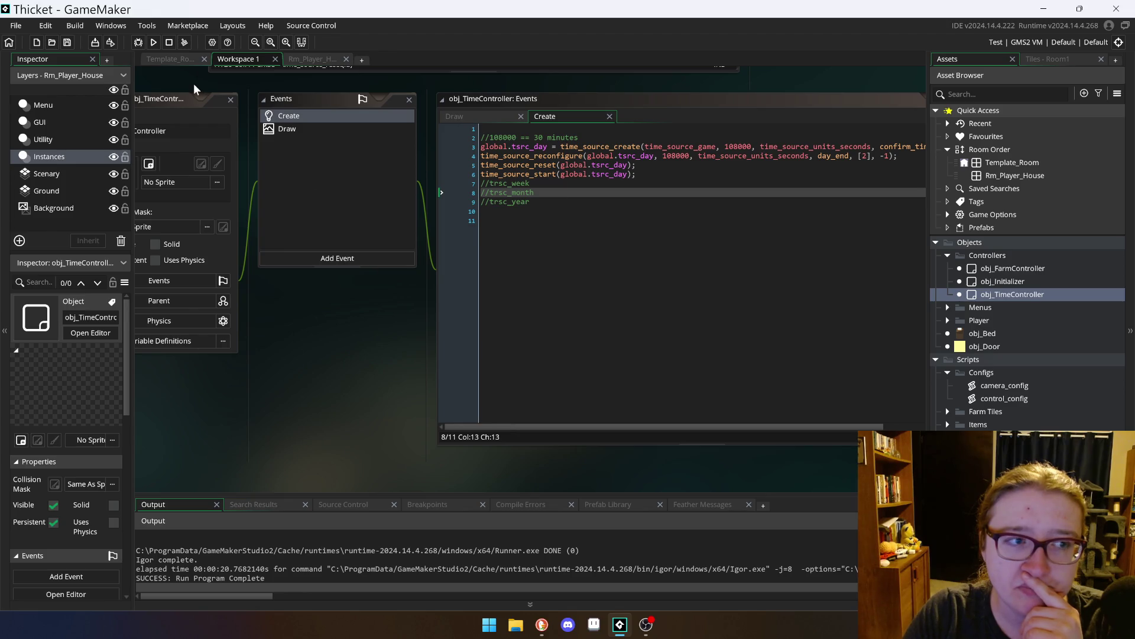
left_click(188, 104)
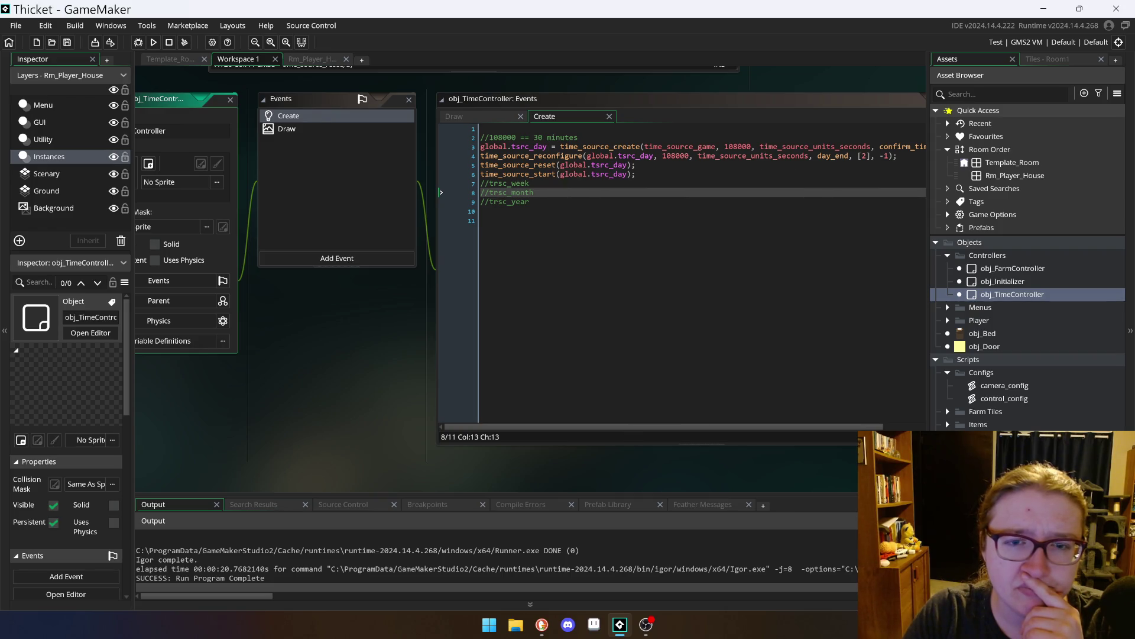
mouse_move(834, 156)
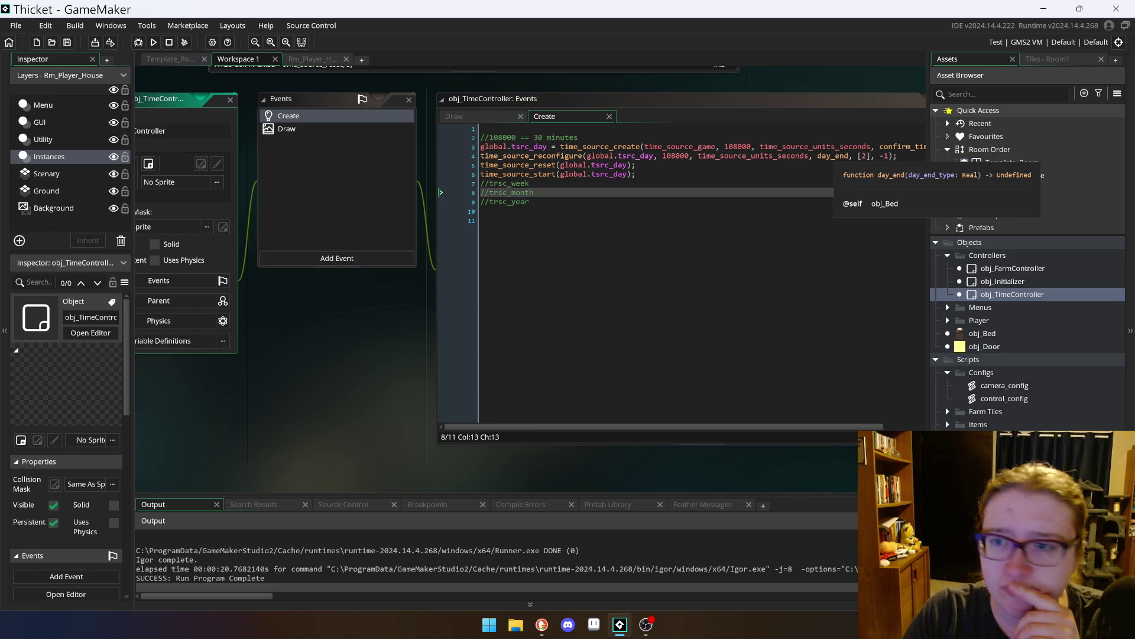
left_click(551, 155)
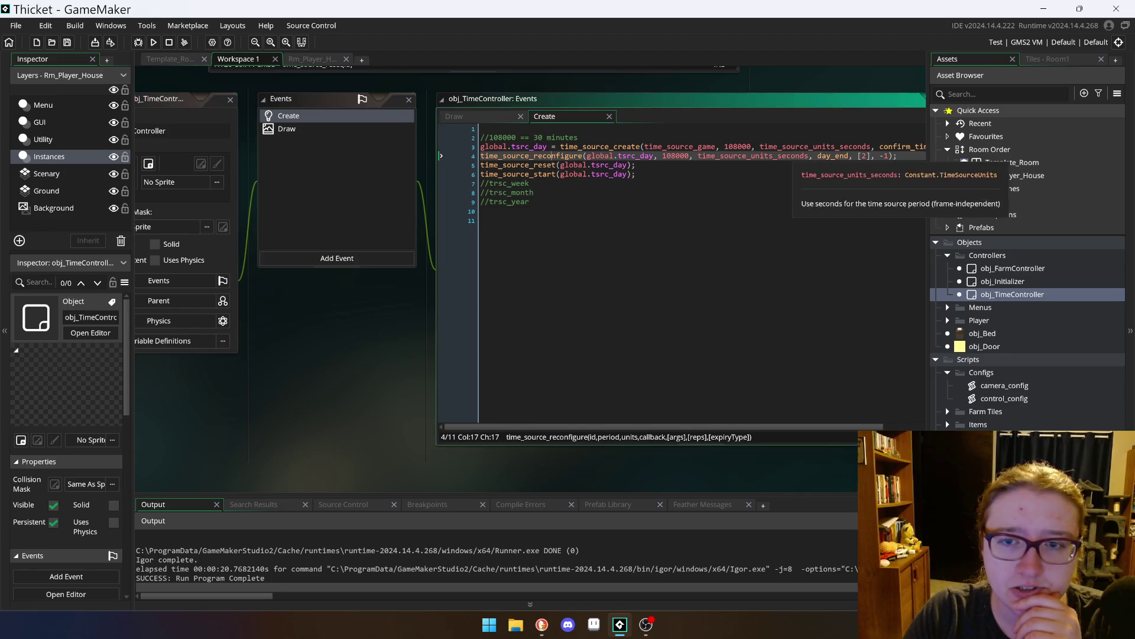
mouse_move(831, 156)
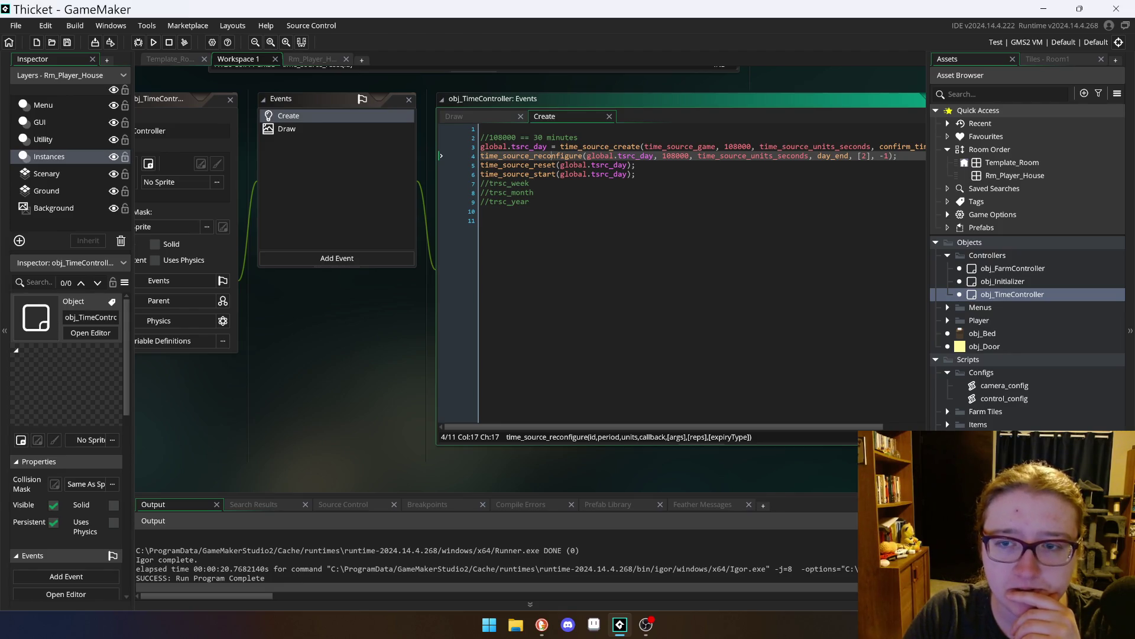
left_click(862, 155)
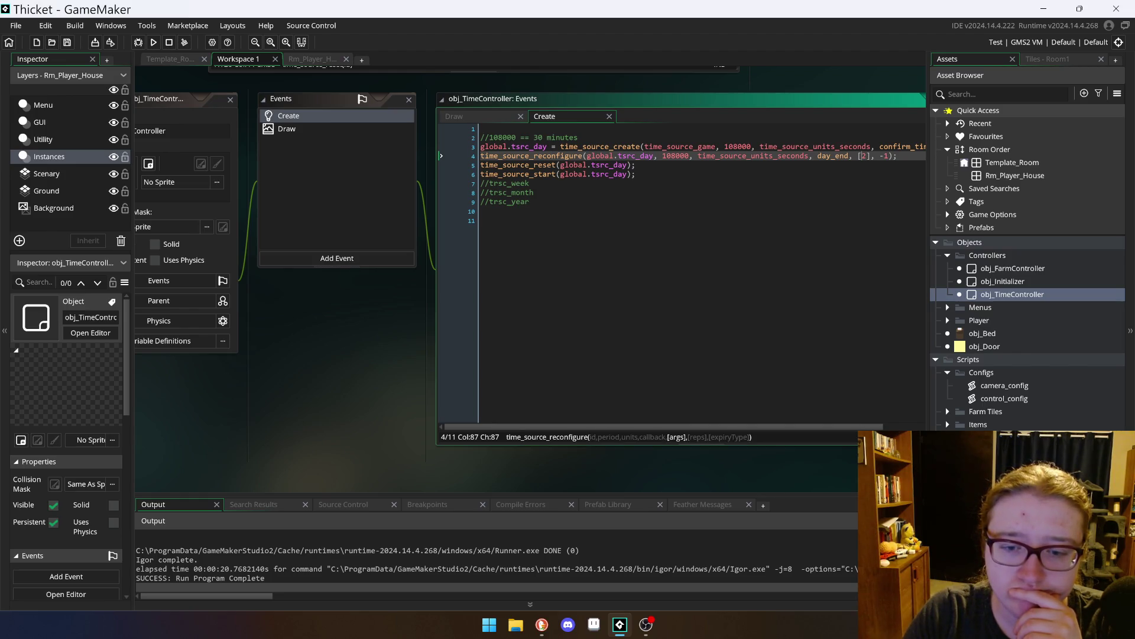
left_click(884, 155)
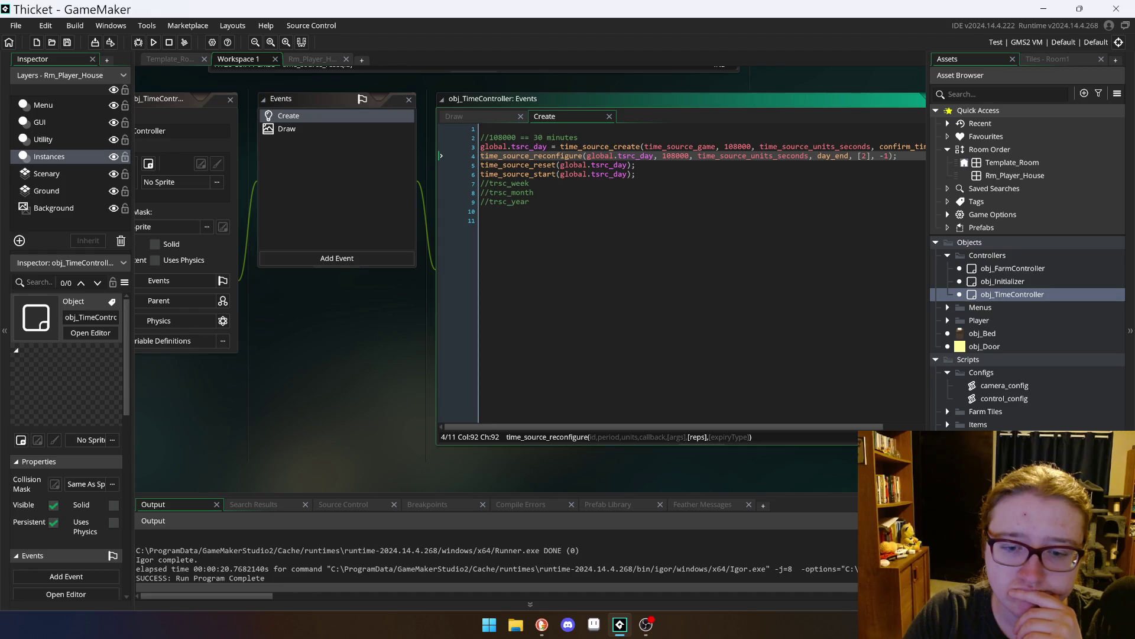
left_click(778, 155)
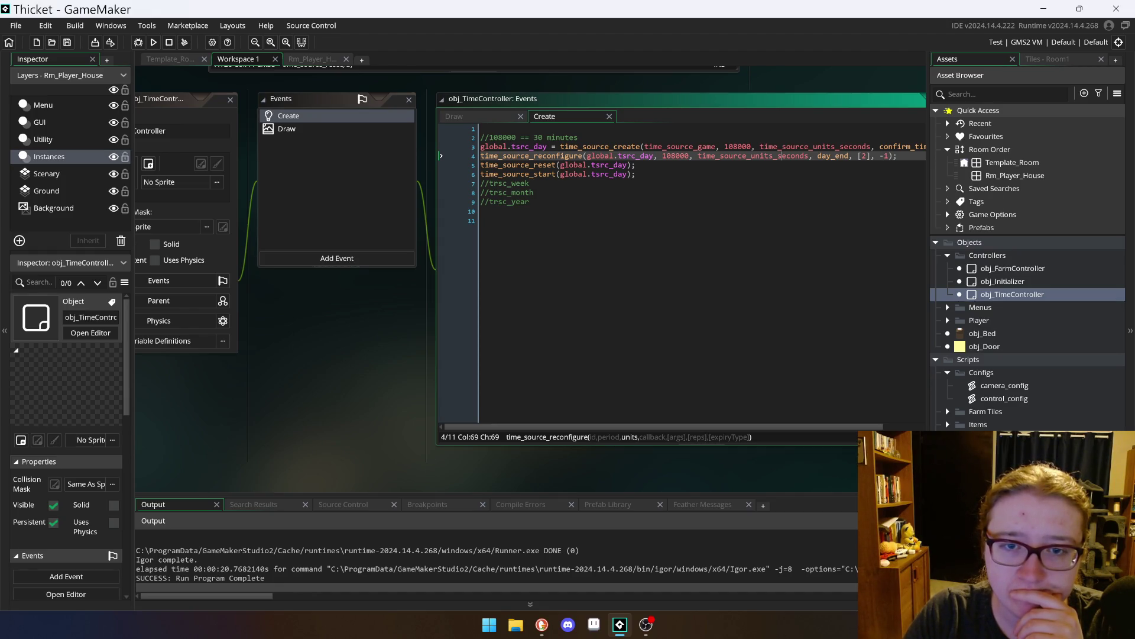
left_click(665, 155)
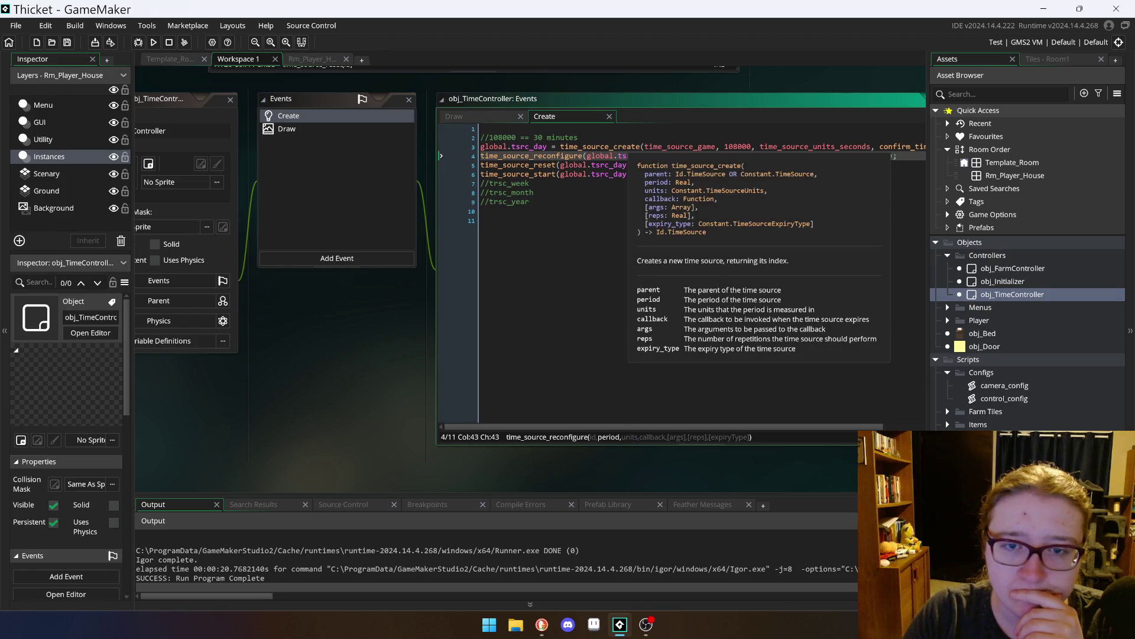
left_click(603, 165)
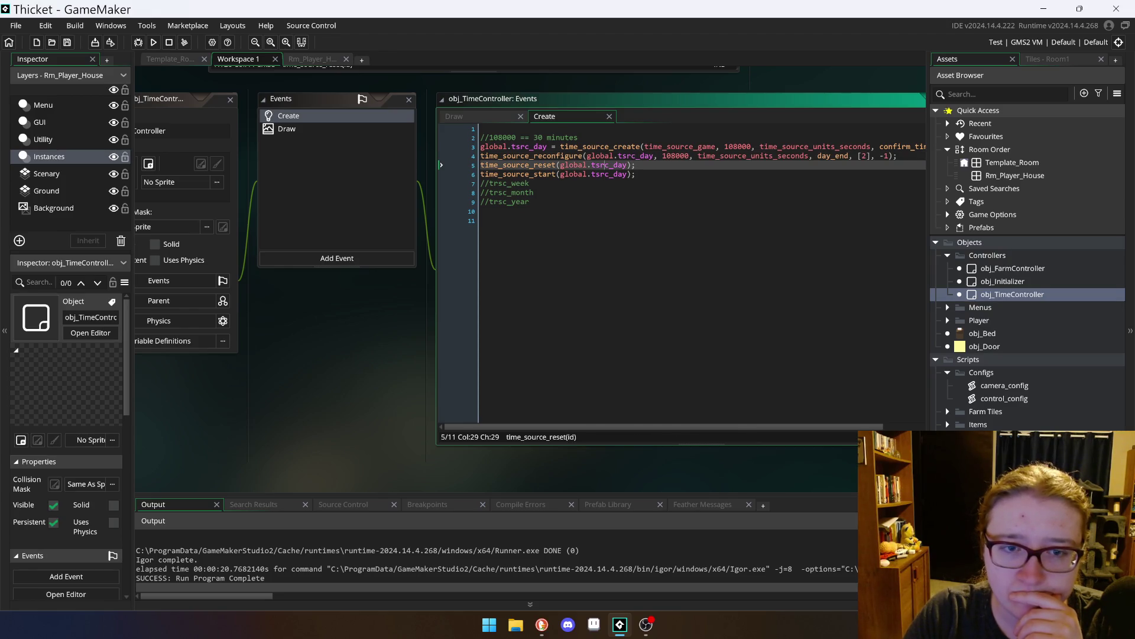
left_click(562, 174)
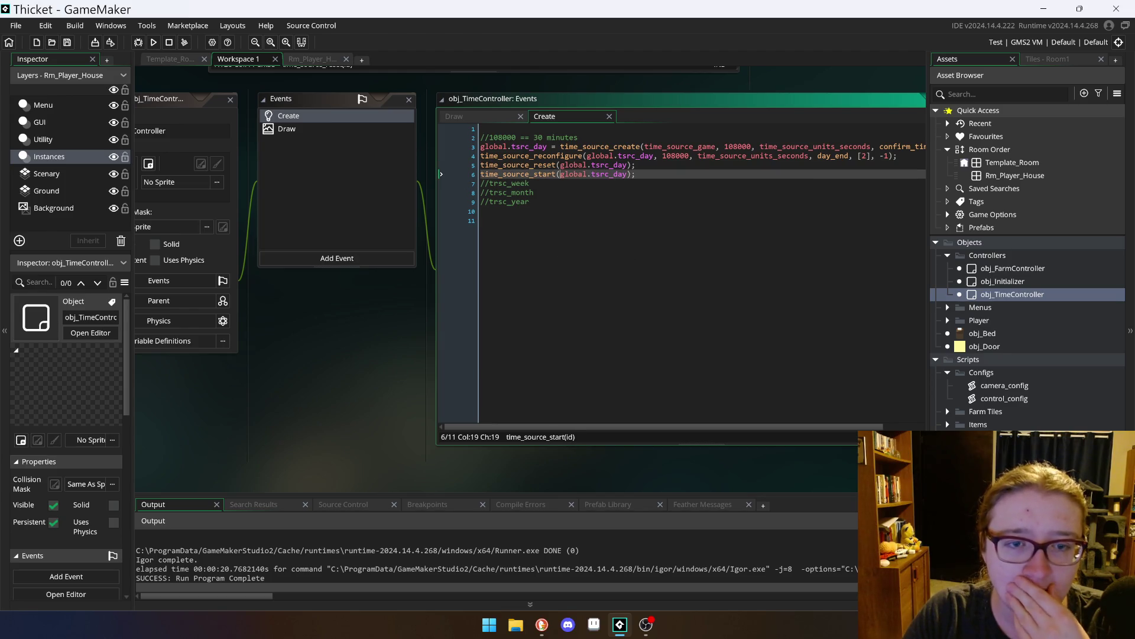
left_click(488, 116)
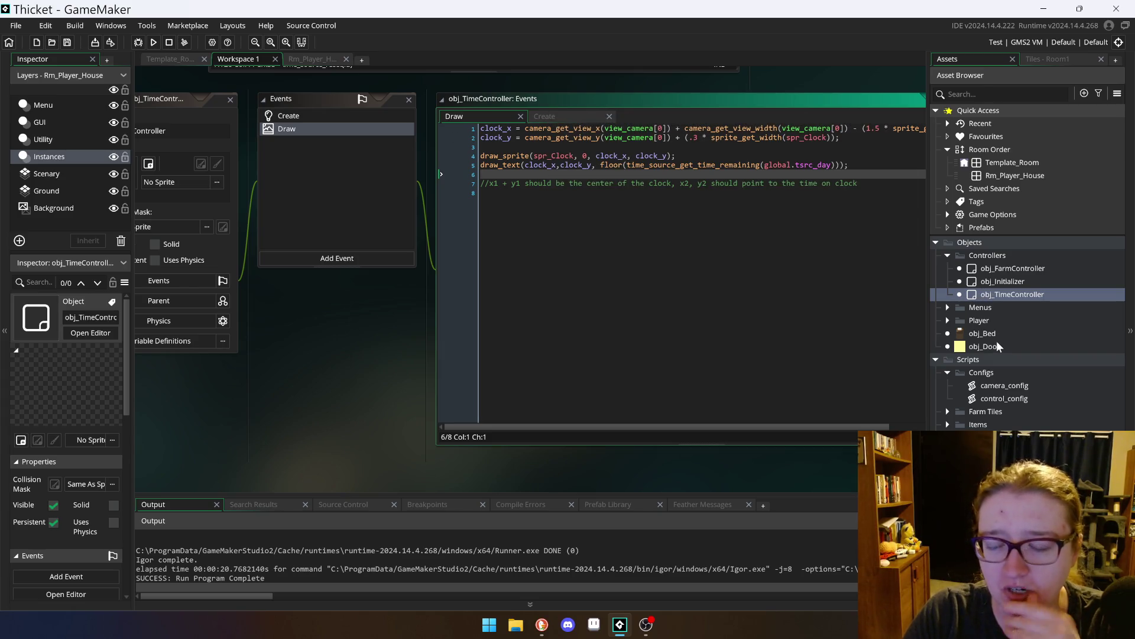
Step: Open control_config, then comment out line 7's time_source_pause in day_end_functions and run the game
left_click(1021, 400)
double_click(1021, 399)
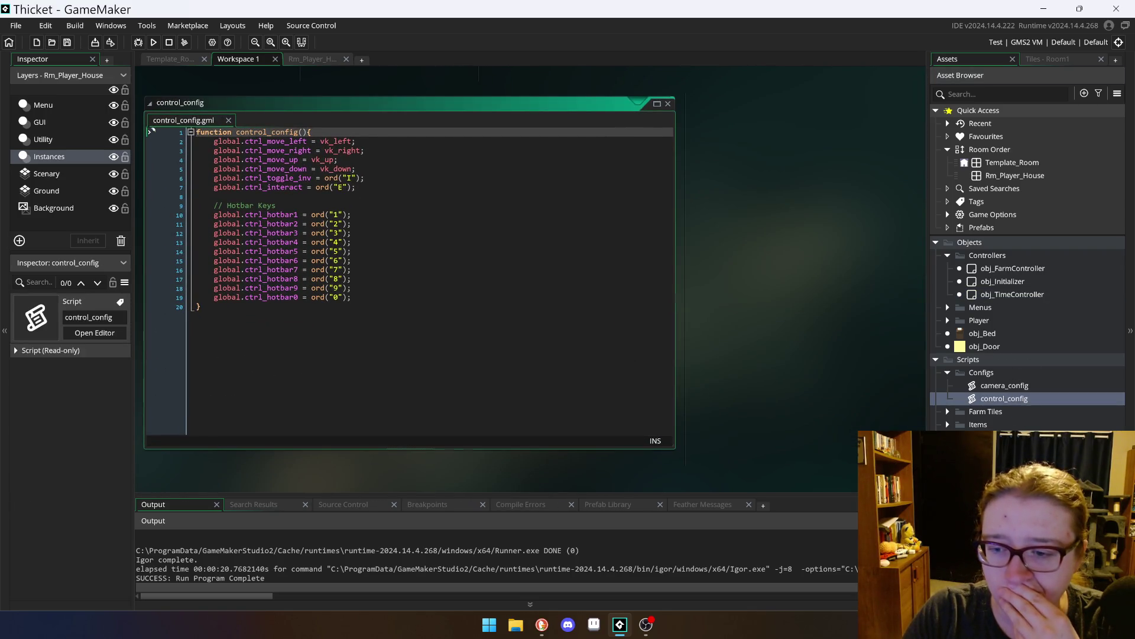
key("ctrl+Tab")
left_click(348, 187)
type("//")
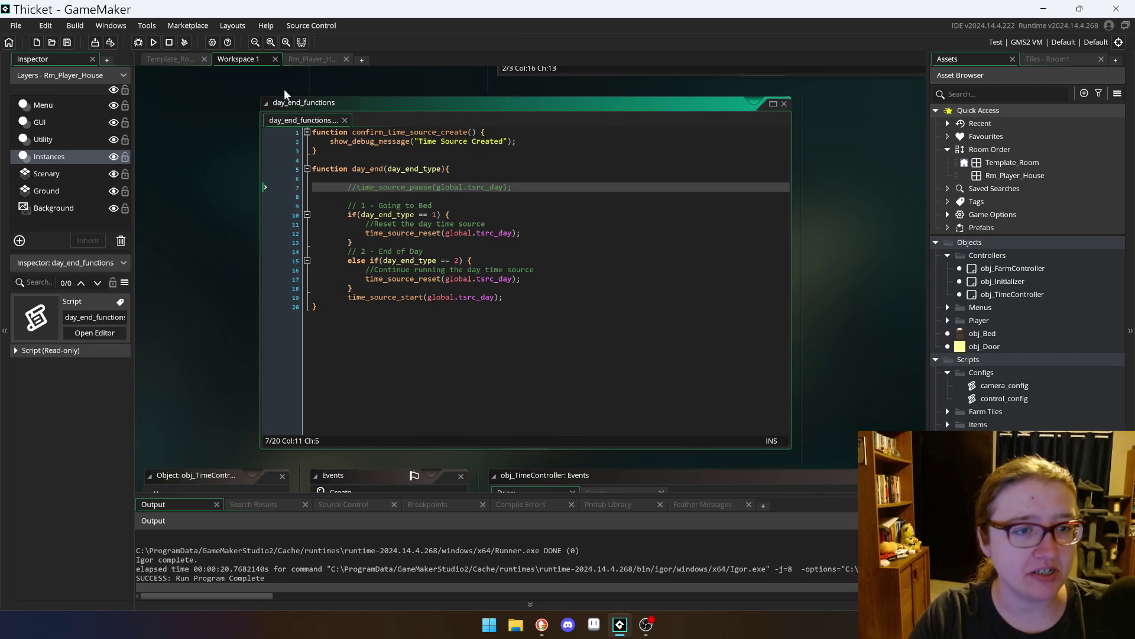
left_click(153, 42)
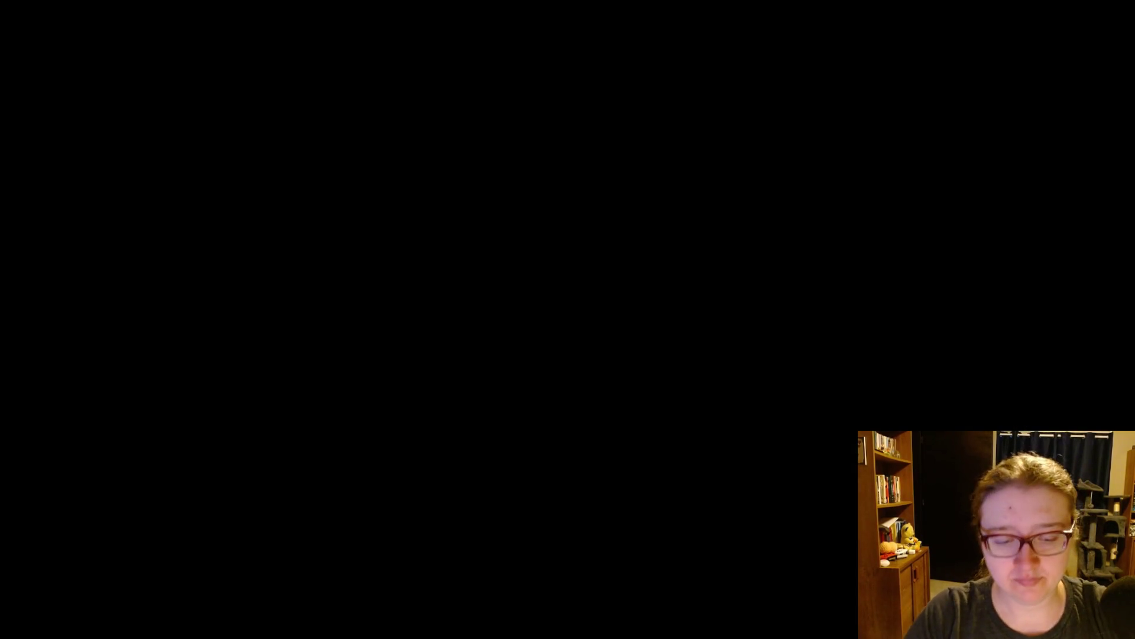
Step: Walk the character right through the doorway into the house, around the bed, and back out beside the farm tiles
key("d")
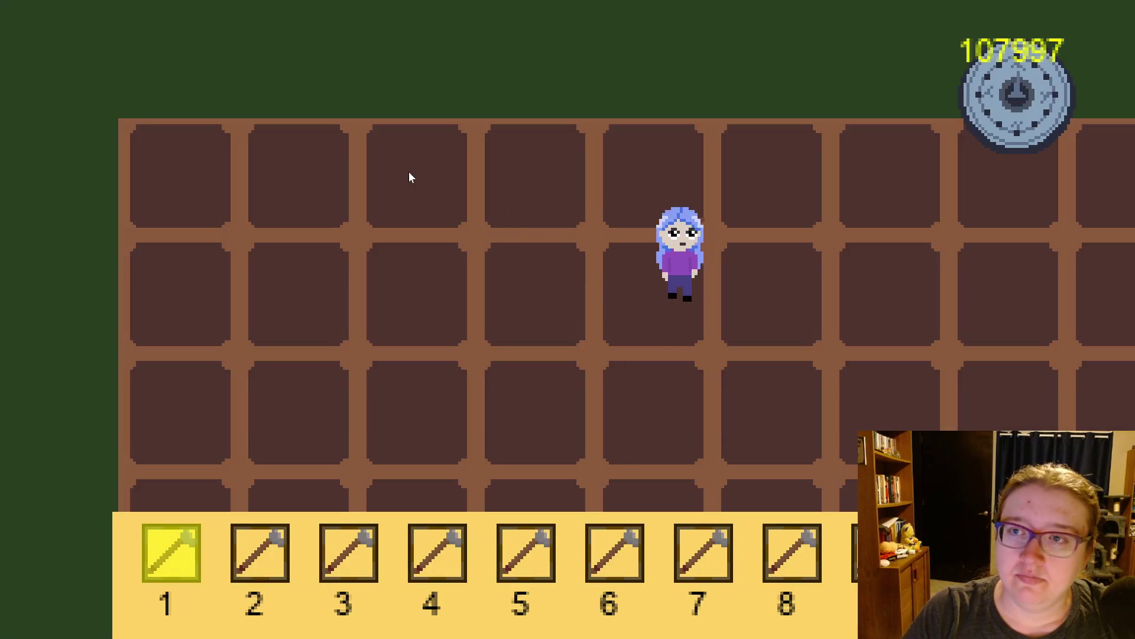
key("d")
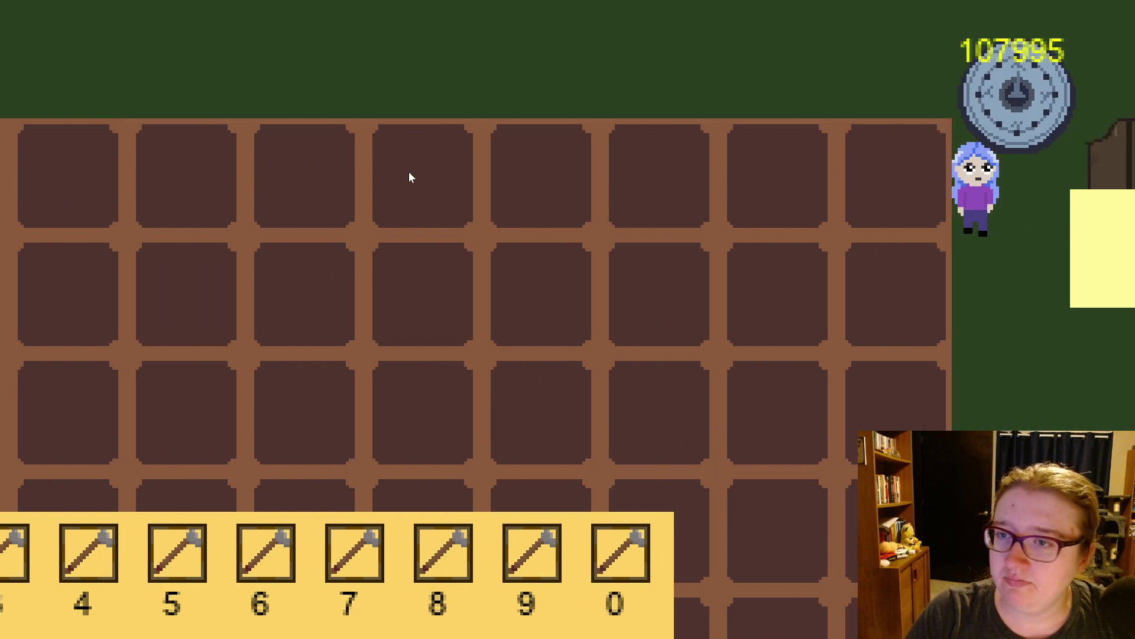
key("d")
key("s")
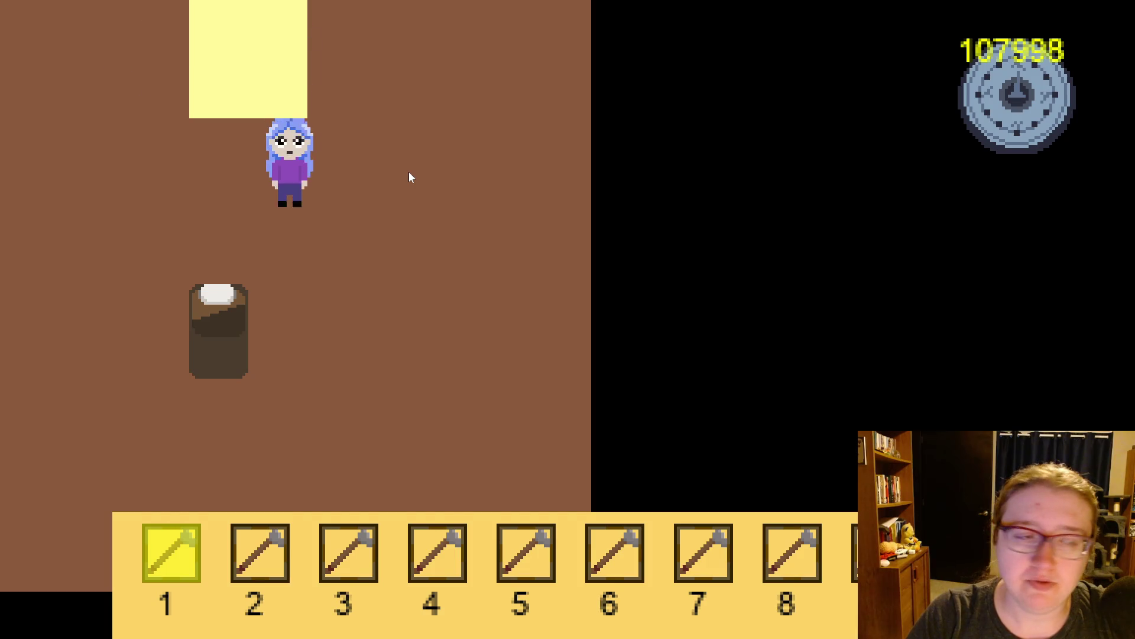
key("a")
key("w")
key("a")
key("a")
key("w")
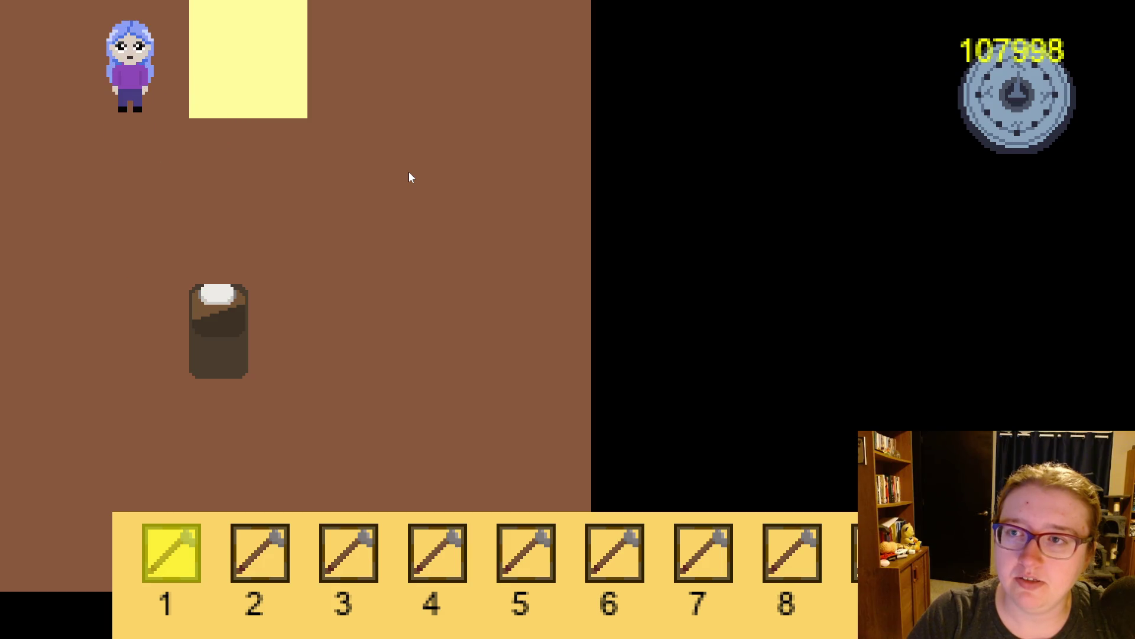
key("d")
key("s")
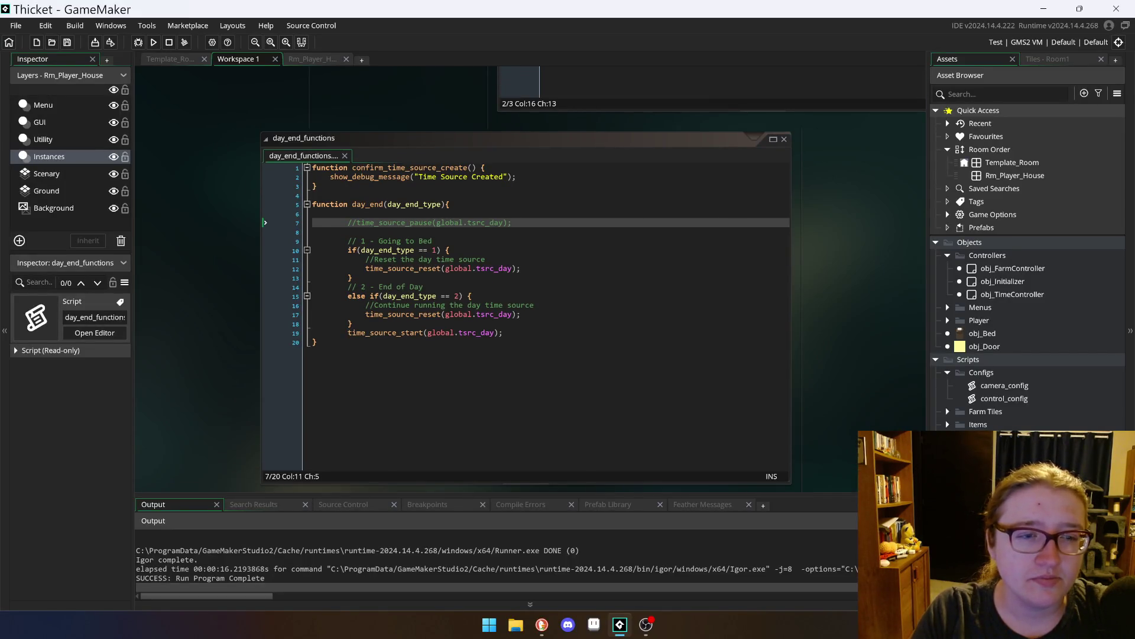
left_click(454, 176)
left_click(330, 213)
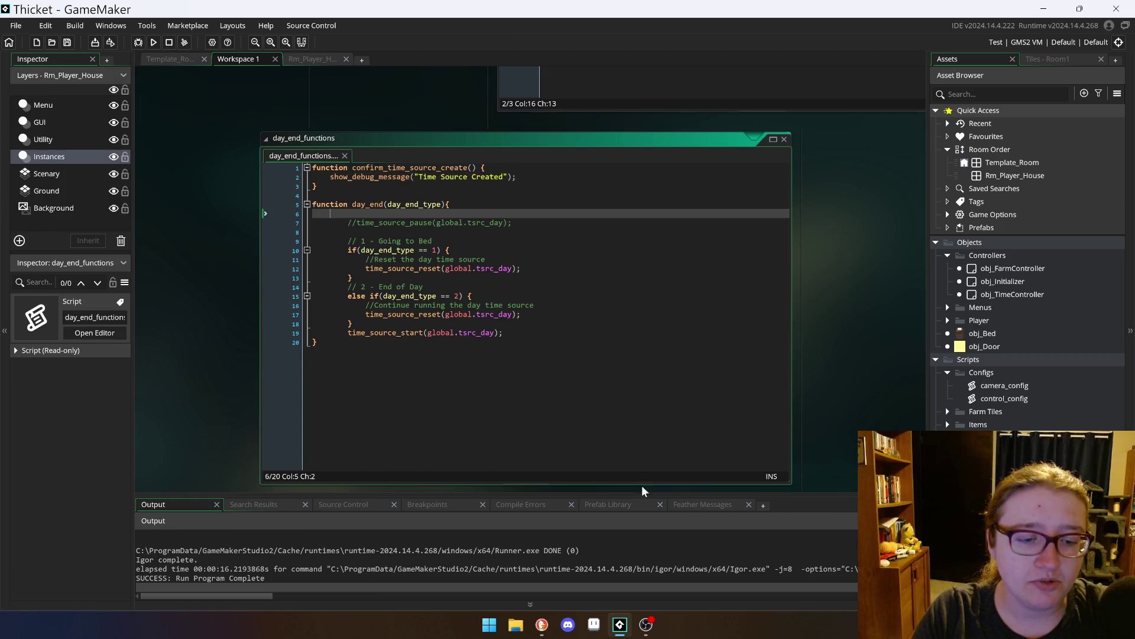
left_click_drag(339, 494, 339, 254)
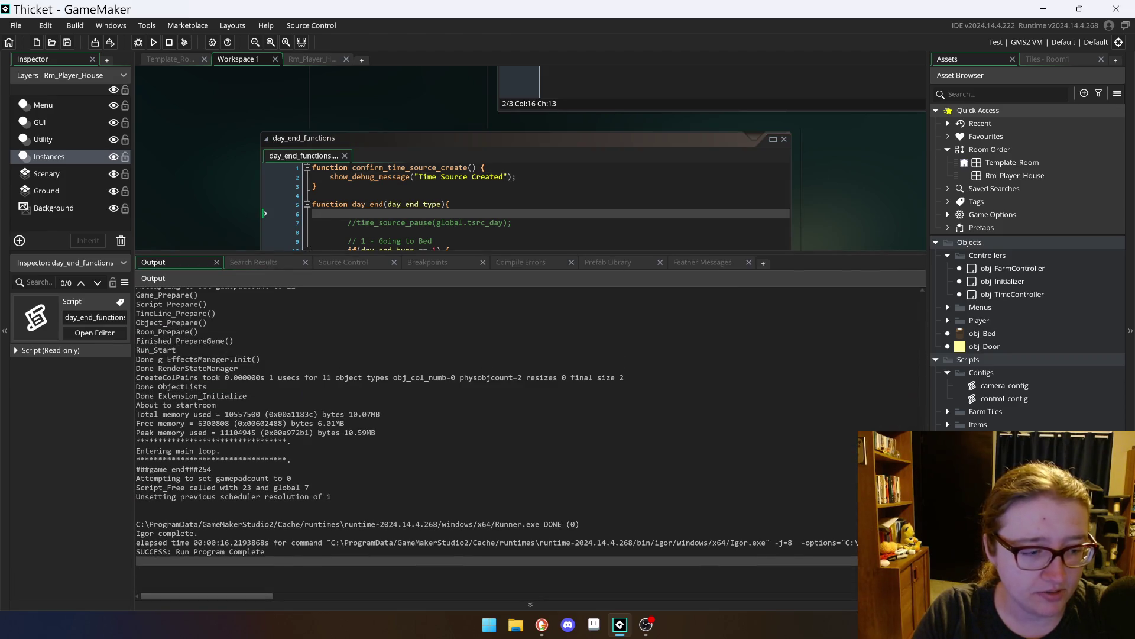
scroll(496, 432, "up", 2)
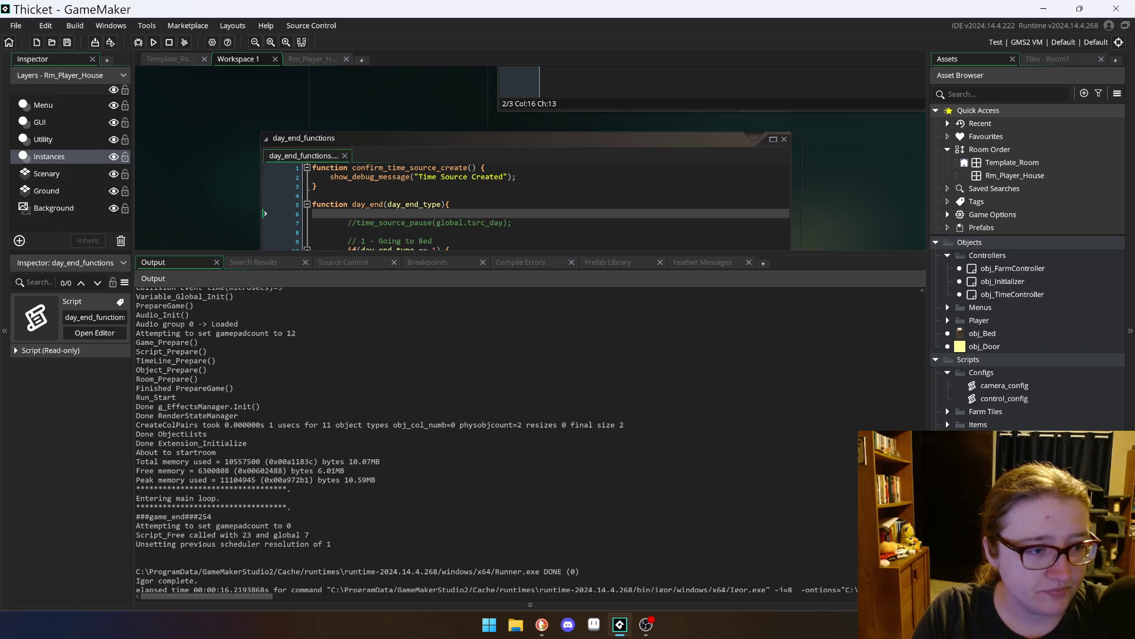
scroll(497, 432, "up", 5)
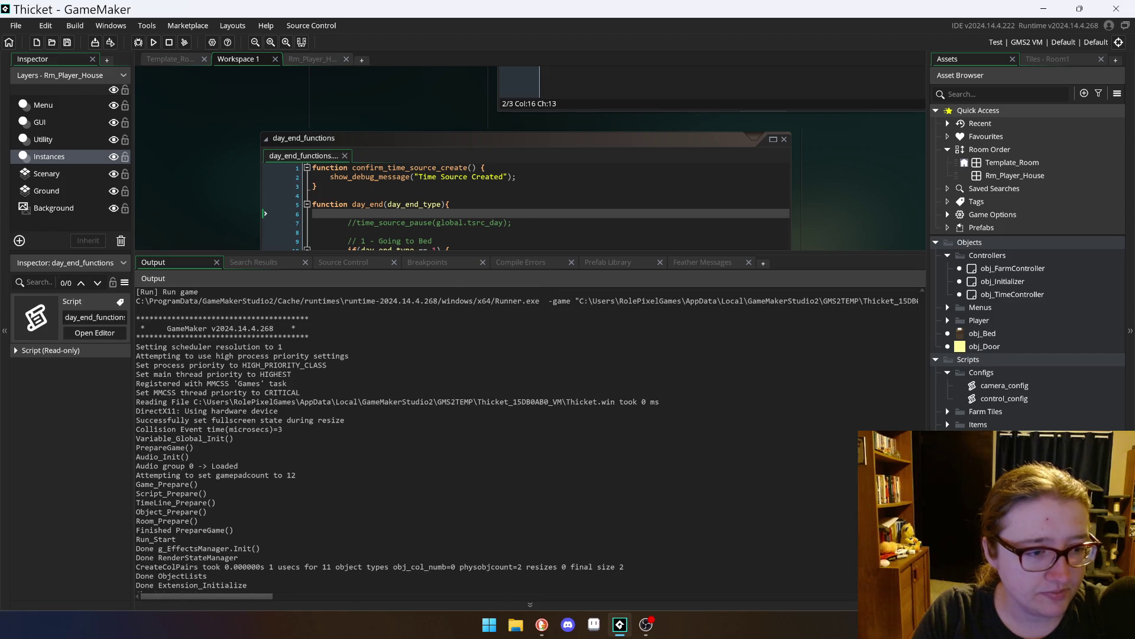
scroll(496, 433, "up", 2)
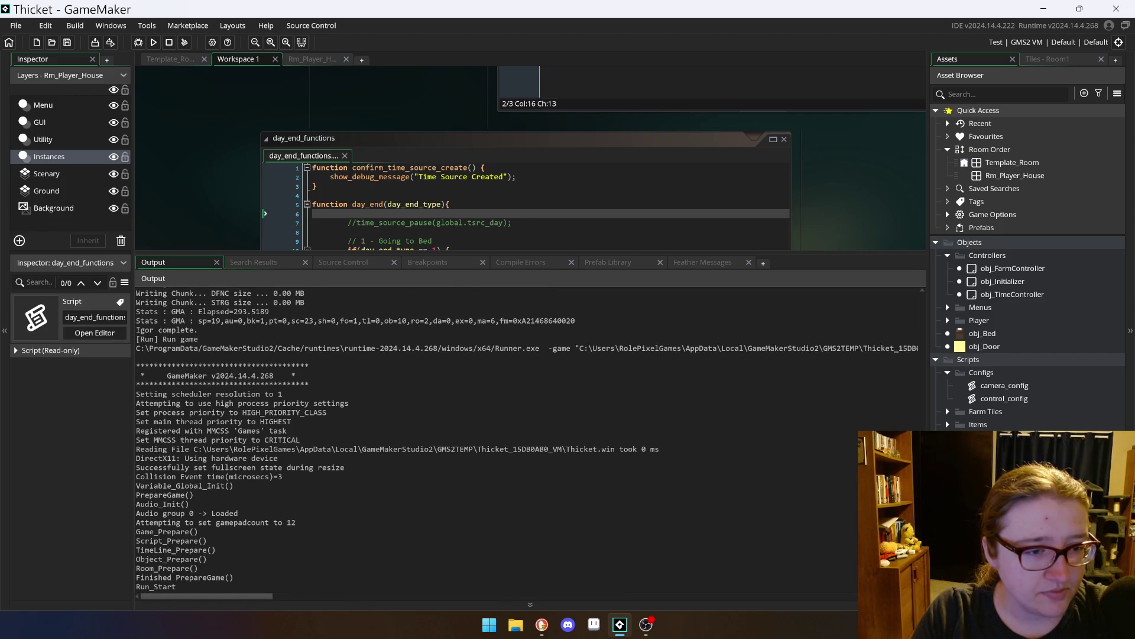
scroll(526, 440, "up", 6)
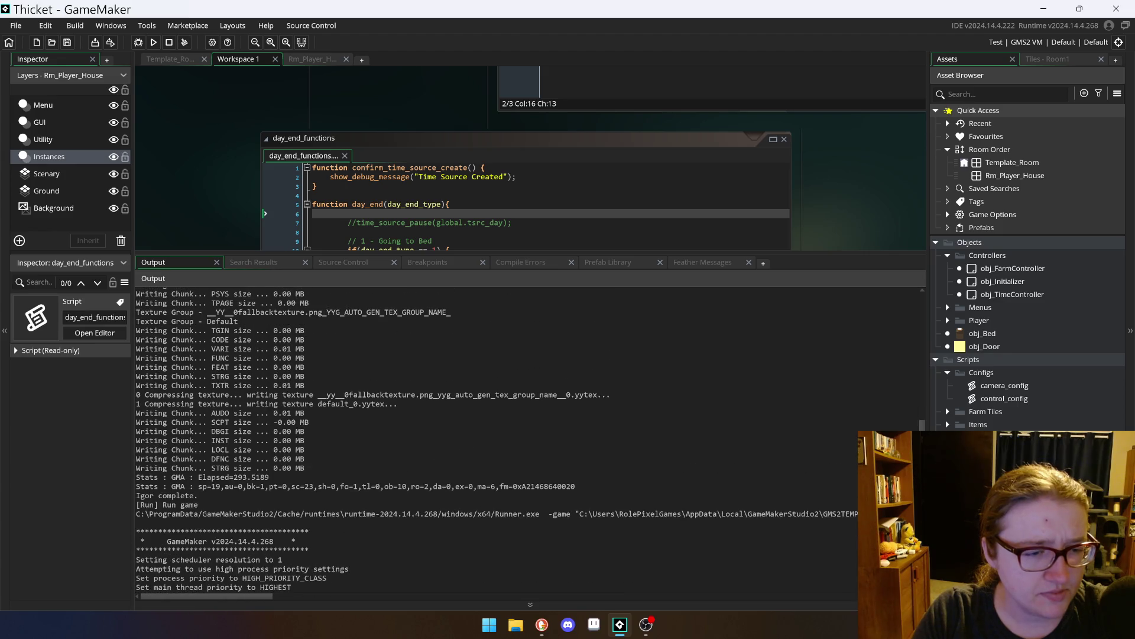
scroll(526, 440, "up", 11)
scroll(526, 440, "up", 1)
mouse_move(331, 421)
left_mouse_down()
mouse_move(183, 366)
mouse_move(306, 380)
left_mouse_up()
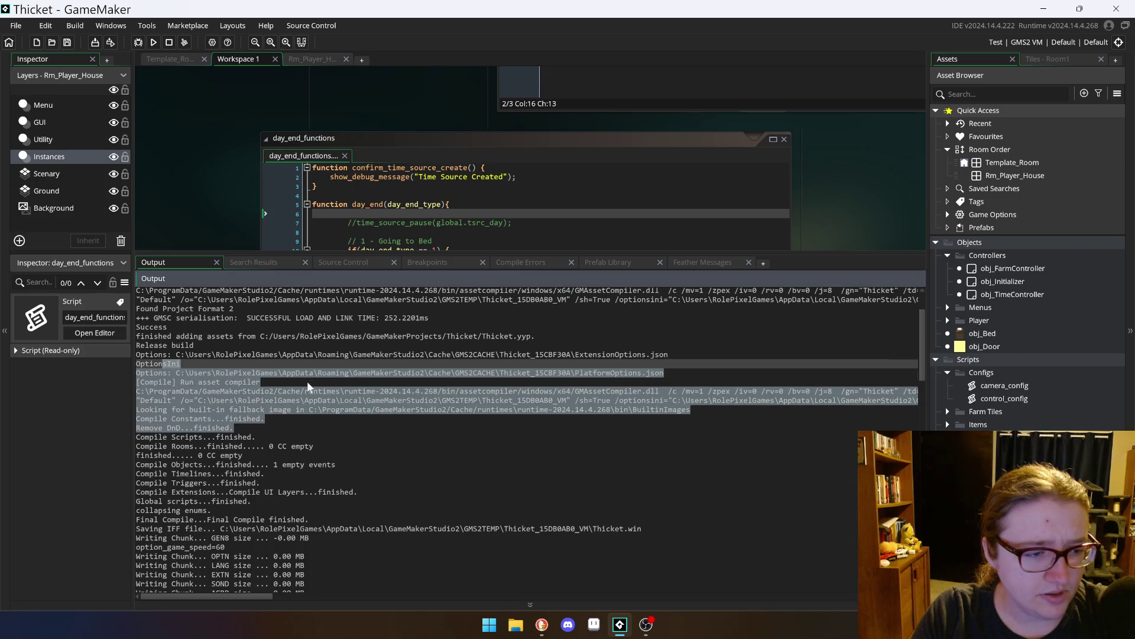
scroll(349, 417, "up", 2)
left_click(350, 408)
scroll(527, 440, "up", 1)
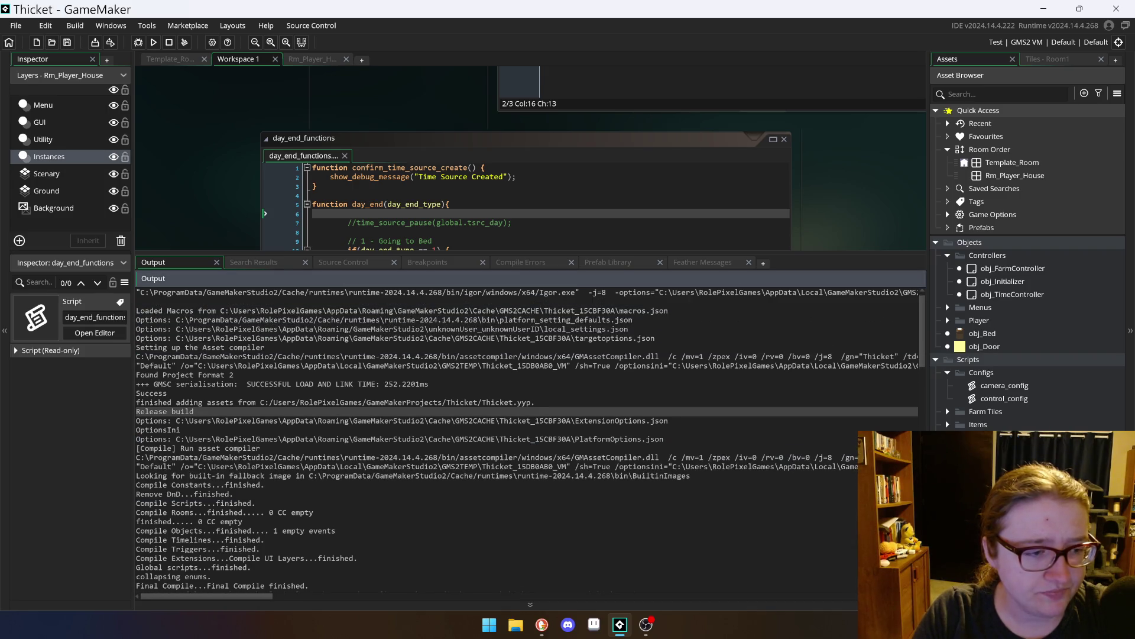
left_click_drag(167, 393, 167, 320)
left_click(194, 411)
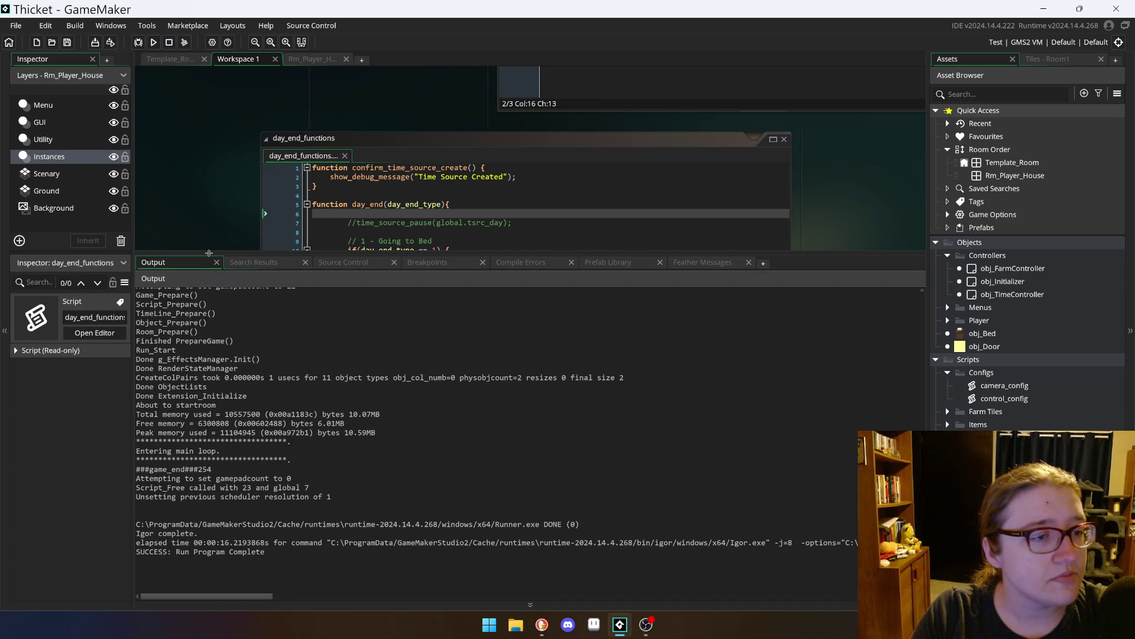
left_click_drag(209, 253, 209, 471)
left_click(168, 59)
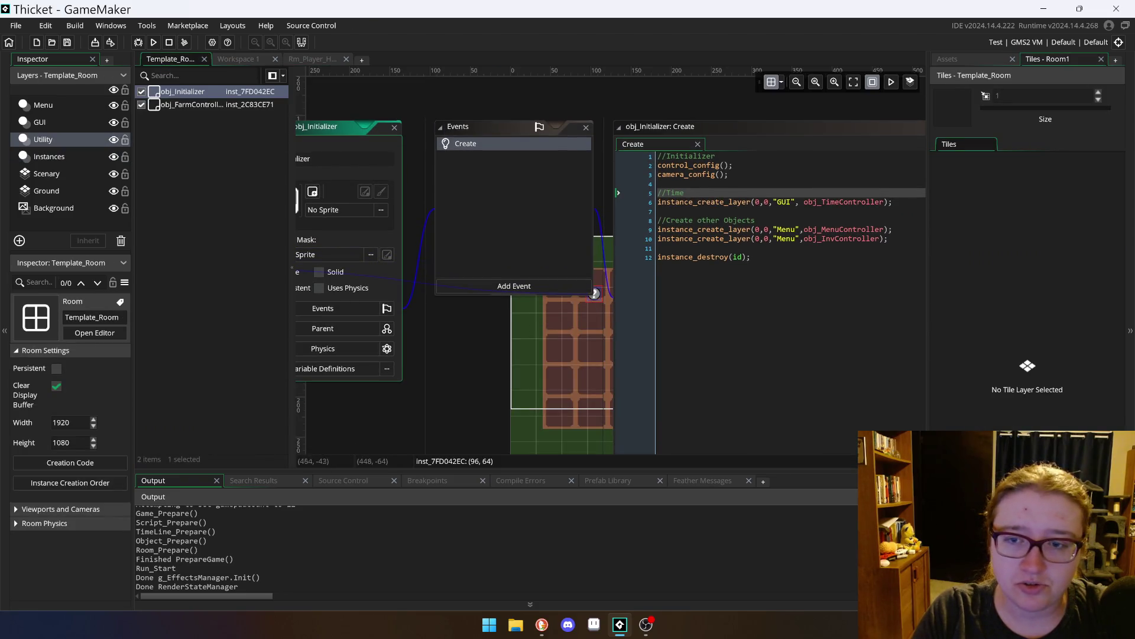
Step: Review obj_Initializer's Create code lines that create obj_TimeController and call instance_destroy
left_click(630, 202)
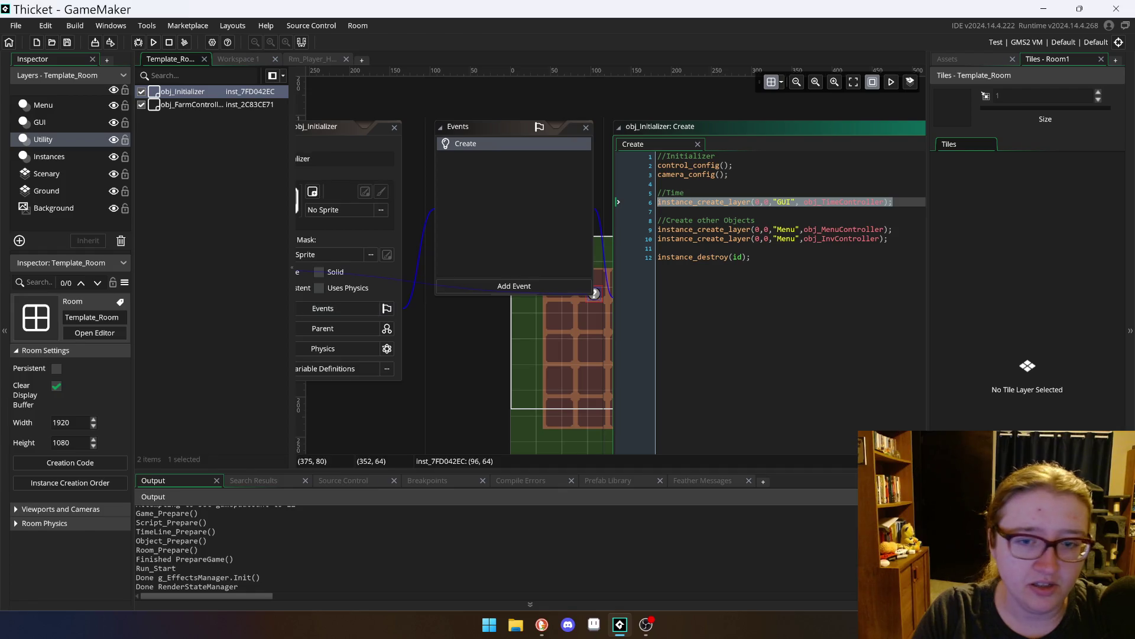
left_click(630, 257)
left_click(508, 204)
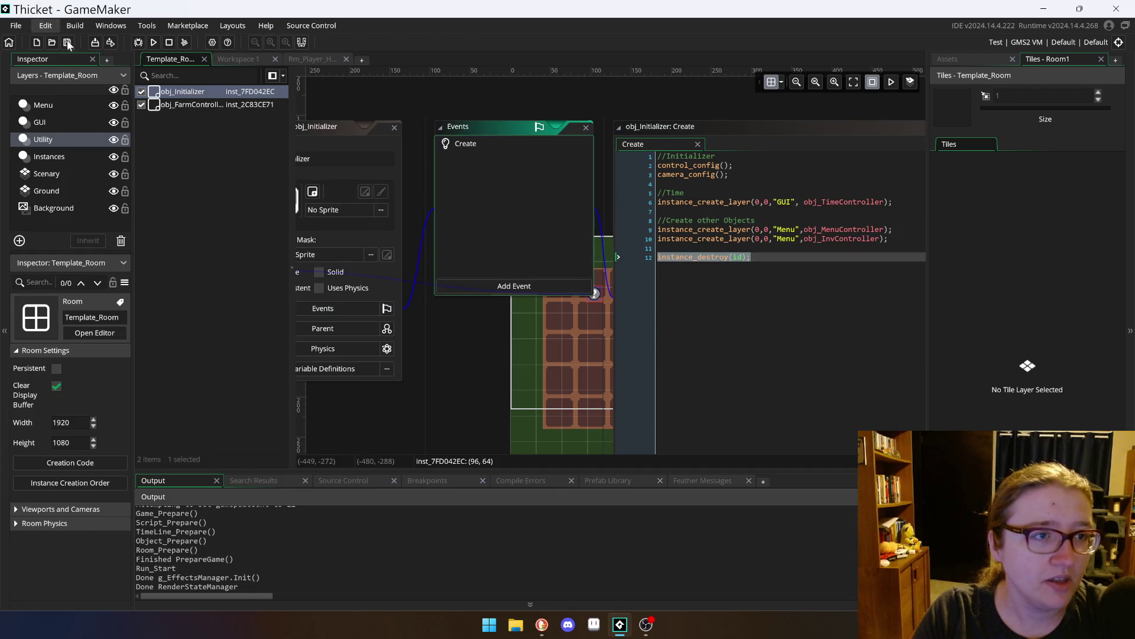
Step: Switch from Template_Room to the Rm_Player_House room editor in Workspace 1
left_click(236, 136)
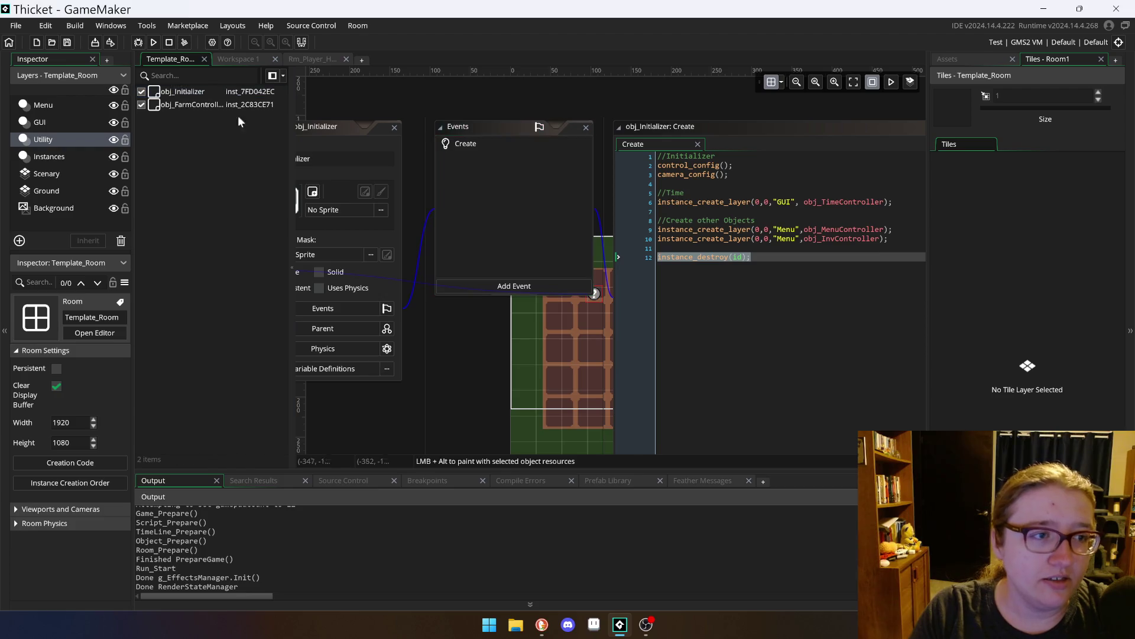
left_click(233, 57)
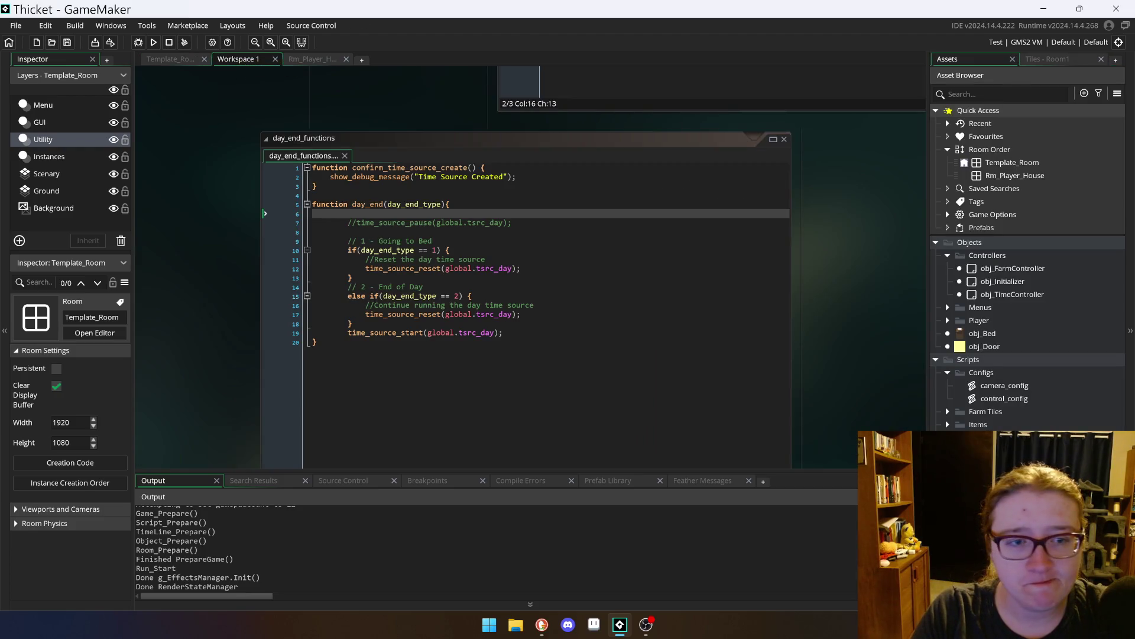
left_click(312, 59)
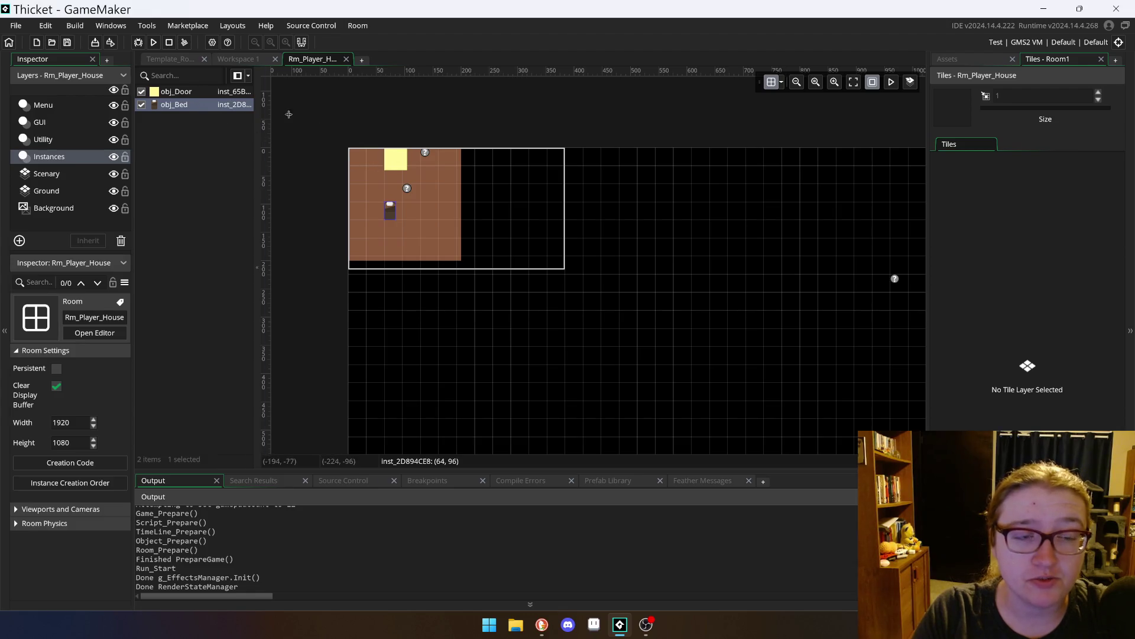
left_click(426, 156)
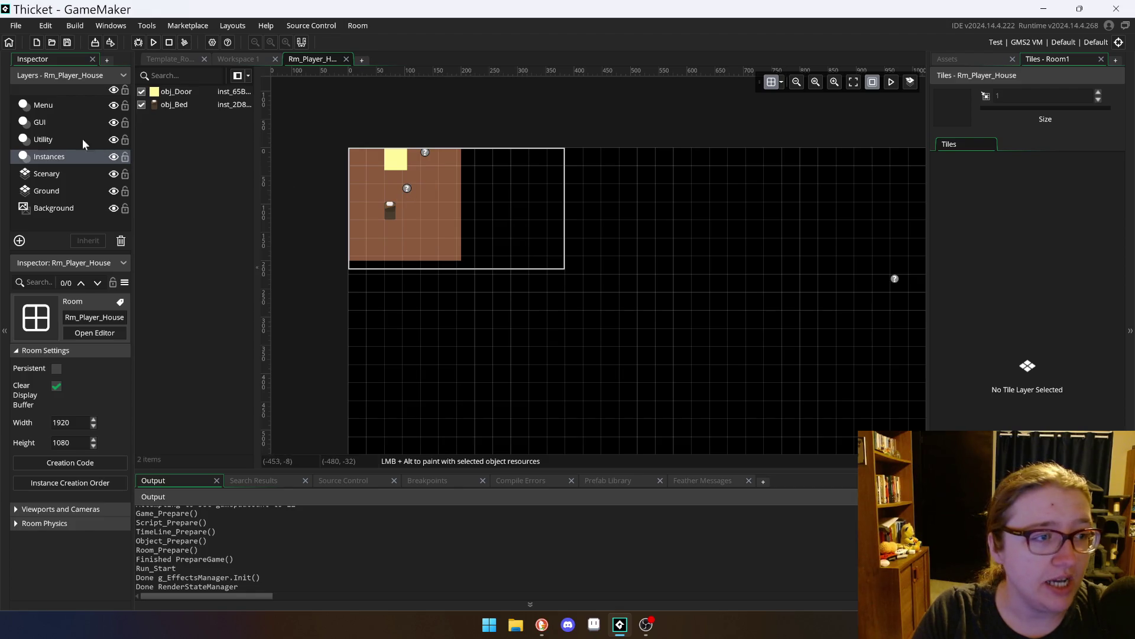
Step: Delete the obj_Initializer instance from Rm_Player_House's Utility layer
left_click(60, 142)
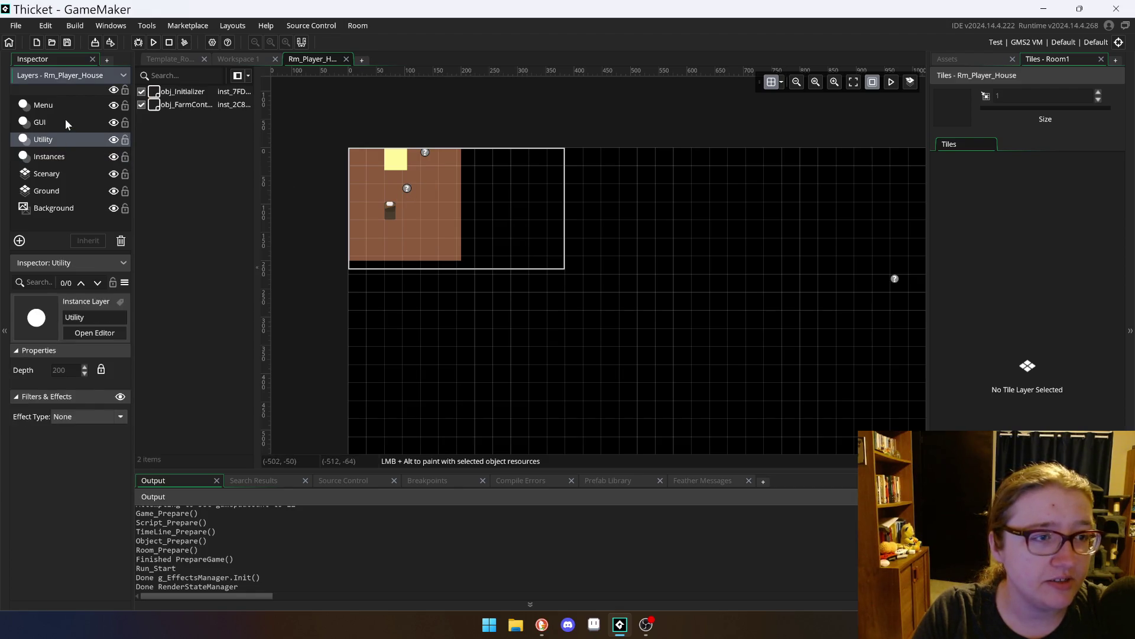
left_click(180, 95)
key("Delete")
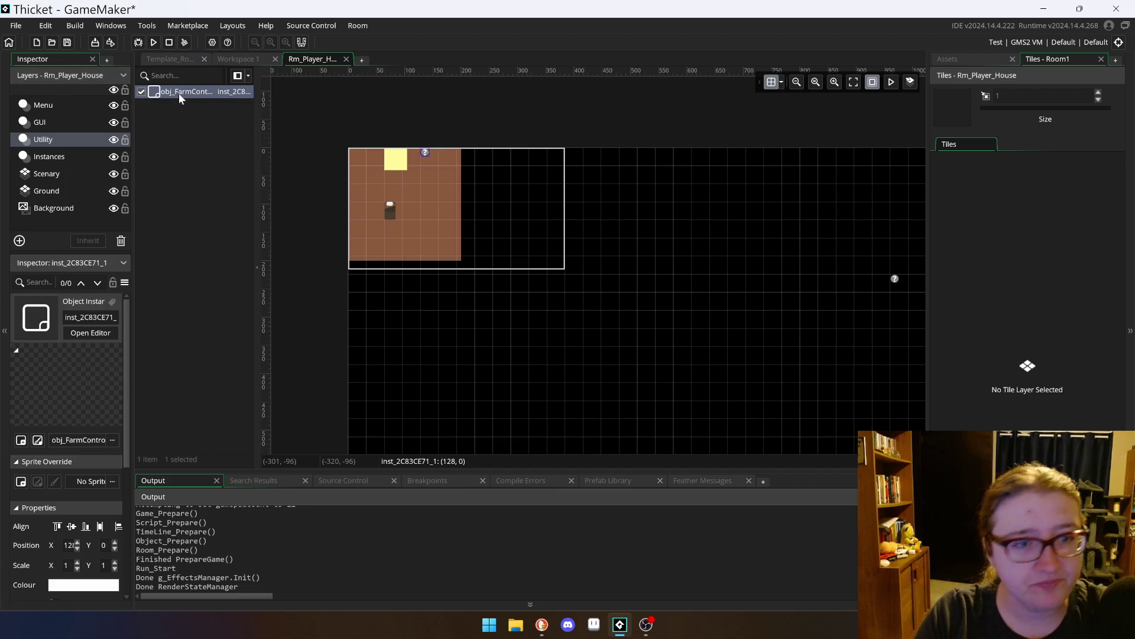
Step: Delete the remaining instance on the GUI layer, leaving it empty, then go to Template_Room
left_click(159, 130)
left_click(97, 122)
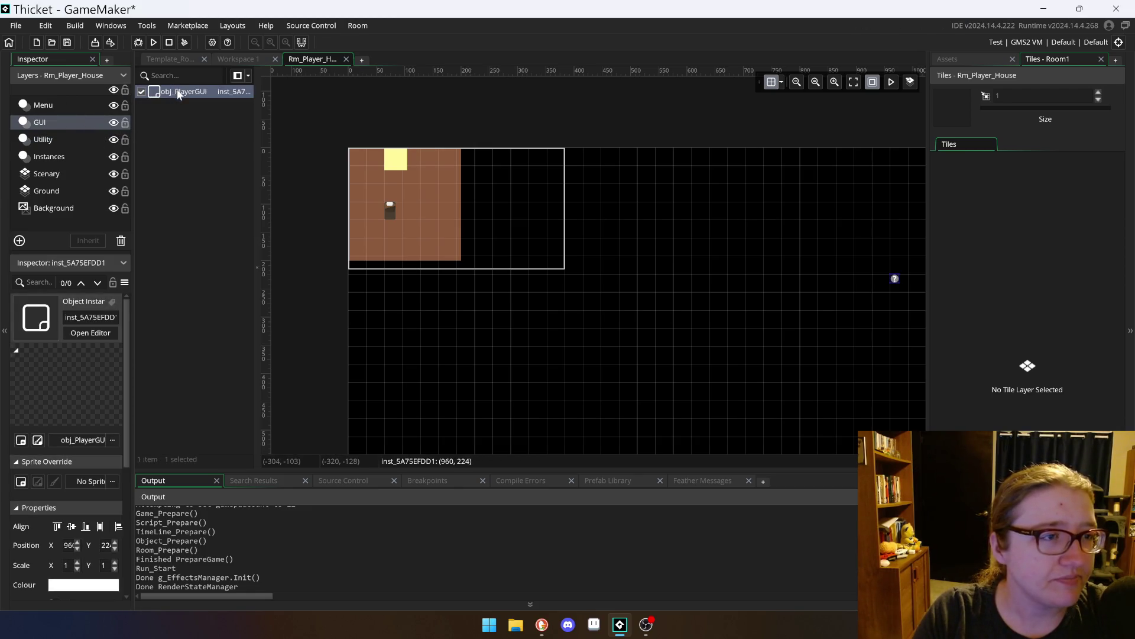
key("Up")
left_click(62, 121)
left_click(190, 96)
key("Delete")
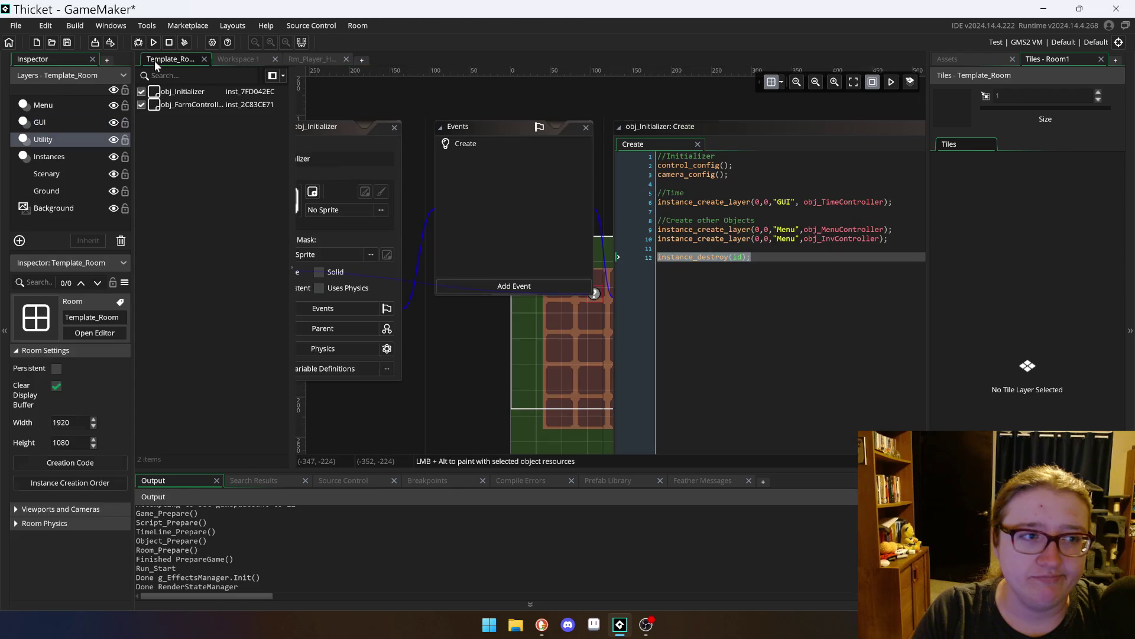
left_click(169, 58)
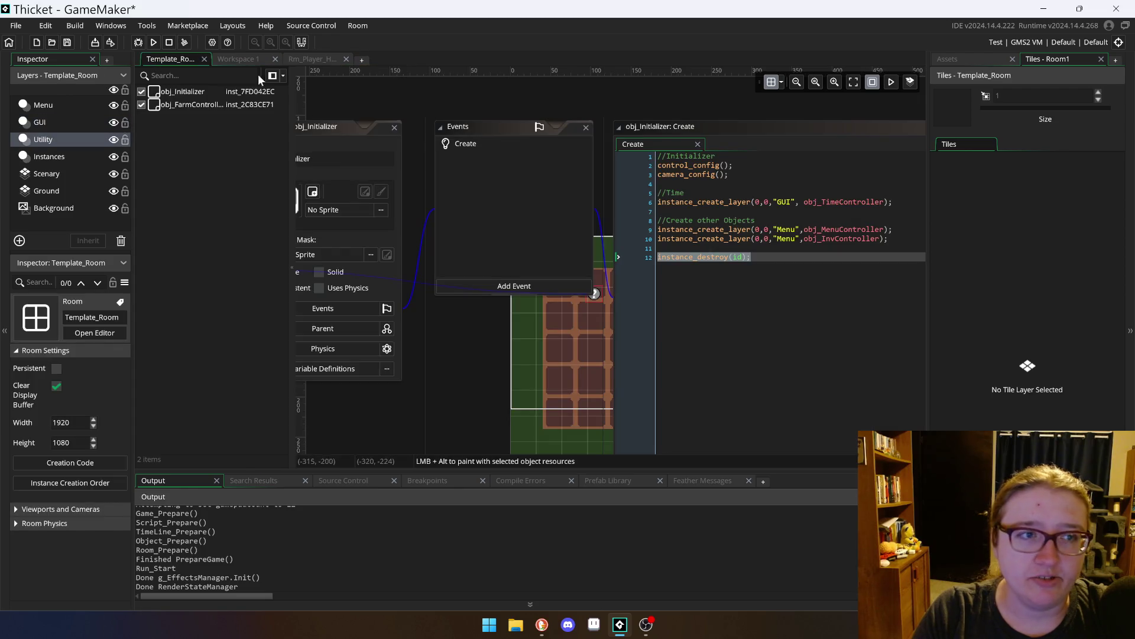
Step: Collapse Scripts, expand the Menus folder, and open obj_PlayerGUI in the object editor
left_click(247, 59)
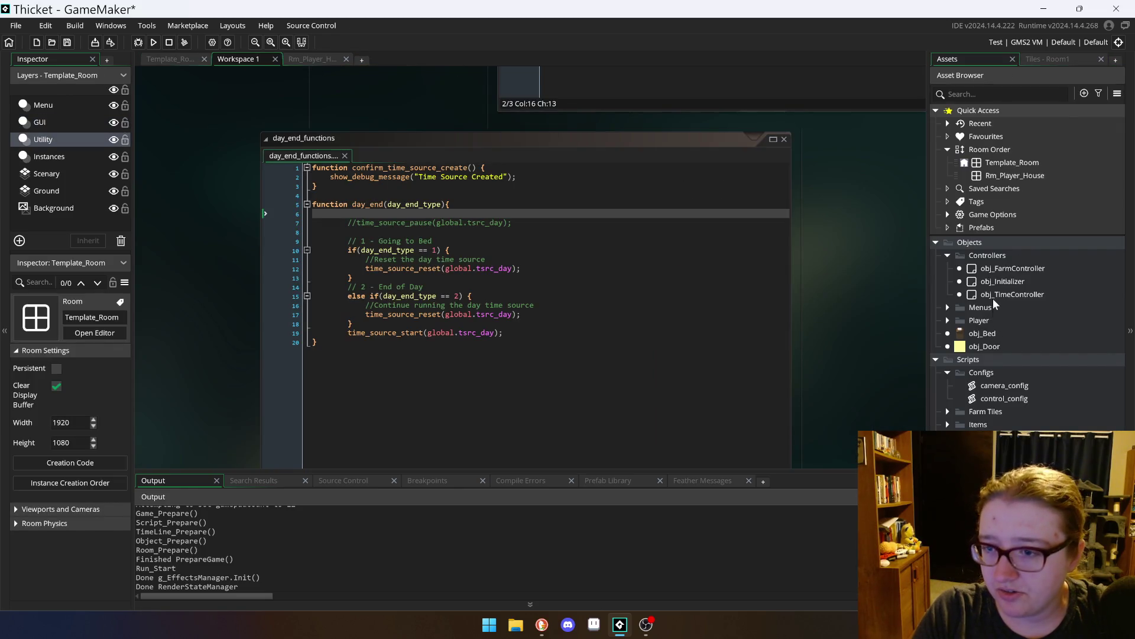
left_click(936, 360)
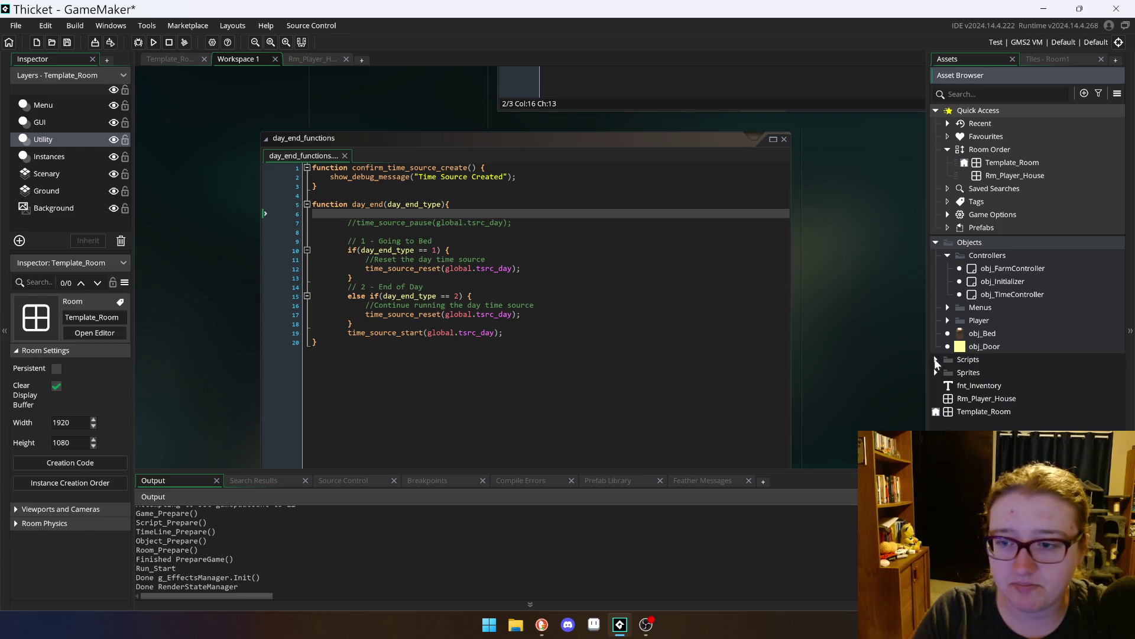
left_click(947, 308)
double_click(1014, 347)
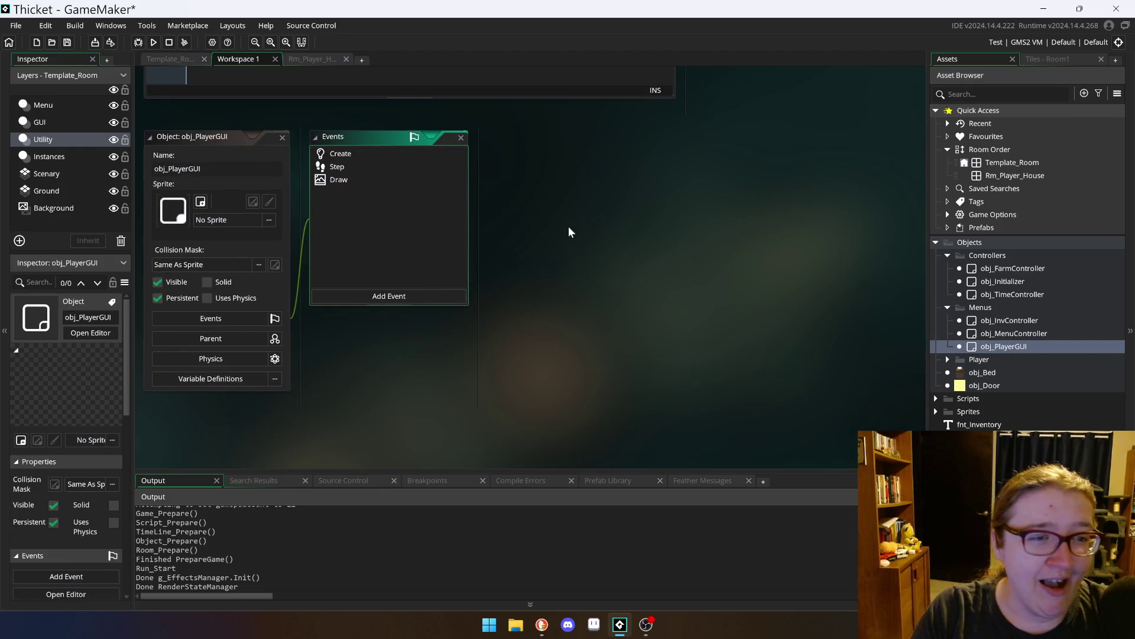
Step: Inspect Rm_Player_House's Utility, Menu, Instances, Scenery, Ground and Background layers, then launch a test run
left_click(168, 59)
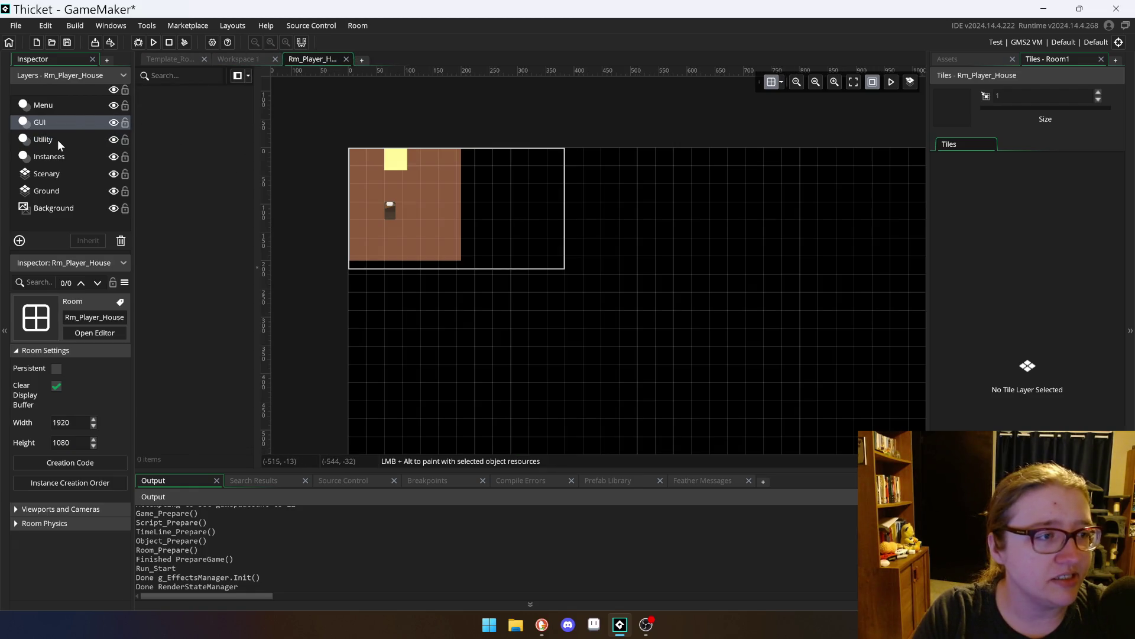
left_click(62, 140)
left_click(68, 106)
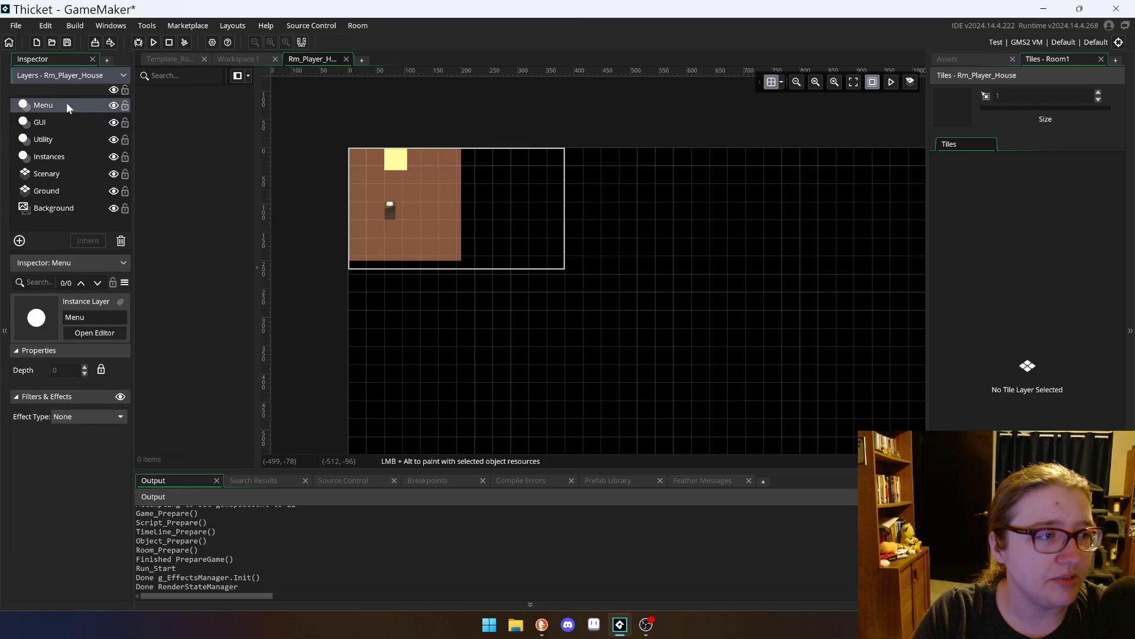
left_click(74, 157)
left_click(65, 180)
left_click(67, 193)
left_click(68, 206)
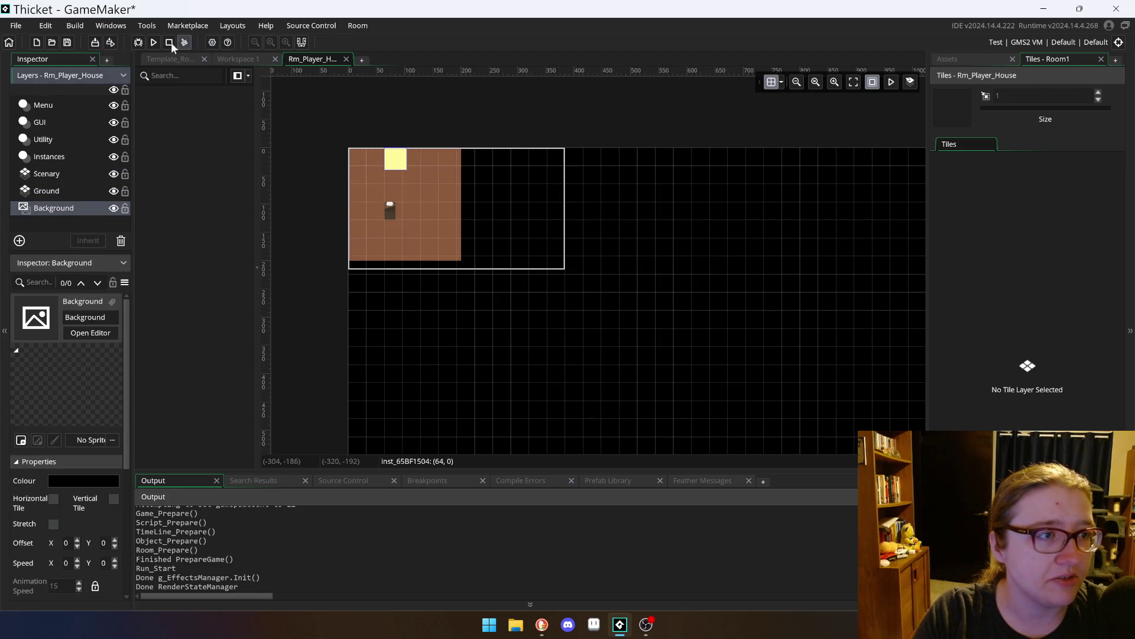
left_click(153, 42)
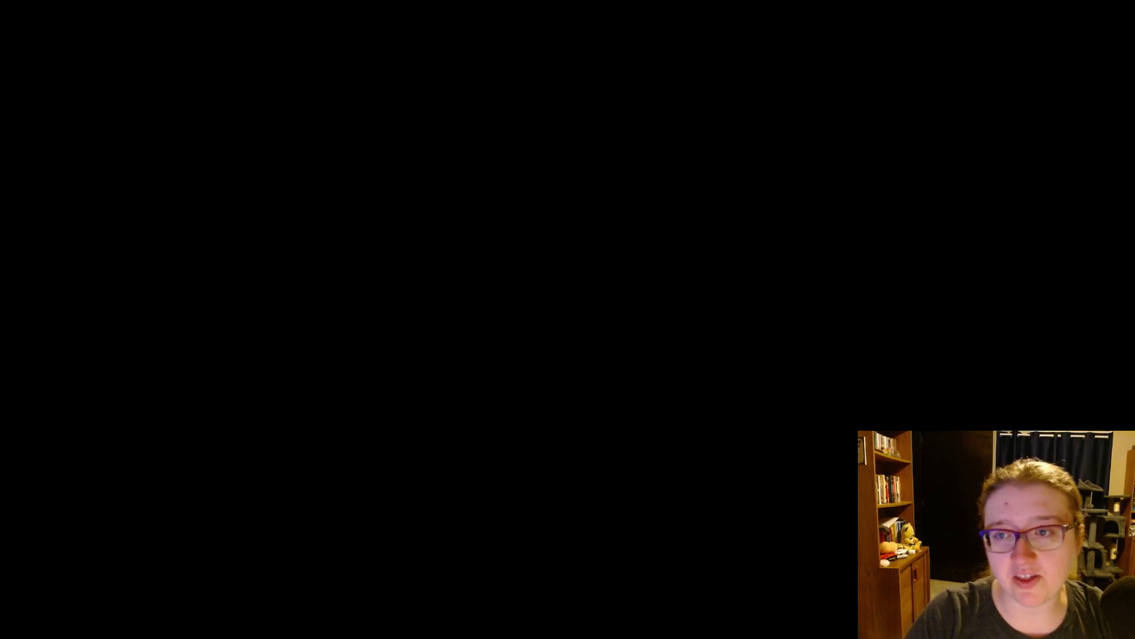
Step: Walk the character up the farm field and right through the doorway into the house
key("Up")
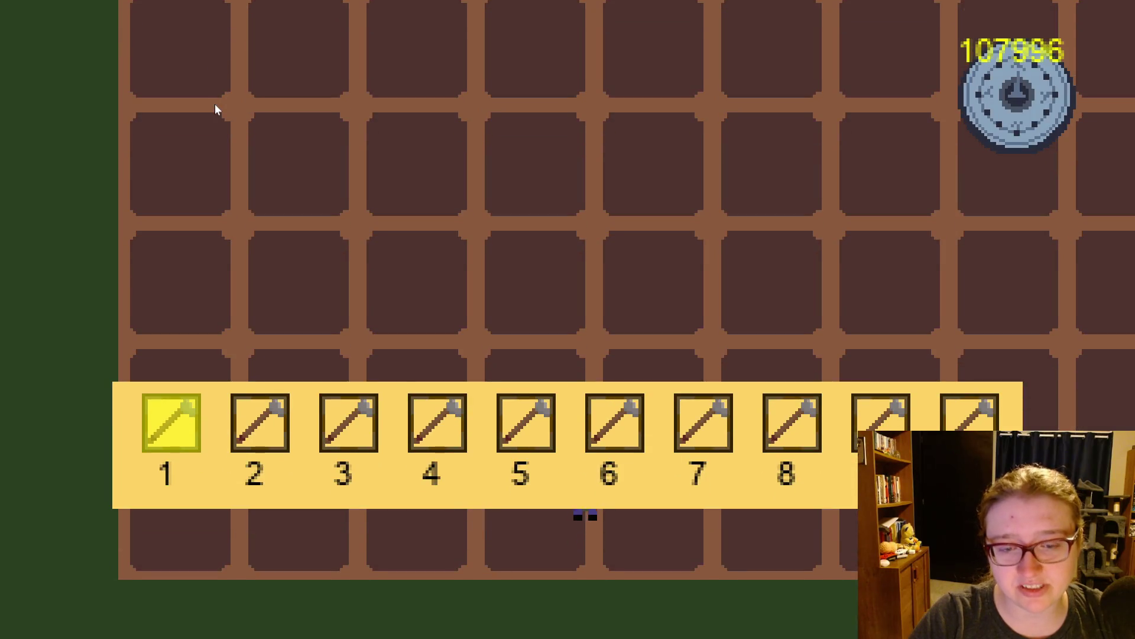
key("Up")
key("Right")
key("Right")
key("Right")
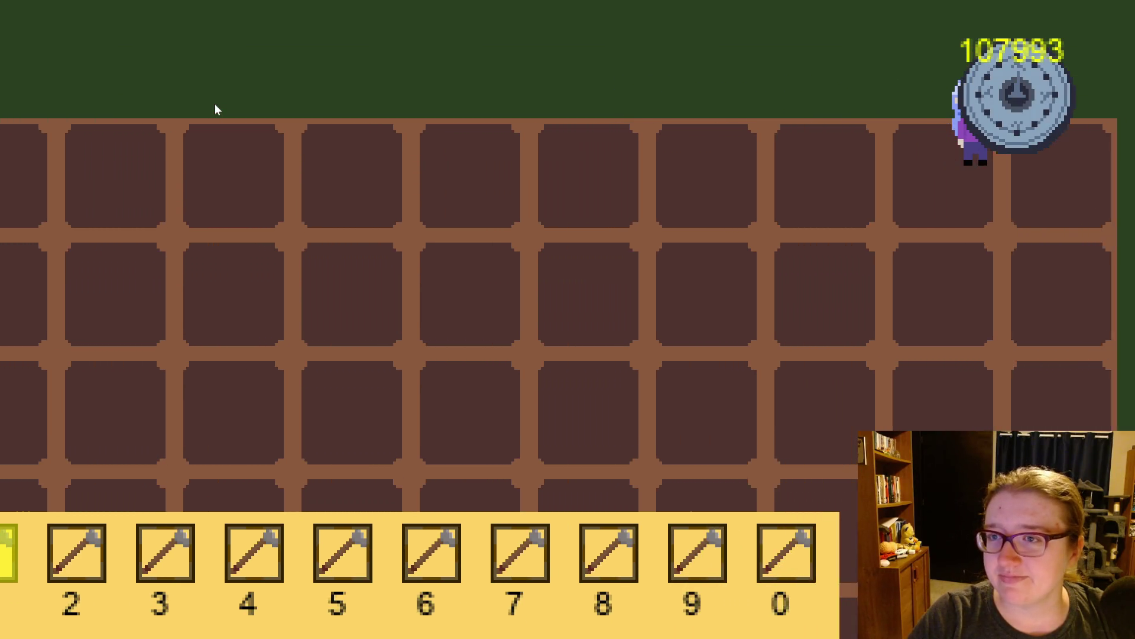
key("Right")
key("Right")
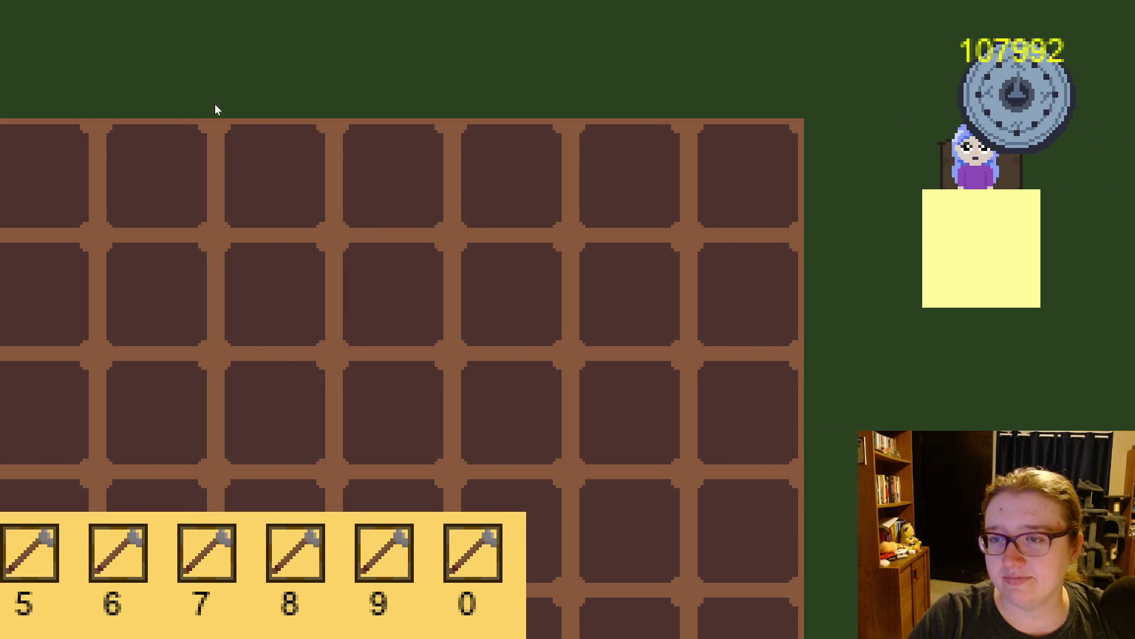
key("Down")
key("Right")
key("Right")
key("Right")
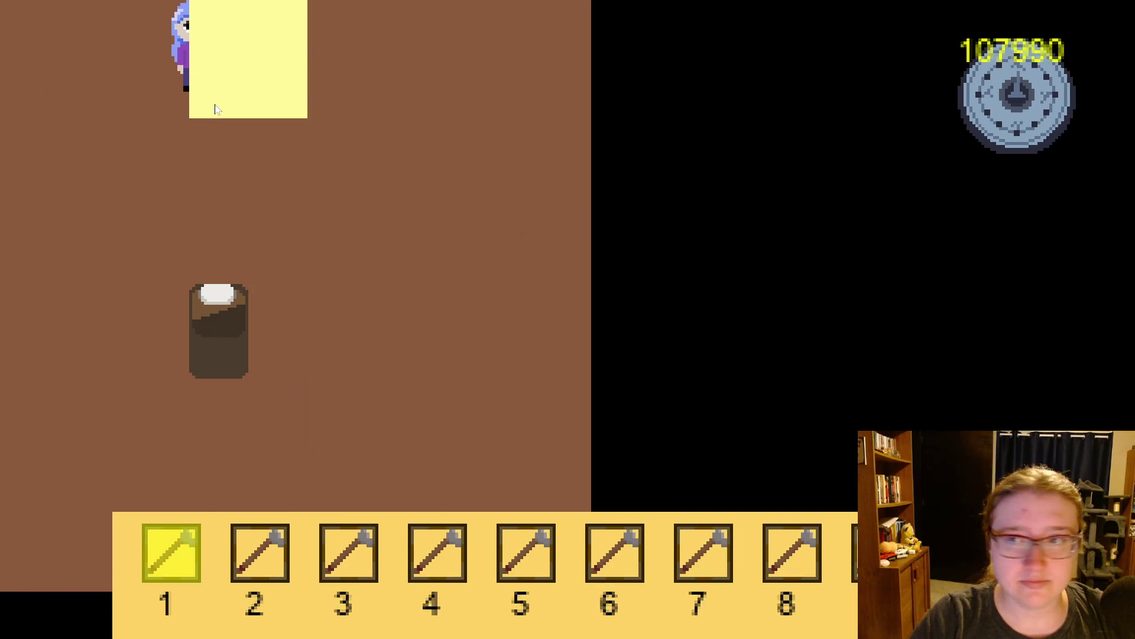
key("Down")
key("Right")
key("Right")
key("Right")
key("Right")
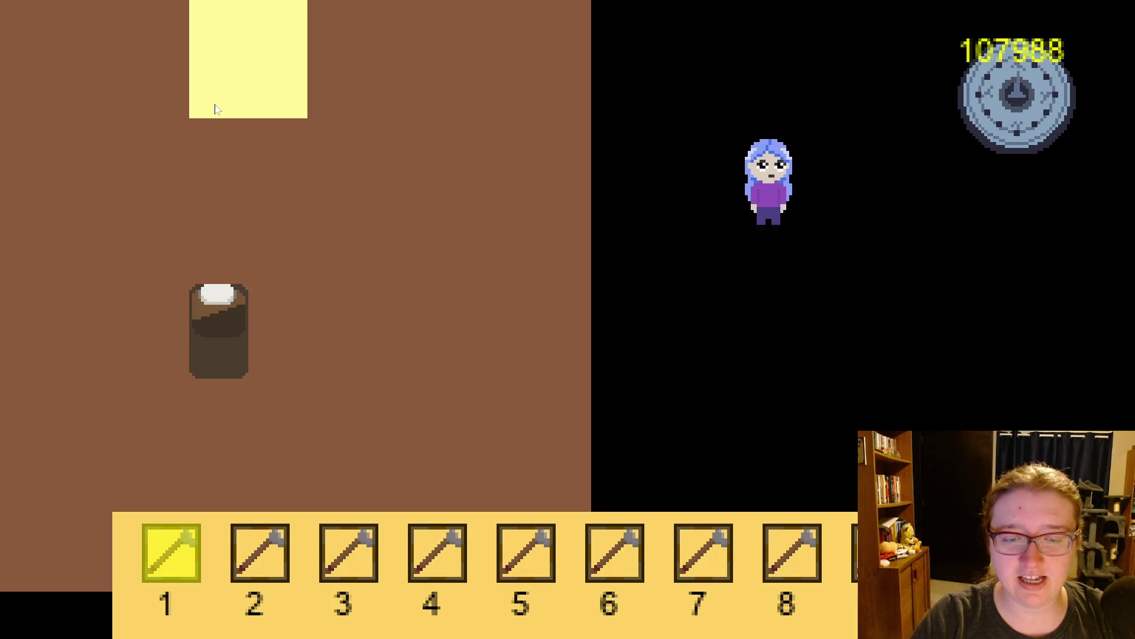
Step: Move around the dark room to the bed and get into it, resetting the day timer
key("Left")
key("Left")
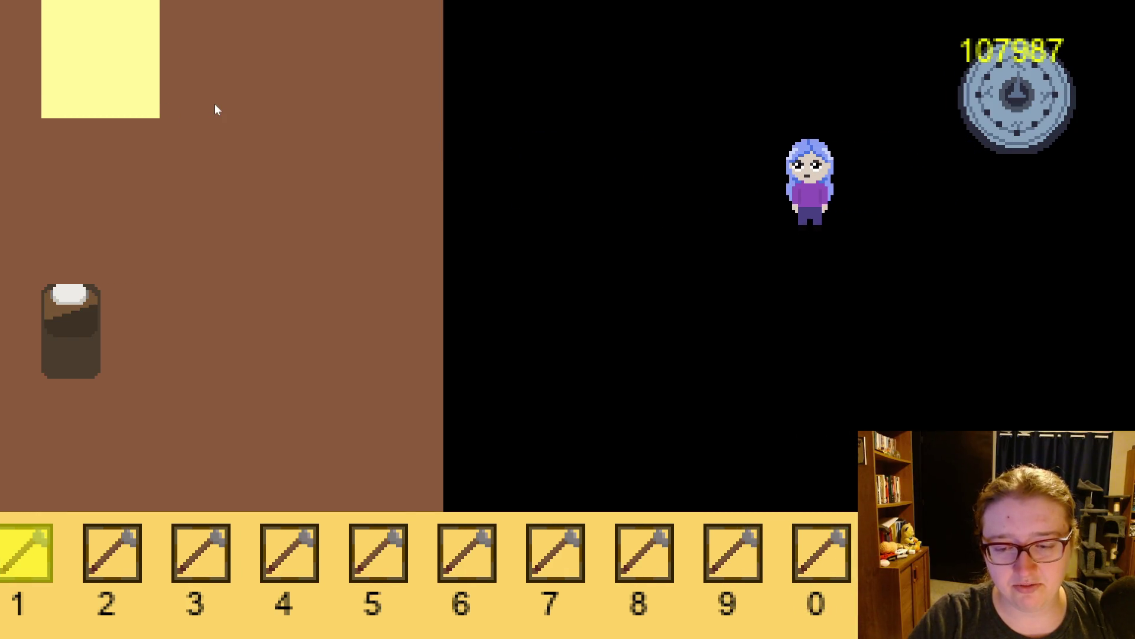
key("Left")
key("Down")
key("Down")
key("Down")
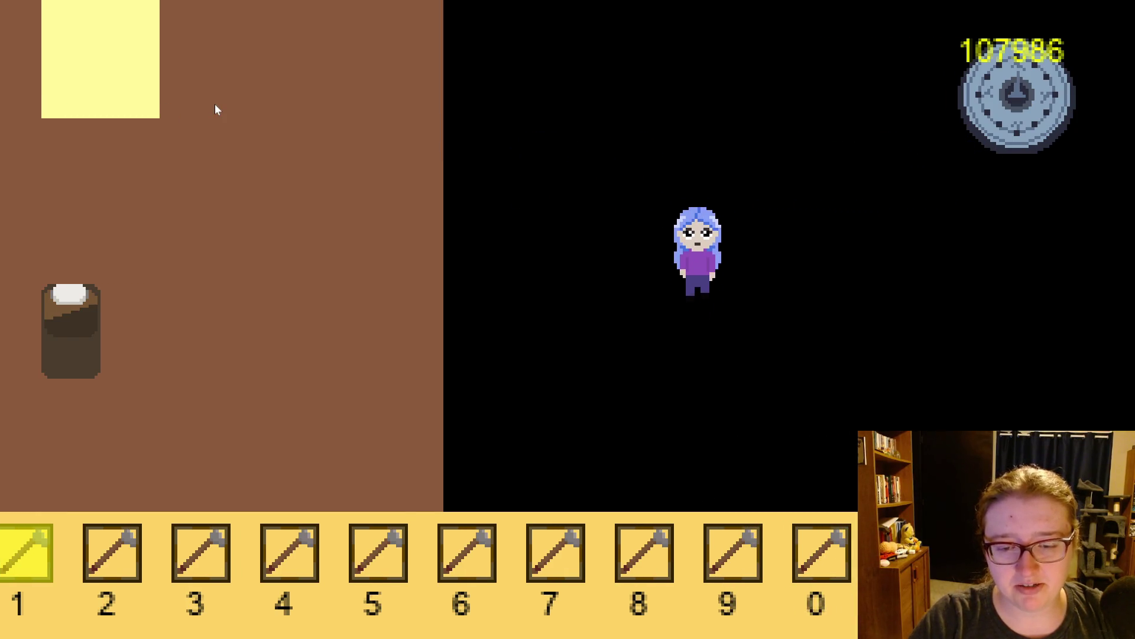
key("Up")
key("Up")
key("Left")
key("Left")
key("Left")
key("Left")
key("Left")
key("Up")
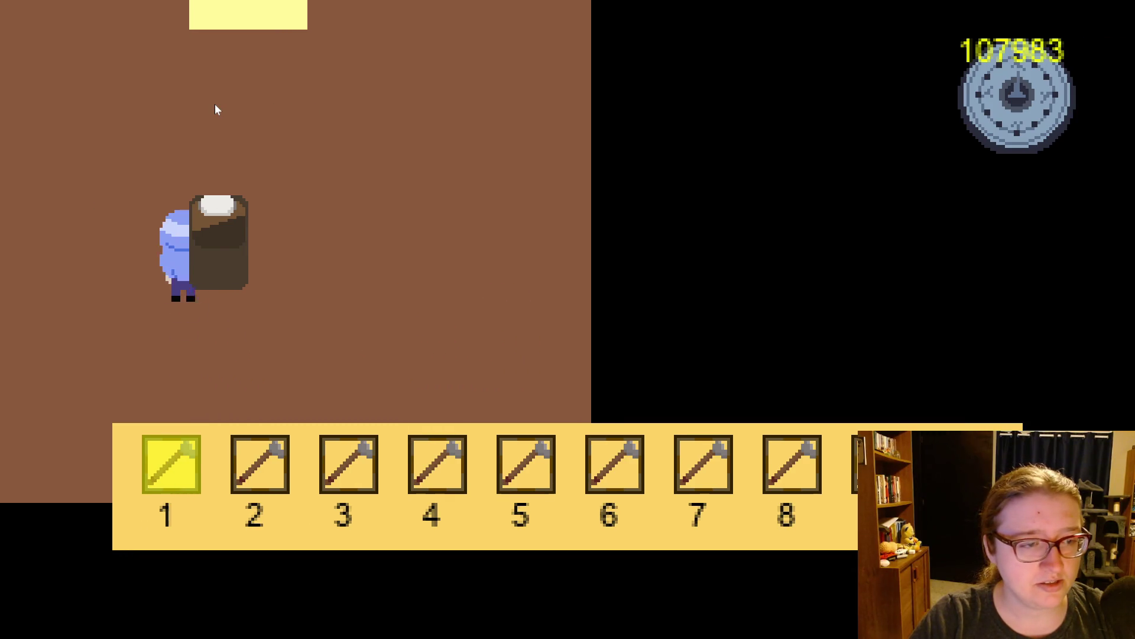
key("Up")
key("Right")
key("Down")
key("w")
key("d")
key("a")
key("s")
key("s")
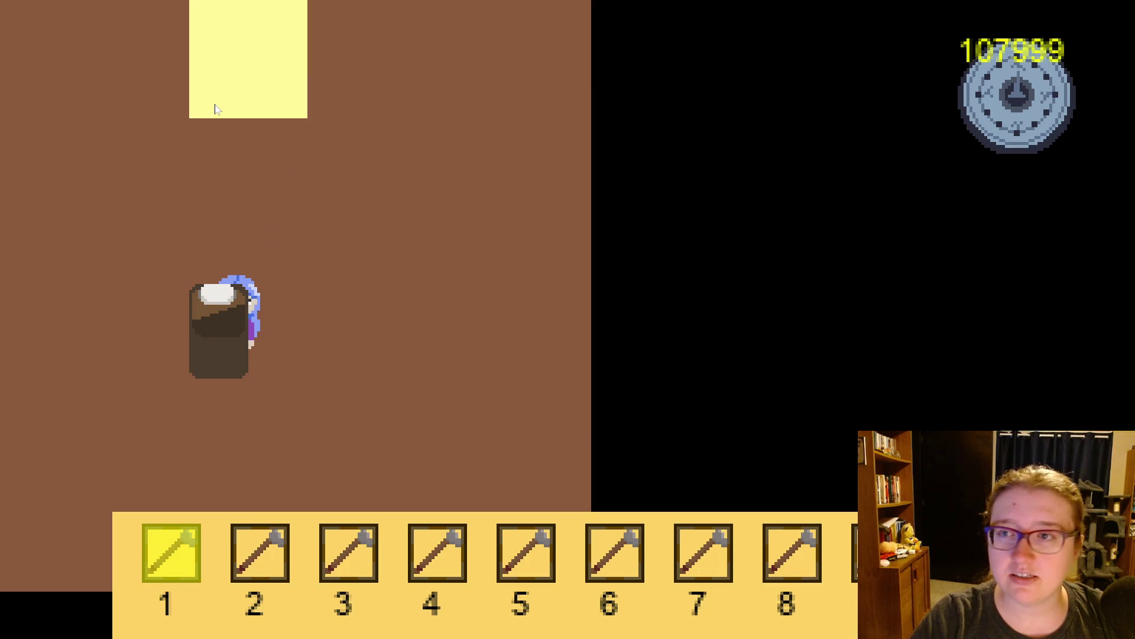
Step: Walk out across the tilled field, re-enter the house and exit again as the timer counts down to 107992
key("w")
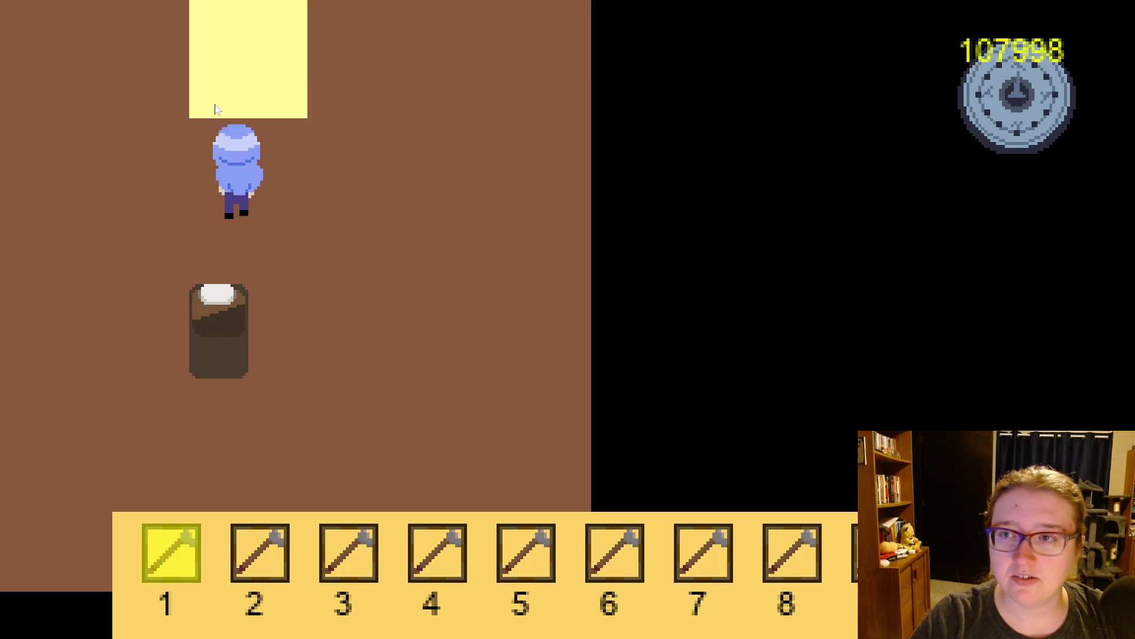
key("s")
key("d")
key("s")
key("d")
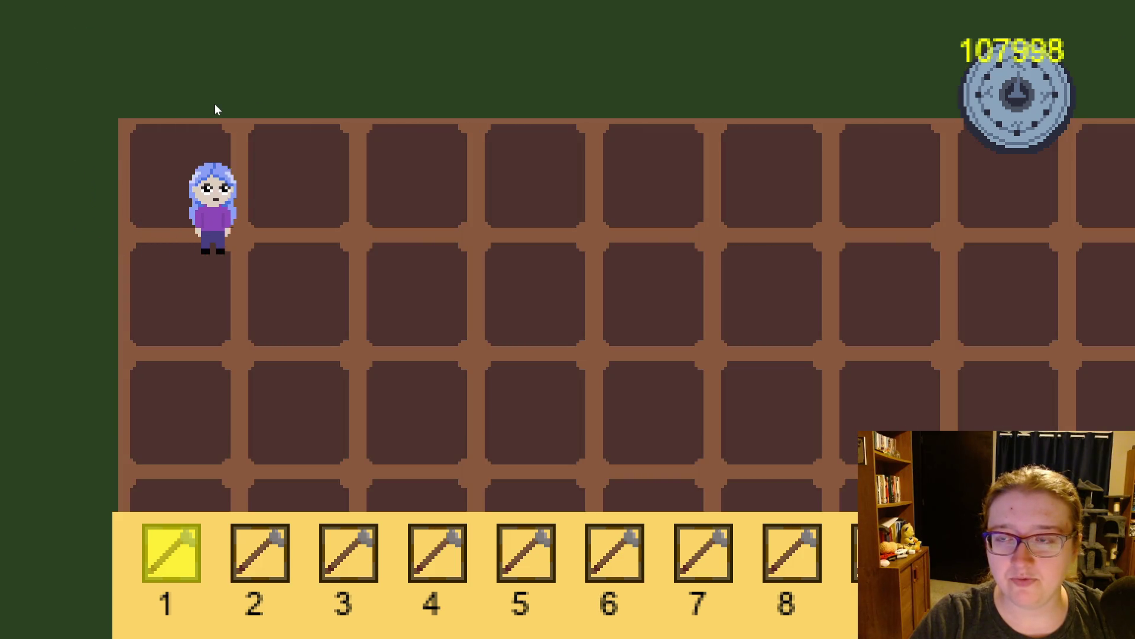
key("s")
key("d")
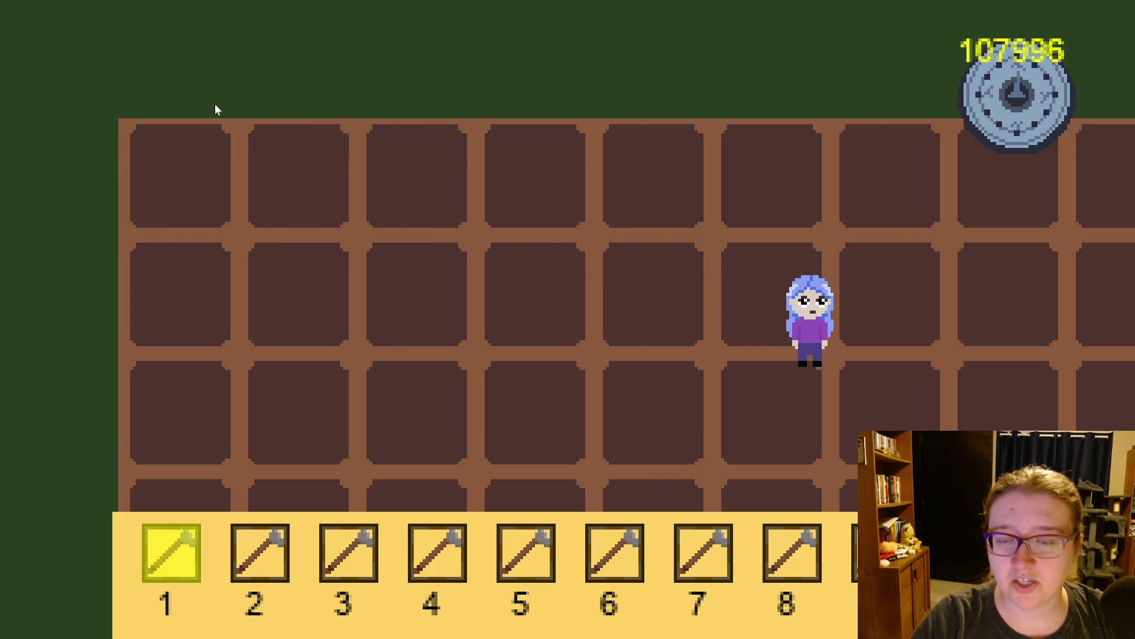
key("d")
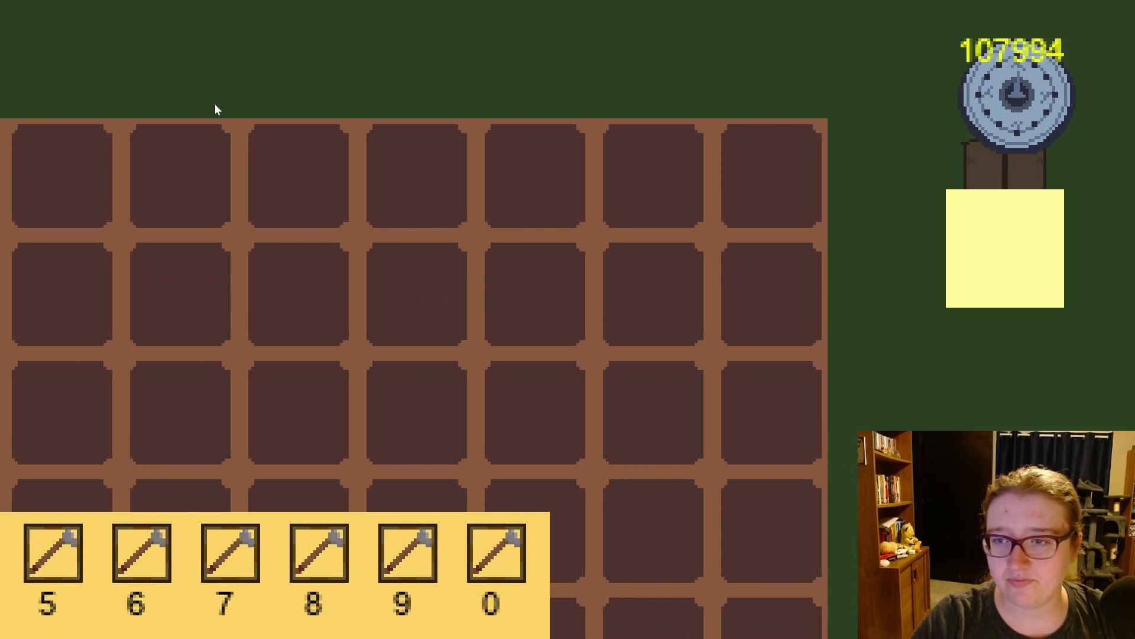
key("d")
key("w")
key("d")
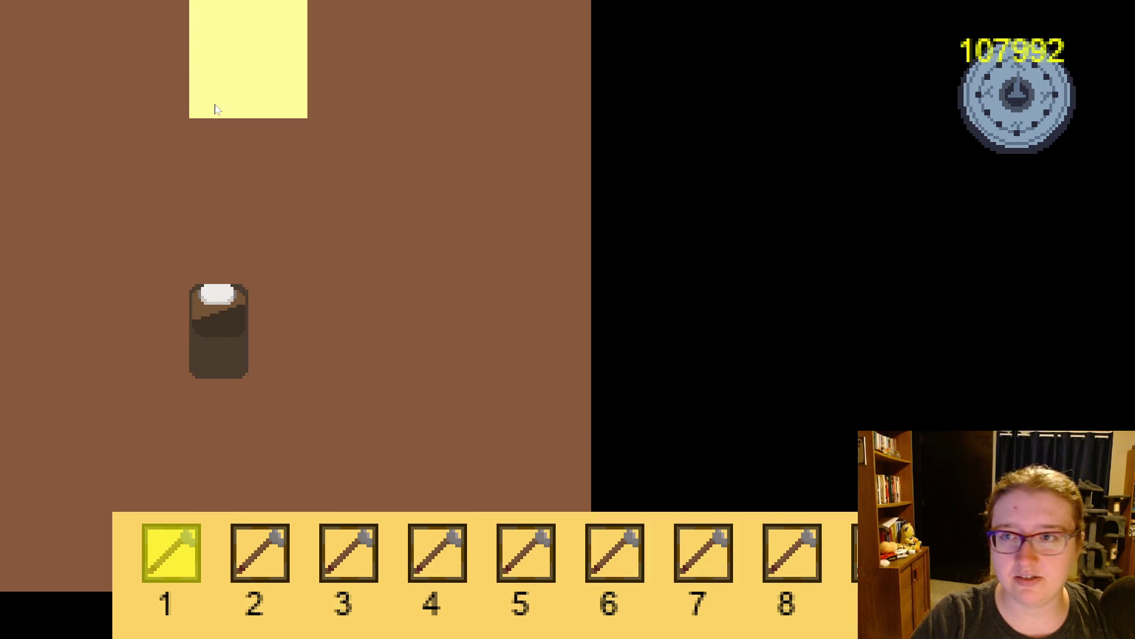
key("s")
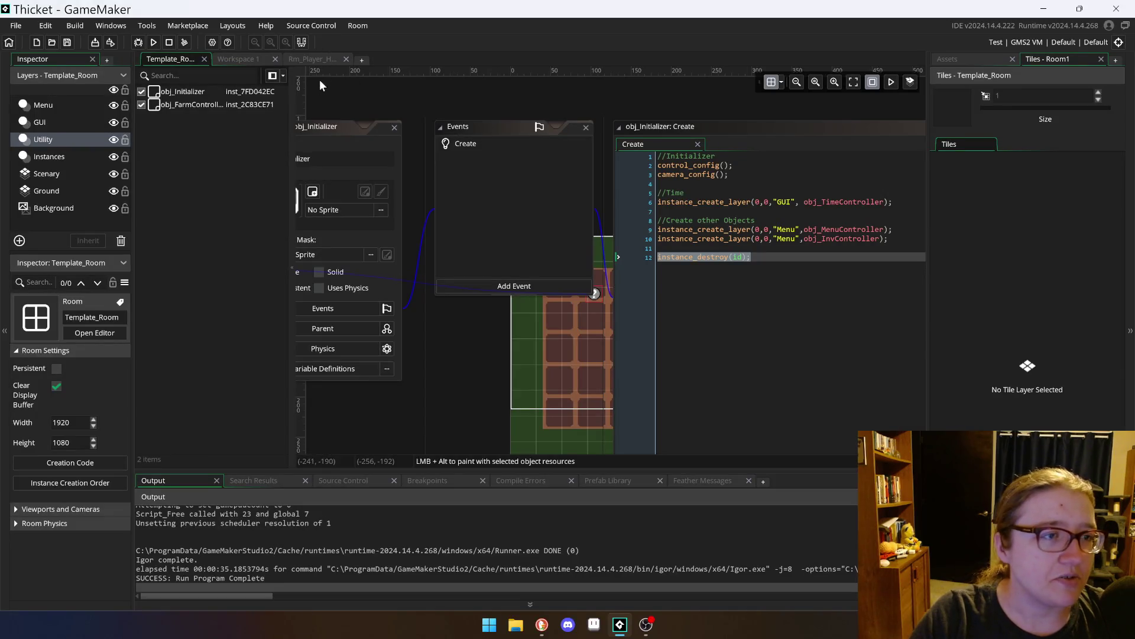
Step: Look over Rm_Player_House, then obj_Initializer's Create code in Template_Room
left_click(324, 60)
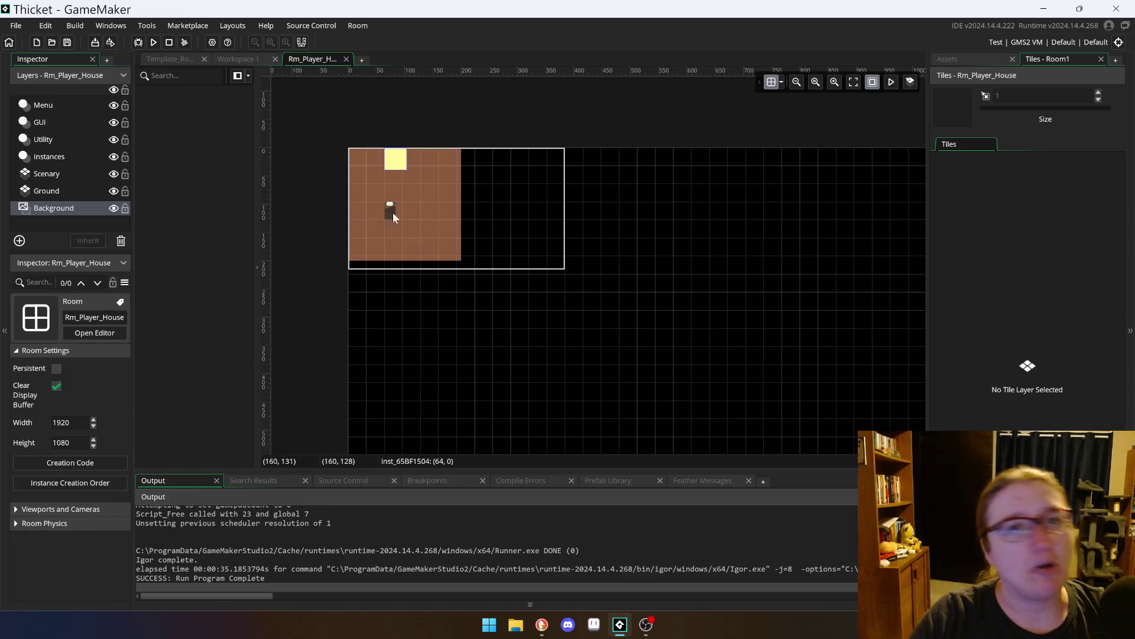
left_click(171, 59)
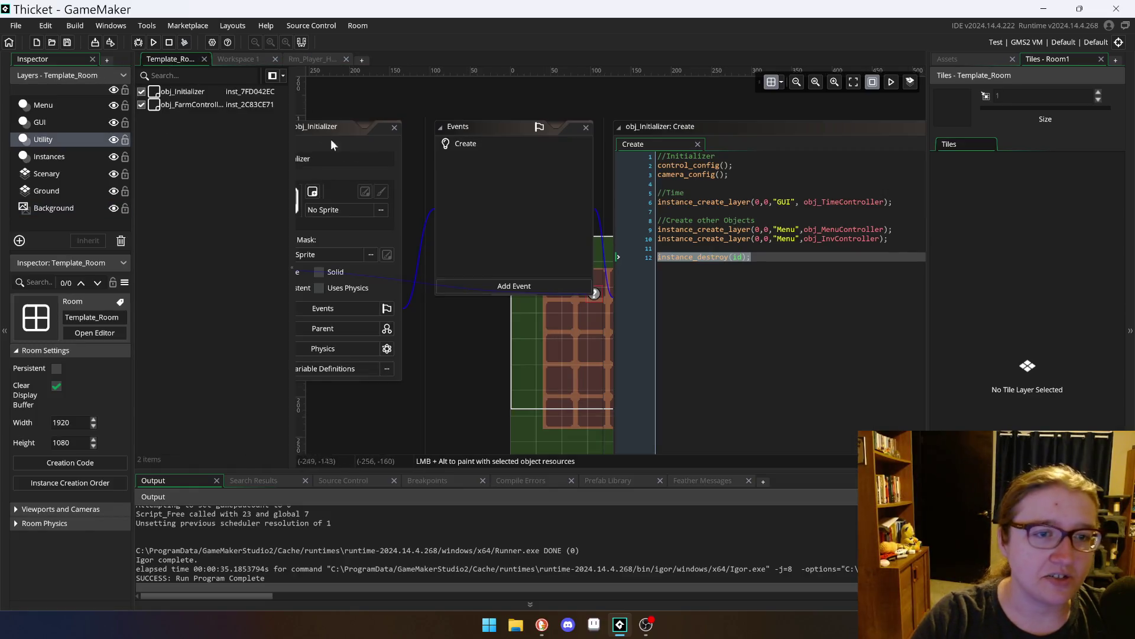
left_click(798, 278)
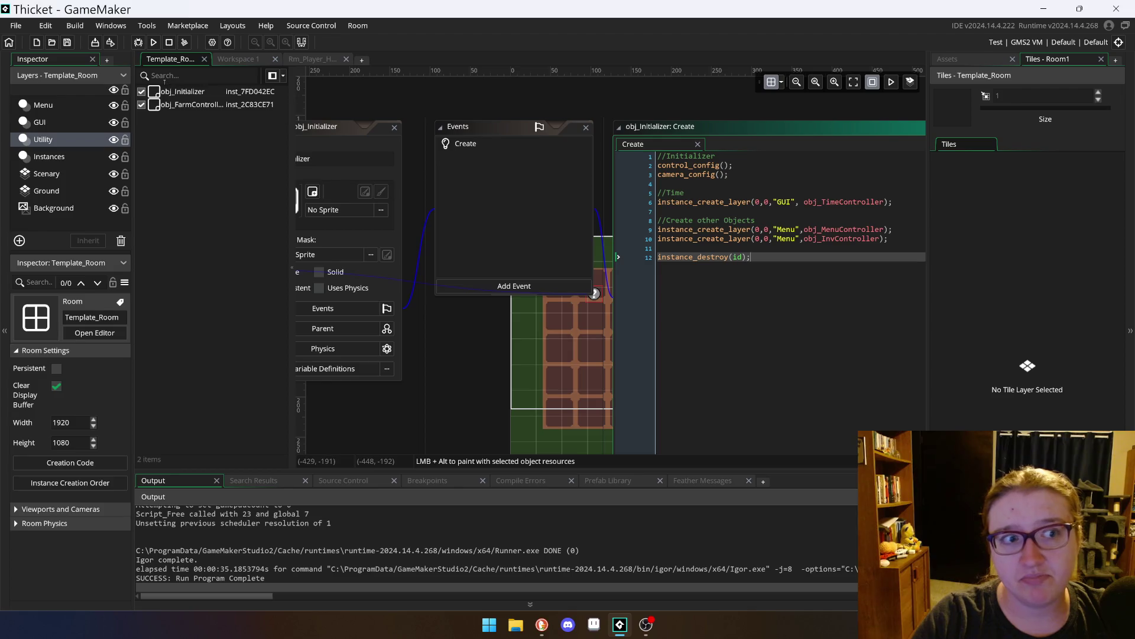
left_click(307, 129)
scroll(453, 119, "down", 1)
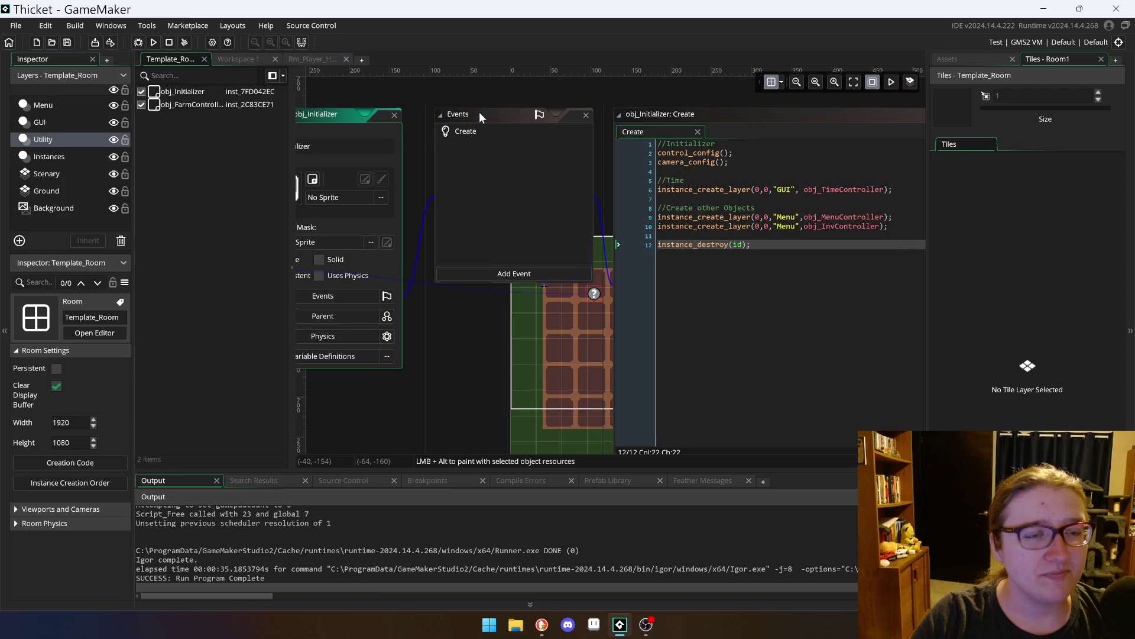
Step: Return to the Workspace 1 obj_PlayerGUI editor and enlarge the output log area
left_click(243, 58)
left_click(297, 57)
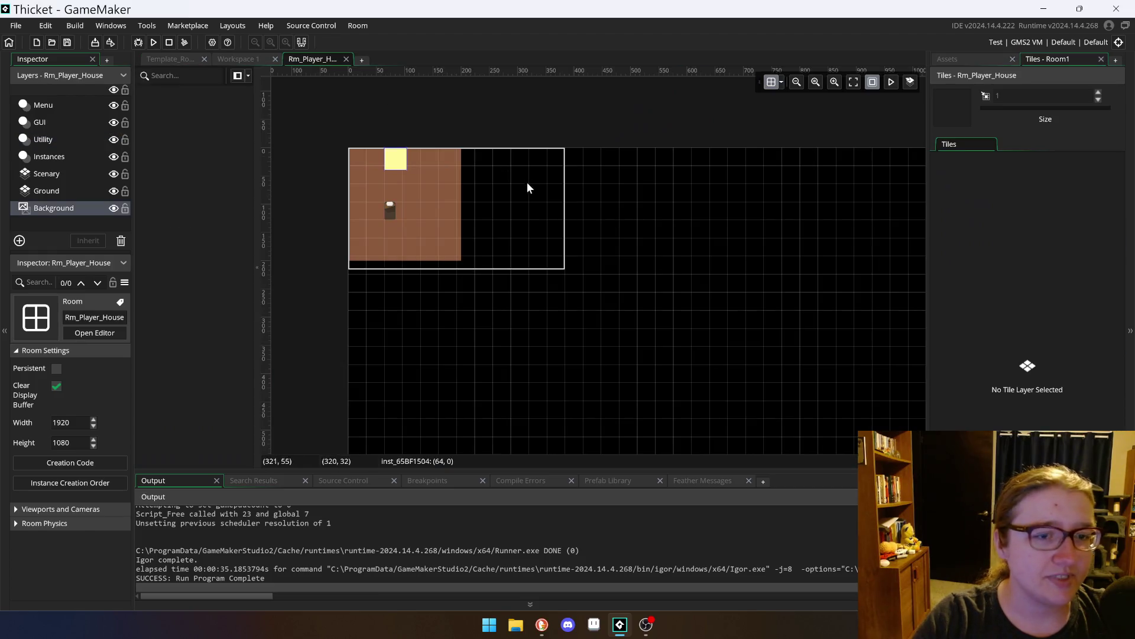
left_click(253, 61)
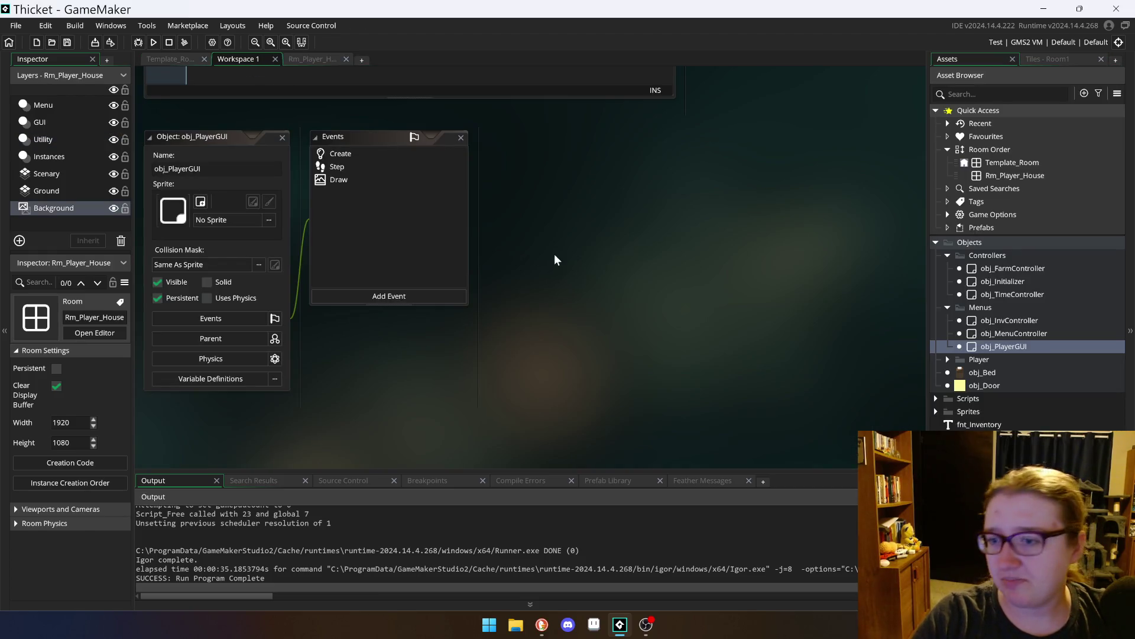
scroll(653, 300, "up", 4)
scroll(576, 327, "down", 7)
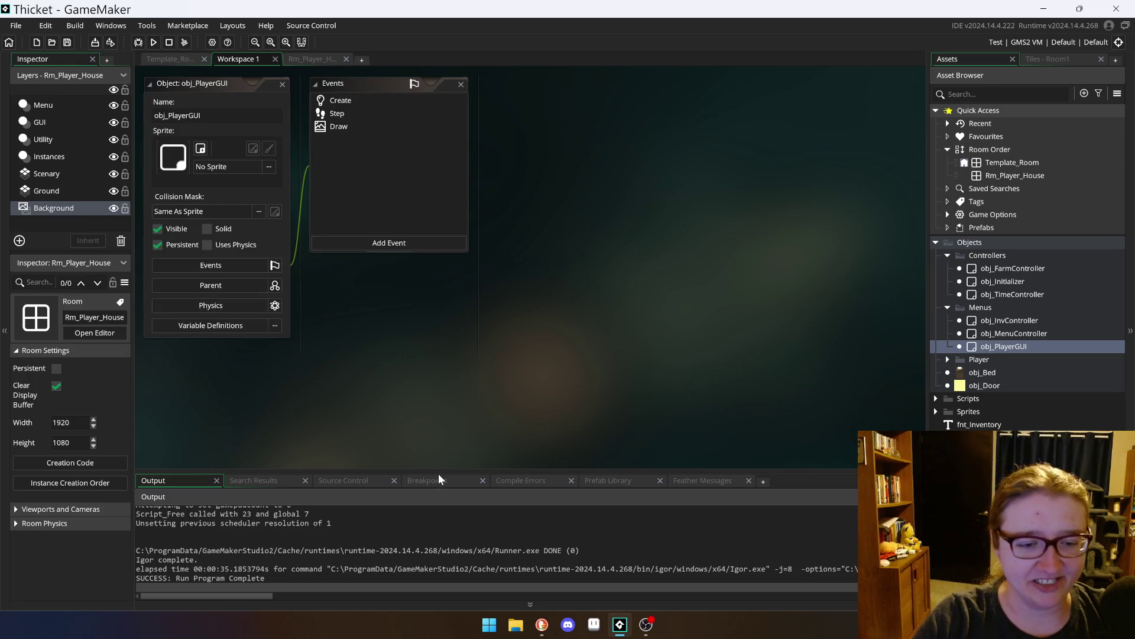
left_click_drag(438, 468, 438, 389)
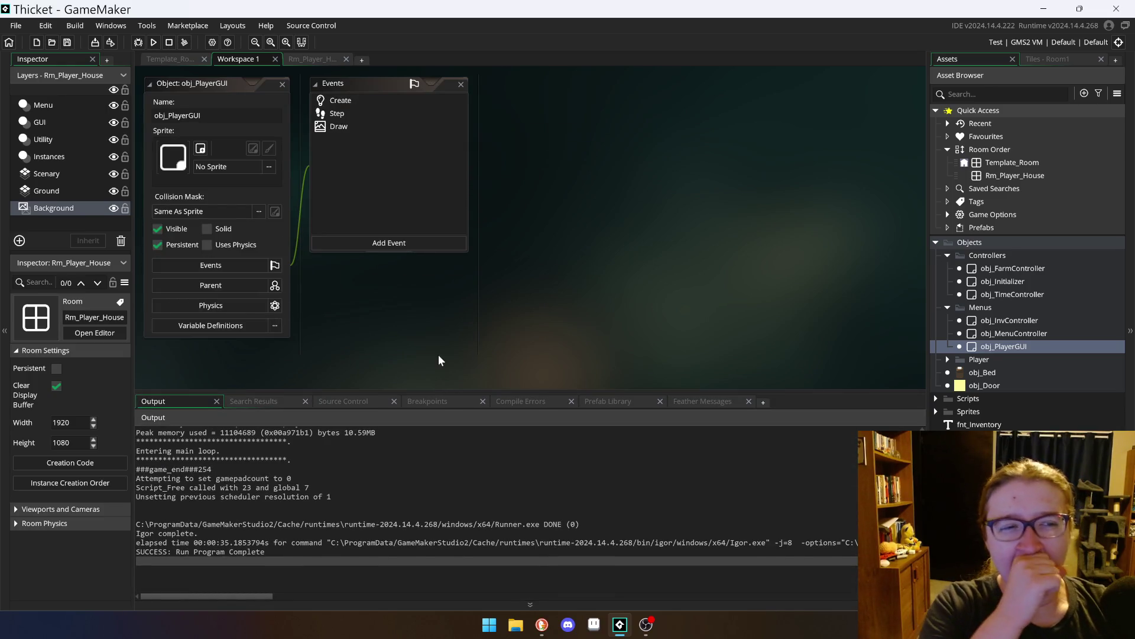
Step: Open obj_PlayerGUI's Draw event and read its hotbar code, including the spr_InvBorders line
left_click(355, 113)
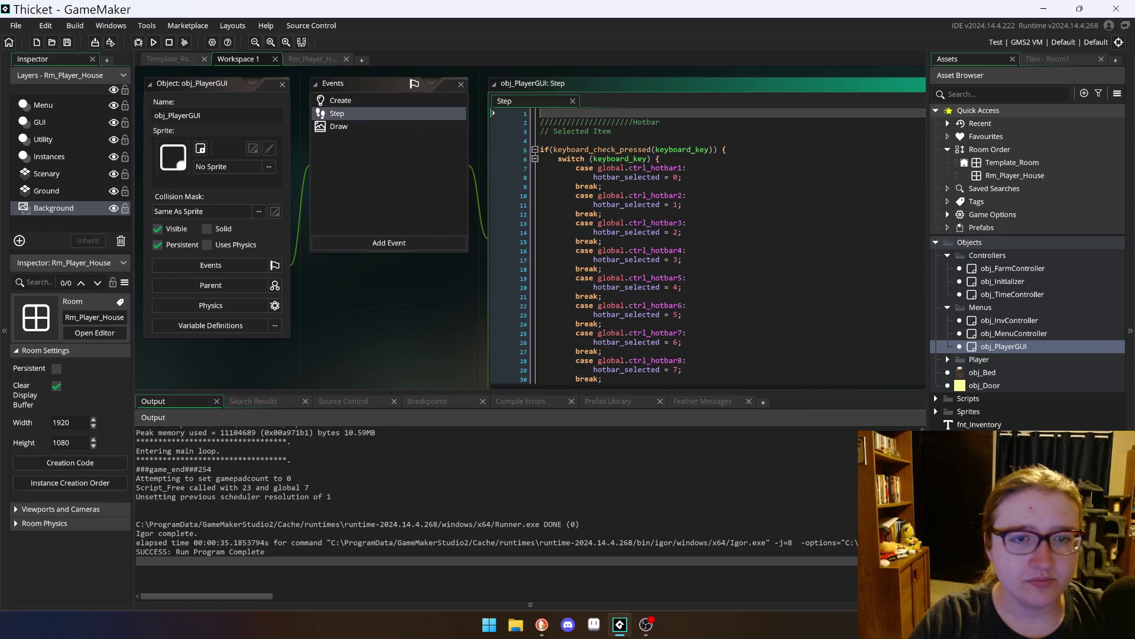
scroll(651, 237, "down", 5)
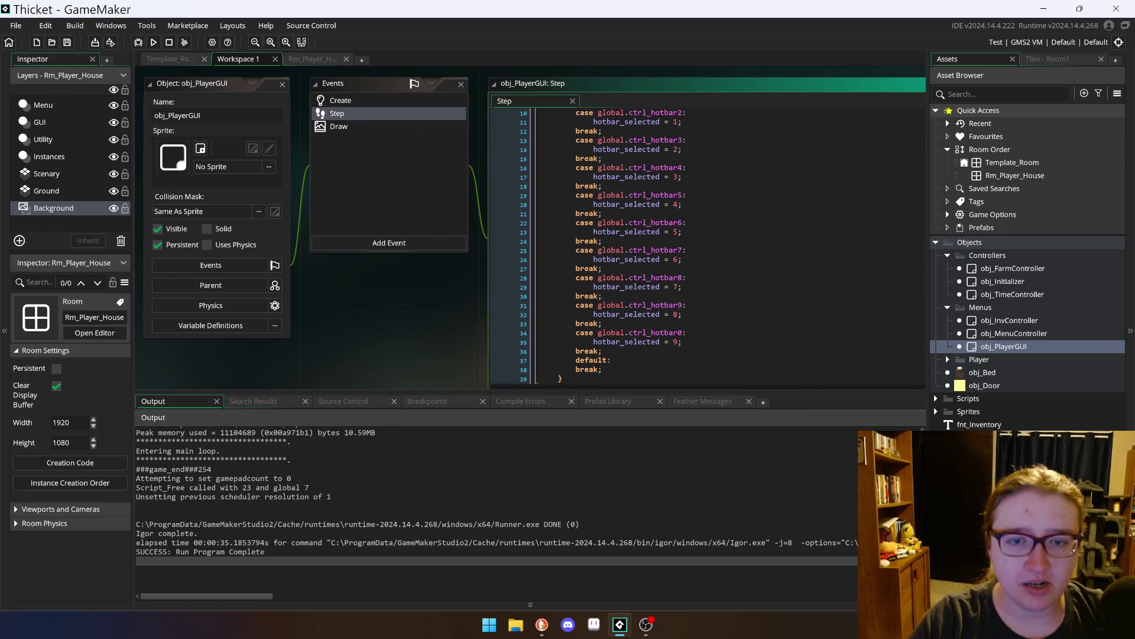
left_click(388, 126)
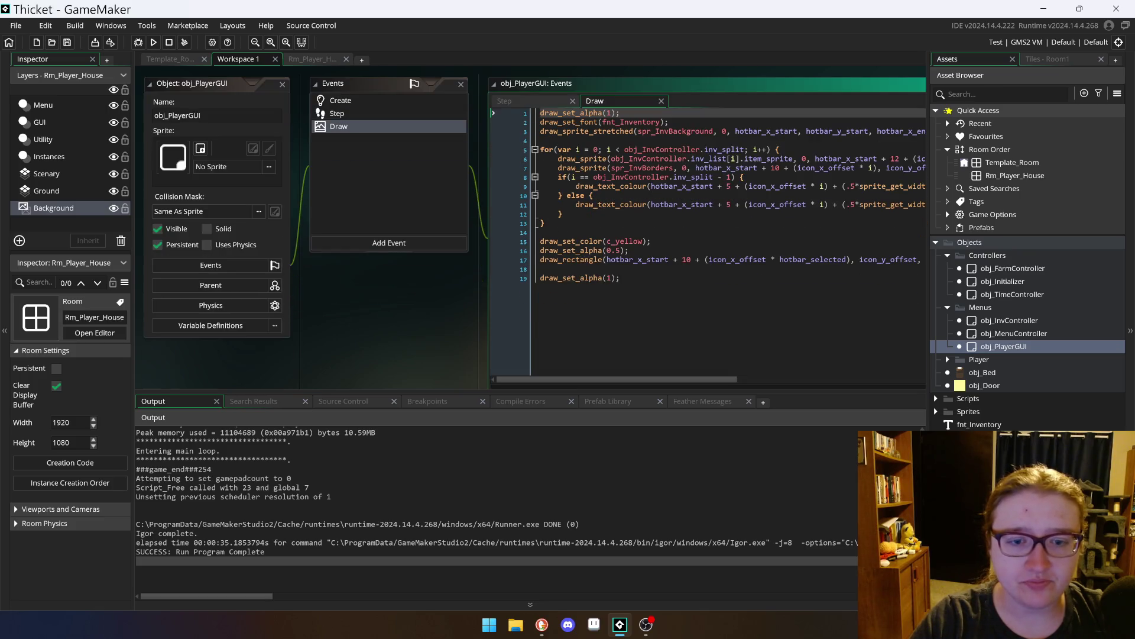
left_click_drag(216, 90, 149, 92)
left_click(551, 167)
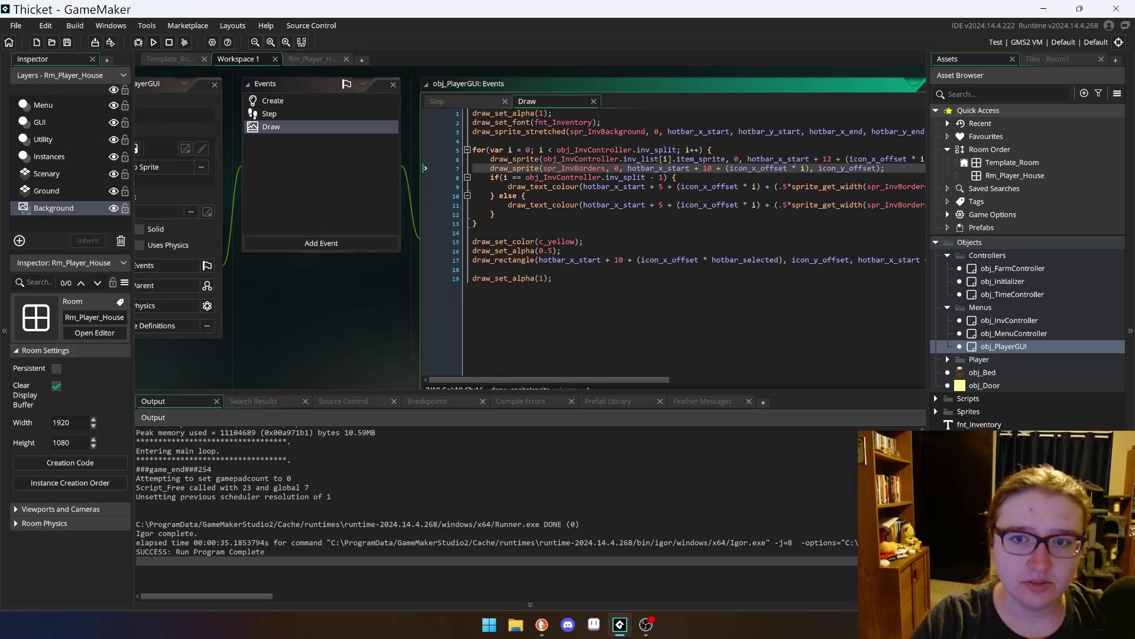
left_click(567, 214)
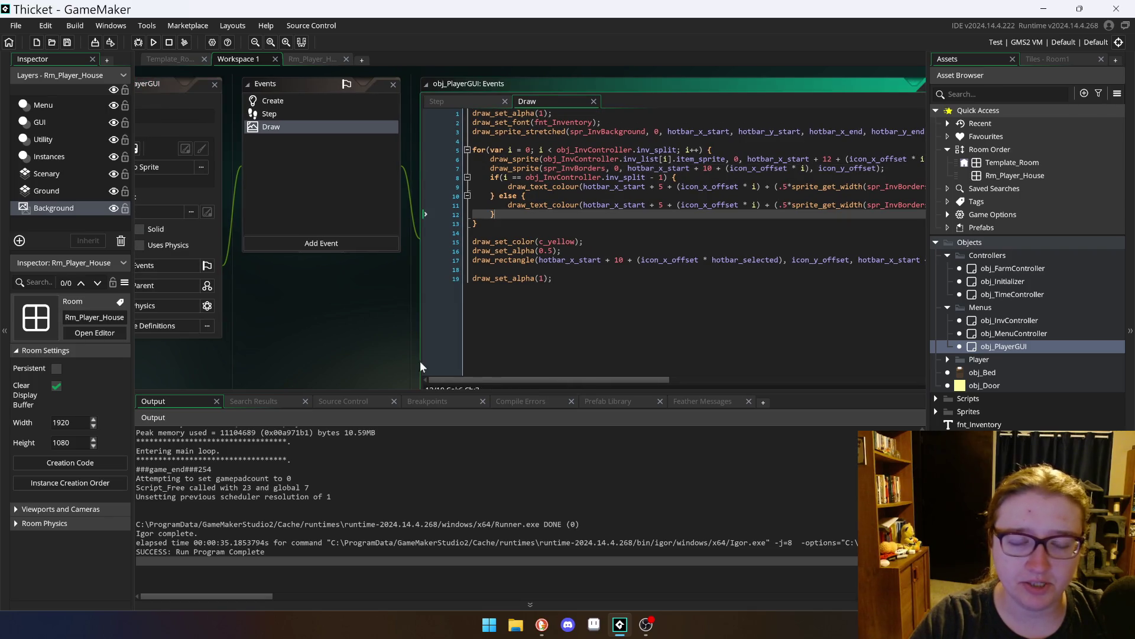
mouse_move(619, 382)
left_mouse_down()
mouse_move(691, 381)
mouse_move(602, 385)
left_mouse_up()
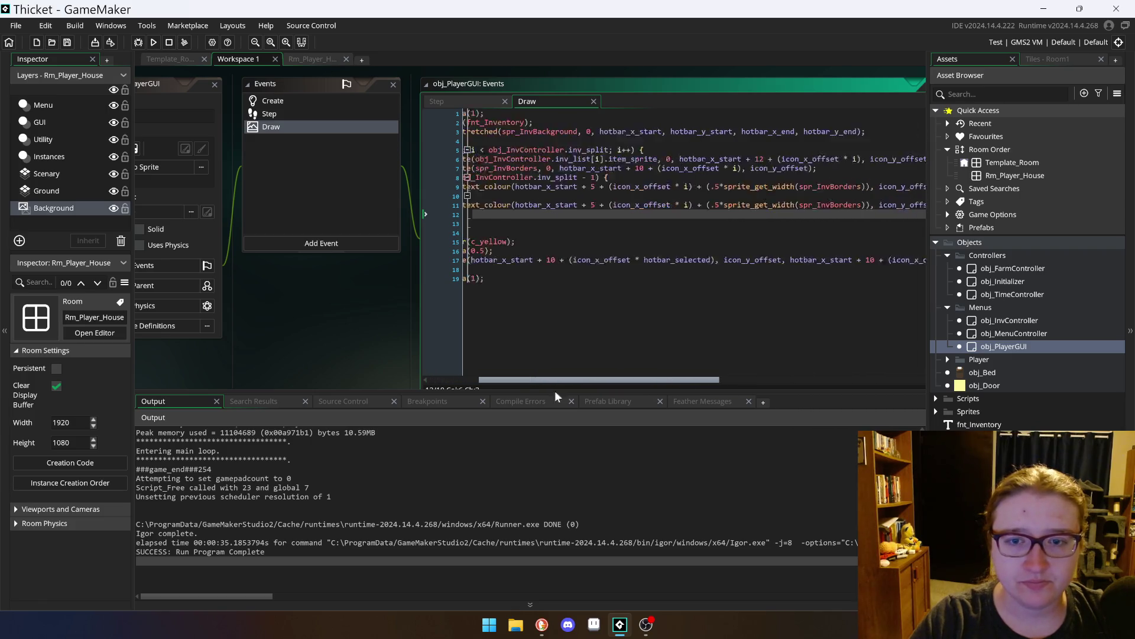
Step: Browse the Draw event's options and event types without adding any, return to Step code, and run
right_click(265, 126)
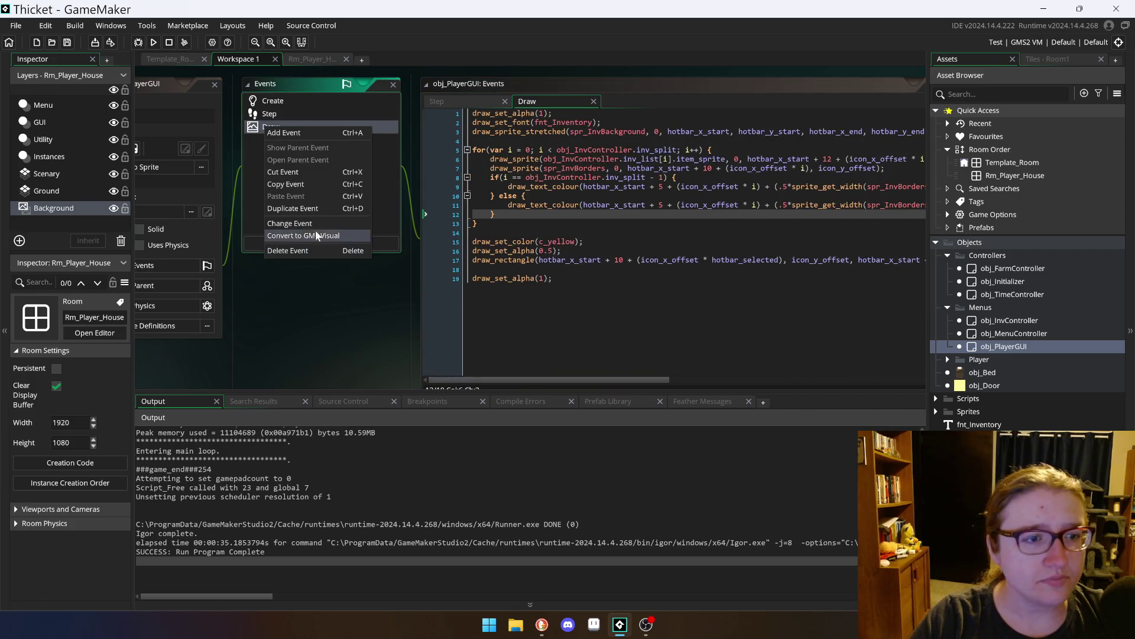
left_click(254, 172)
right_click(277, 127)
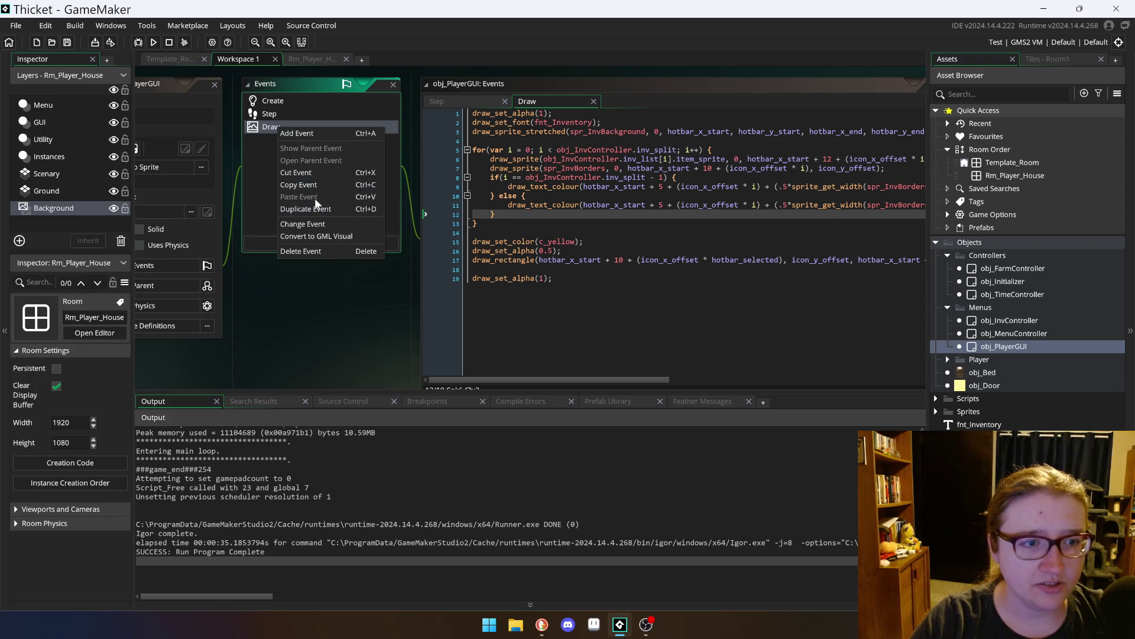
left_click(331, 231)
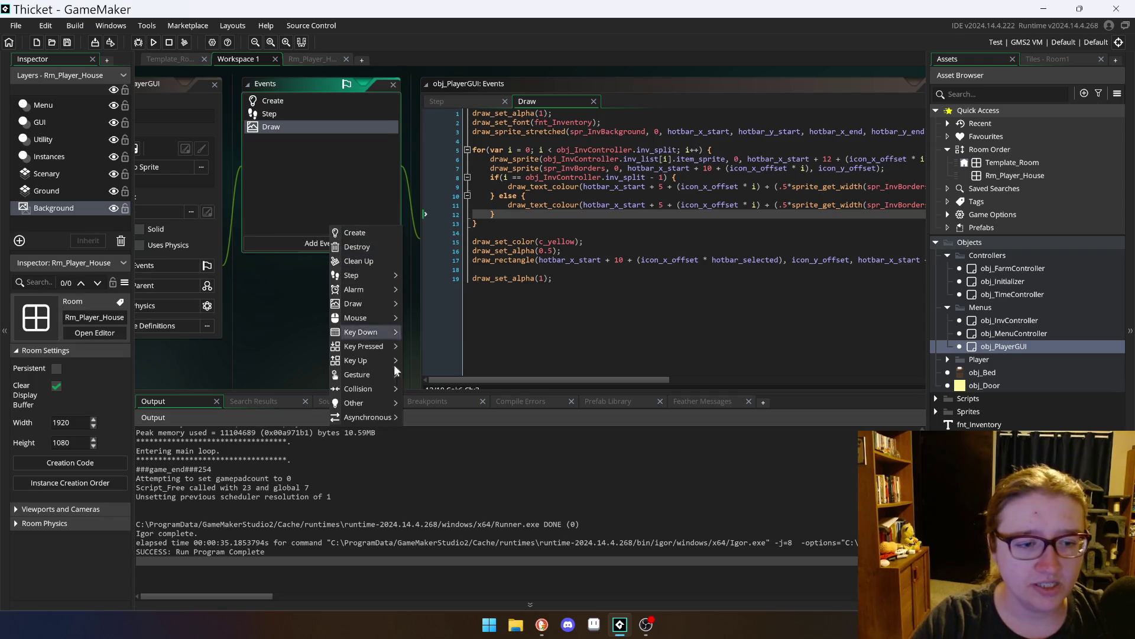
mouse_move(390, 305)
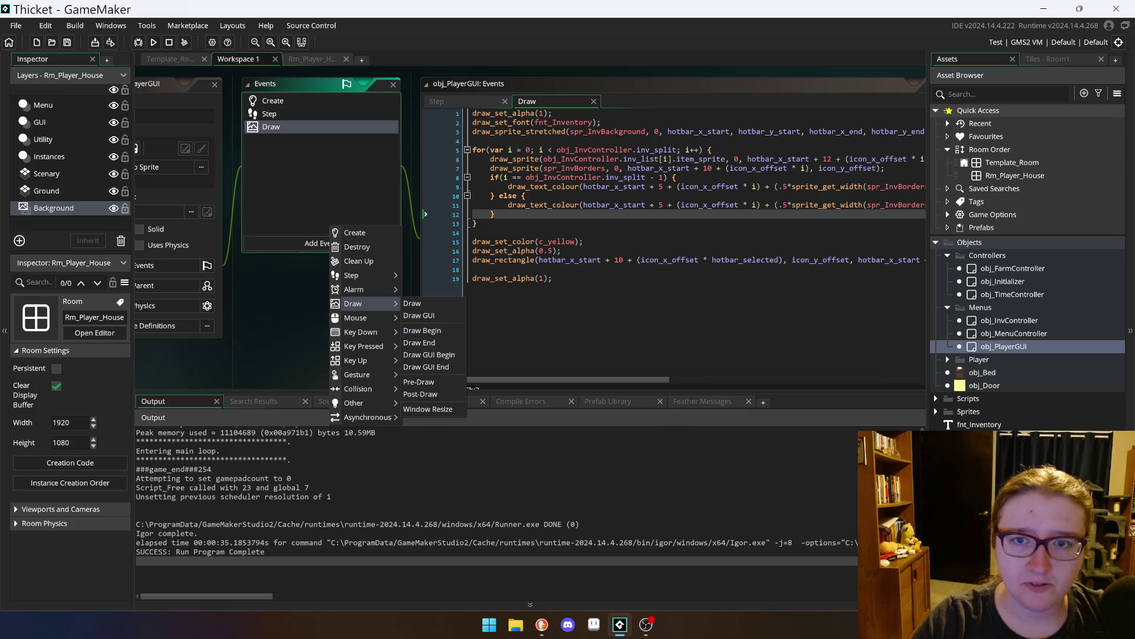
key("Escape")
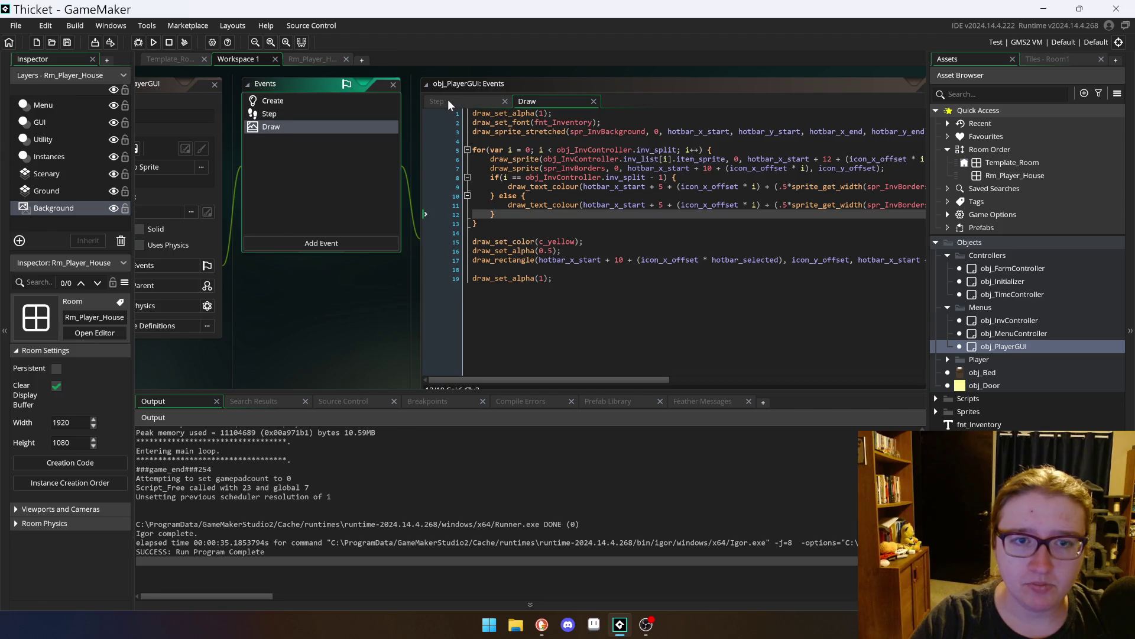
left_click(448, 101)
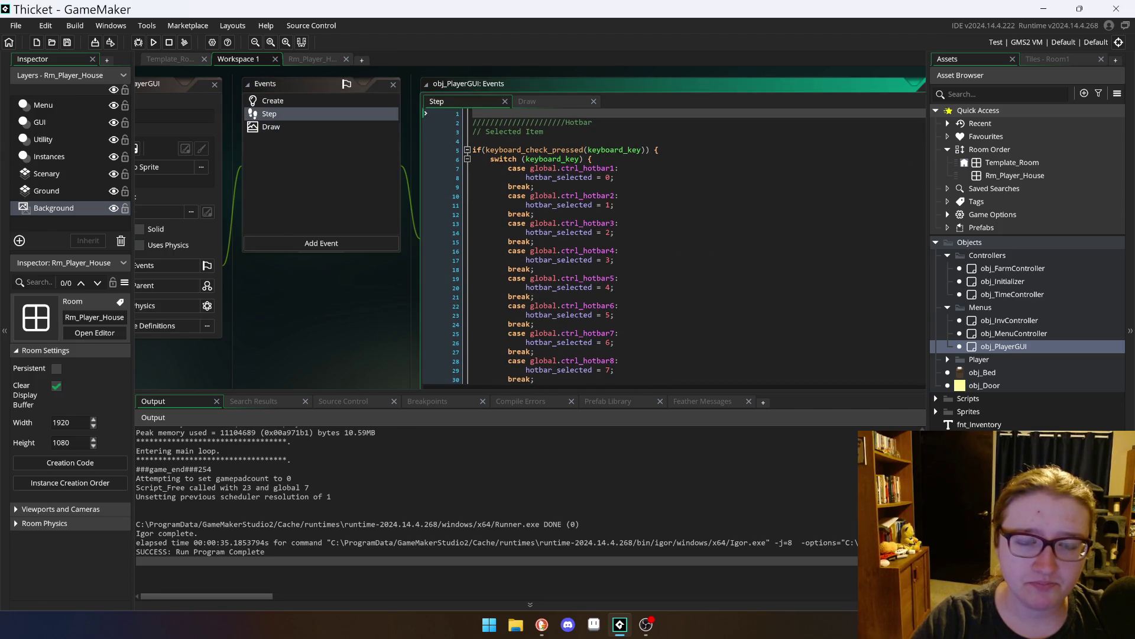
left_click(154, 43)
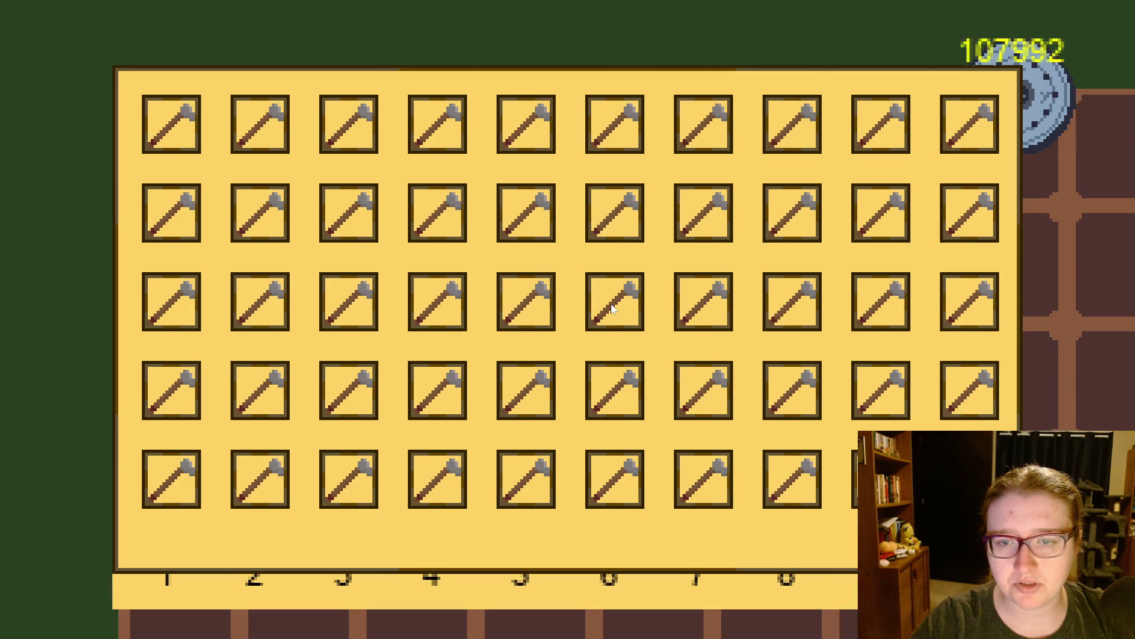
Step: Toggle the inventory with E and walk around in game, then open obj_InvController in the editor
key("e")
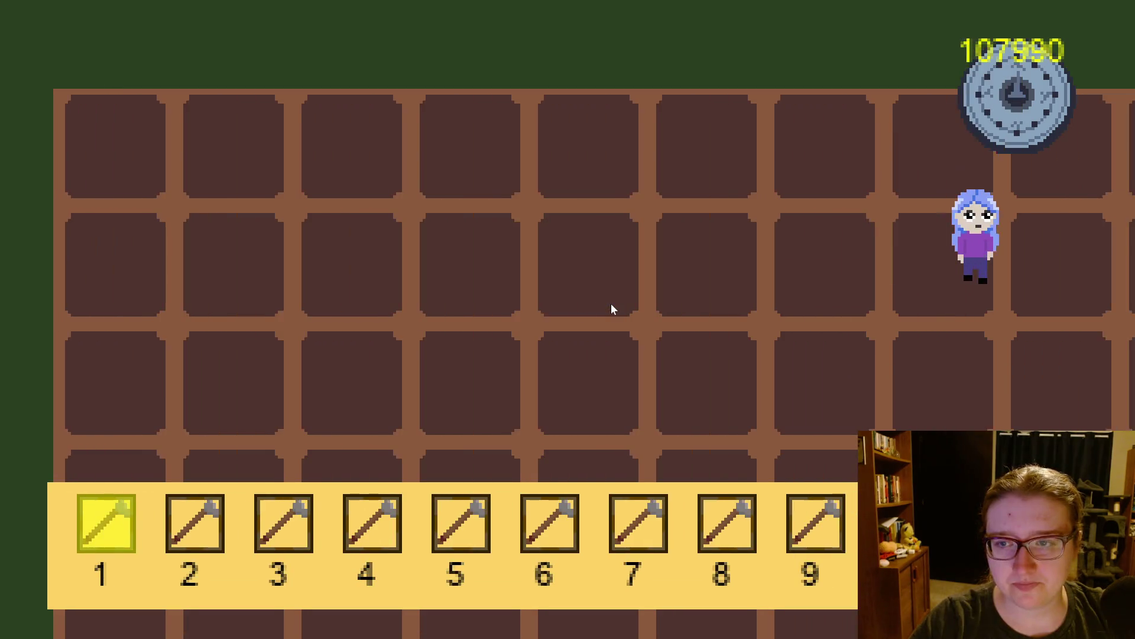
key("e")
key("e")
key("s")
key("a")
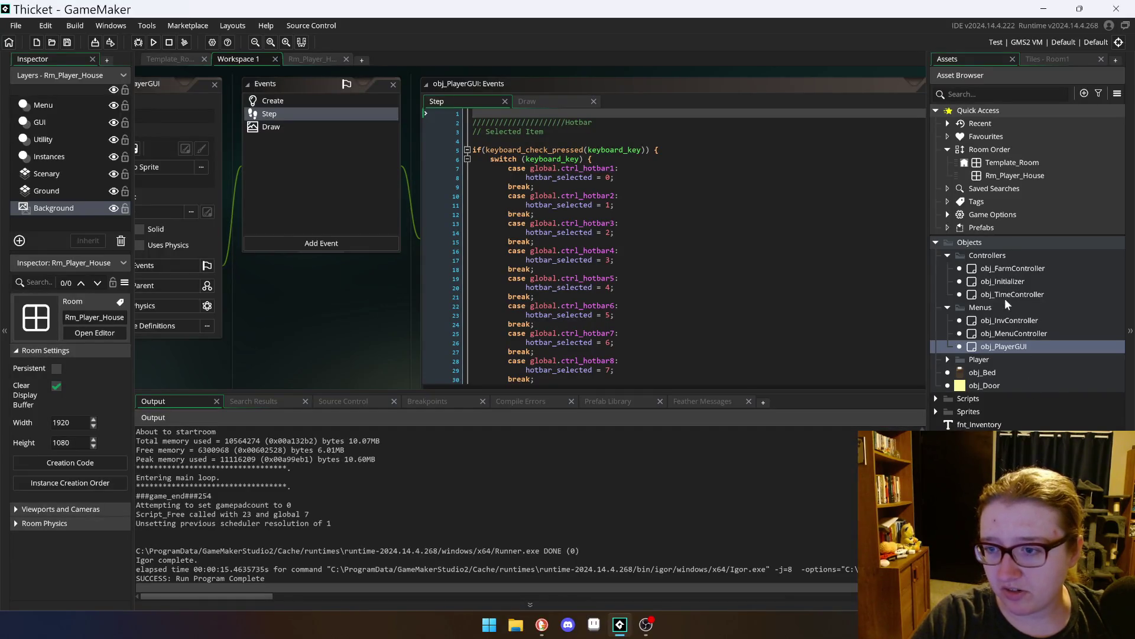
double_click(991, 319)
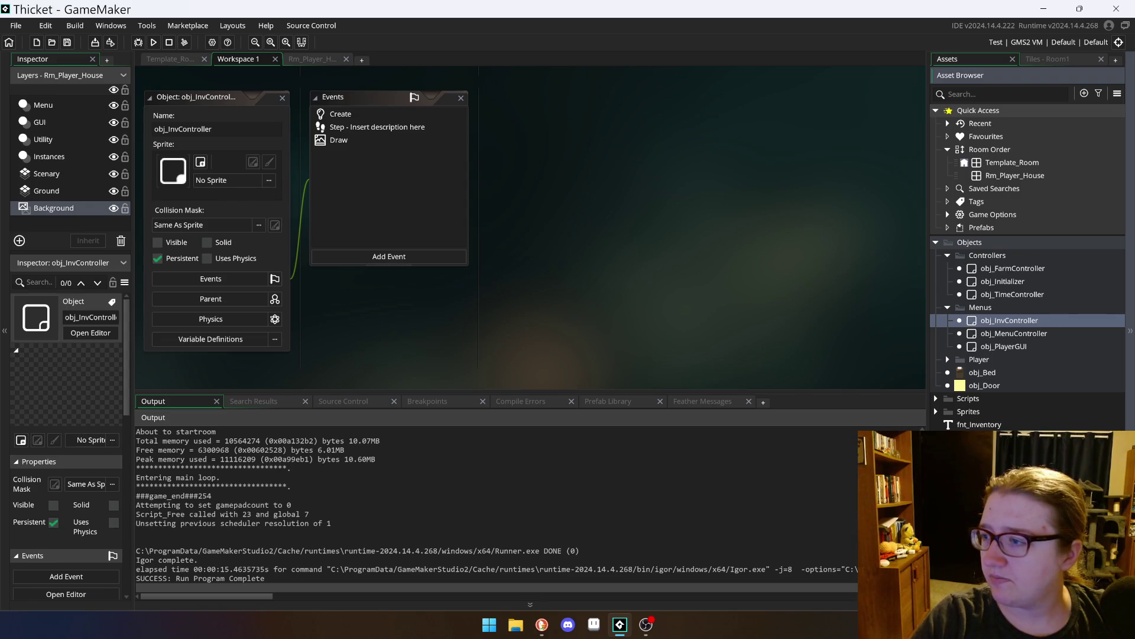
Step: Switch from GameMaker to the web browser with Alt+Tab
key("alt+Tab")
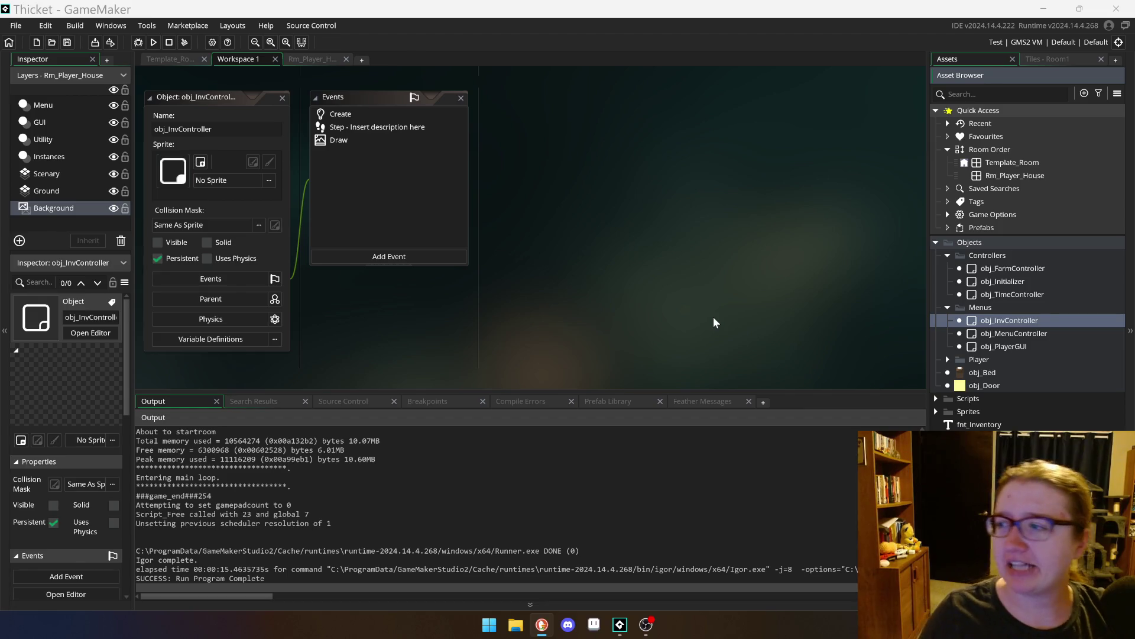
Step: Check the Rm_Player_House and Template_Room tabs, then return to Workspace 1
left_click(314, 58)
scroll(598, 281, "up", 3)
scroll(564, 243, "down", 4)
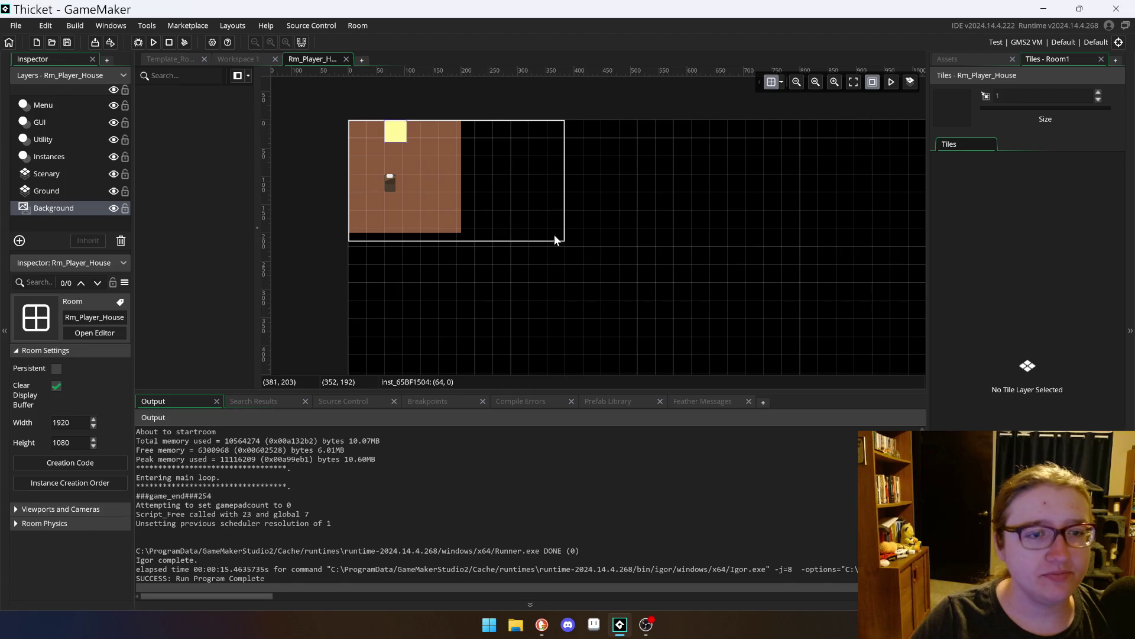
left_click(237, 60)
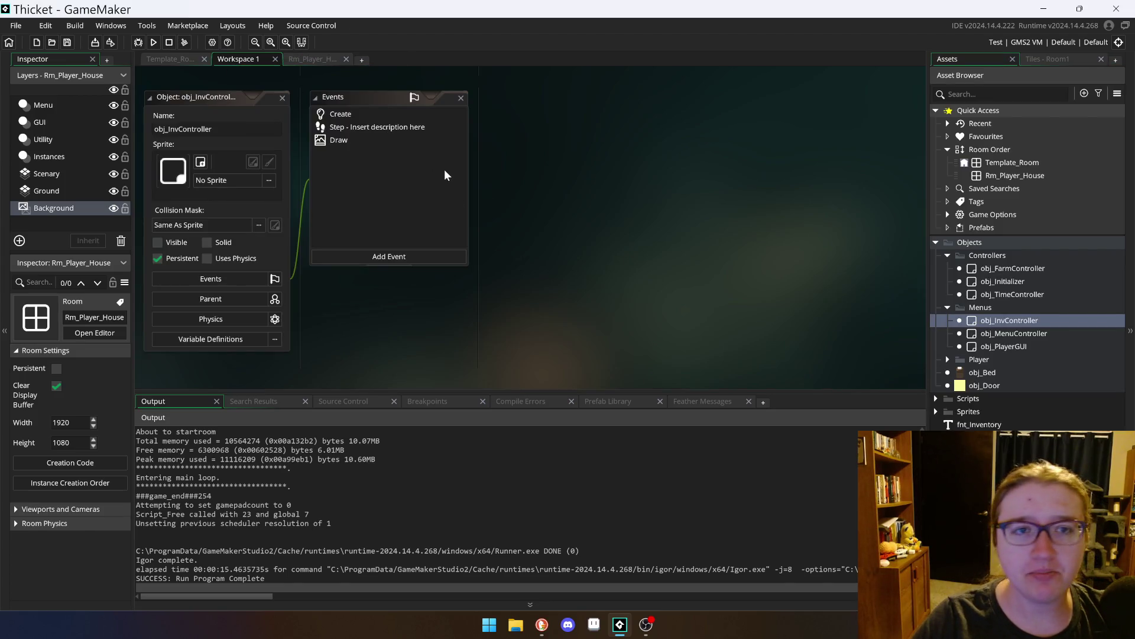
left_click(170, 59)
left_click(313, 59)
scroll(558, 248, "up", 3)
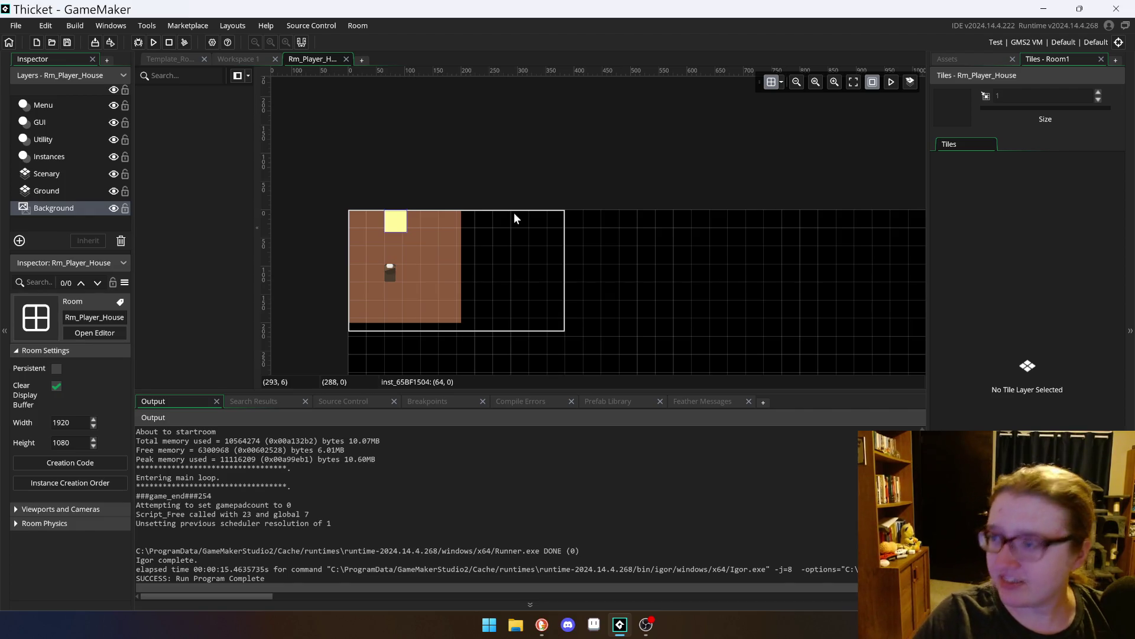
left_click(239, 60)
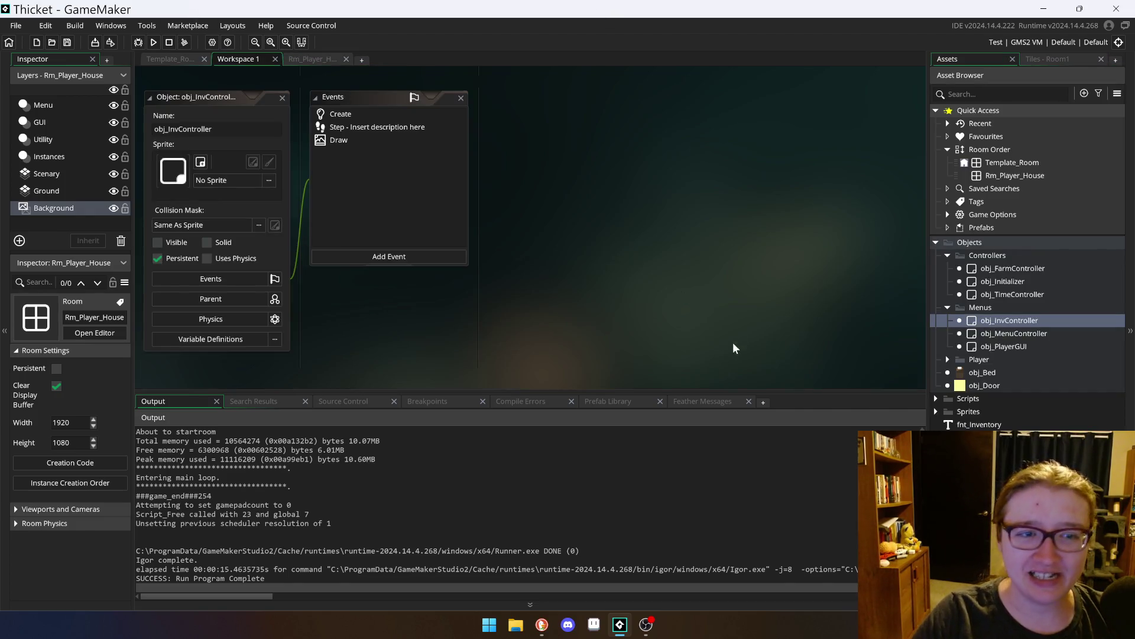
Step: Shrink the Output panel, narrow the Inspector, move the obj_InvController windows right, and open obj_PlayerGUI
left_click_drag(589, 395, 589, 450)
left_click_drag(132, 230, 110, 231)
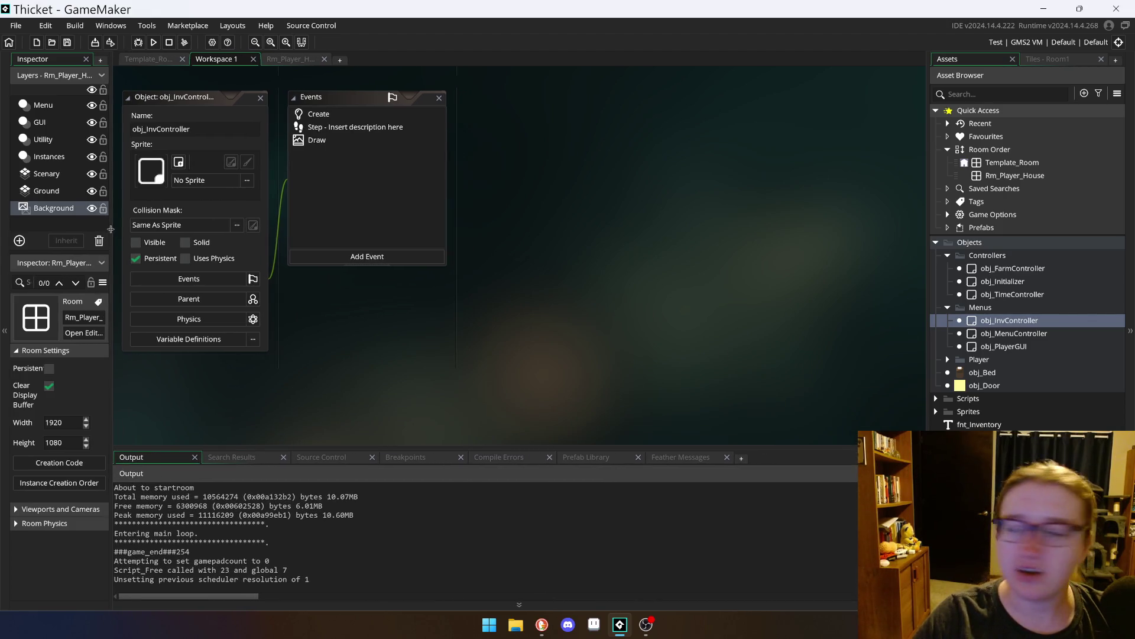
scroll(621, 318, "up", 2)
scroll(637, 312, "down", 3)
scroll(637, 313, "up", 2)
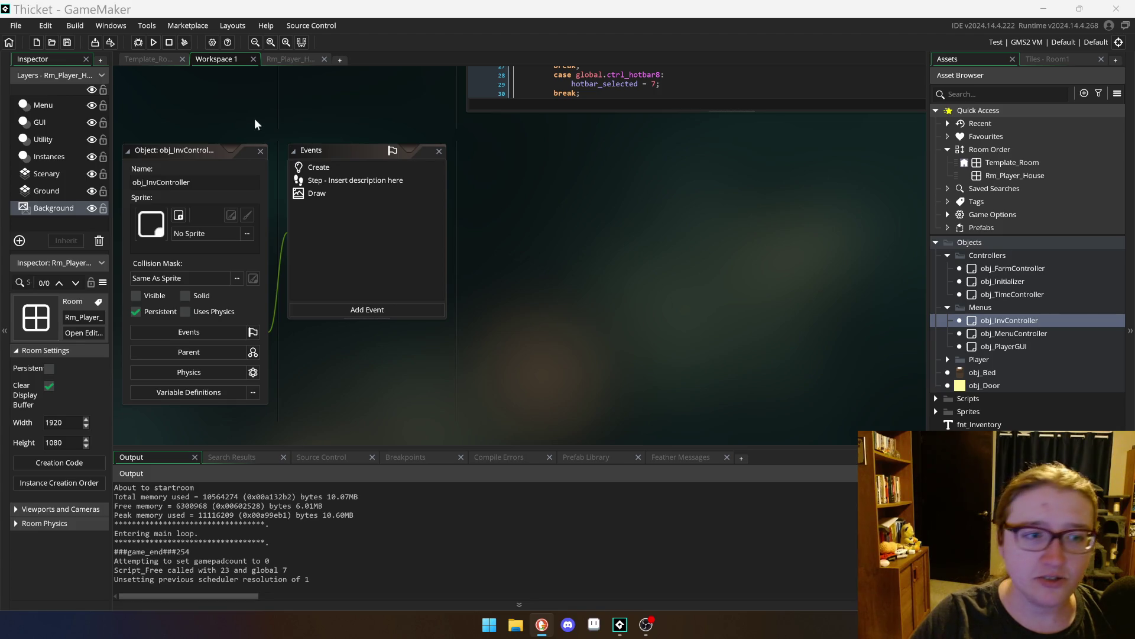
left_click_drag(180, 155, 328, 160)
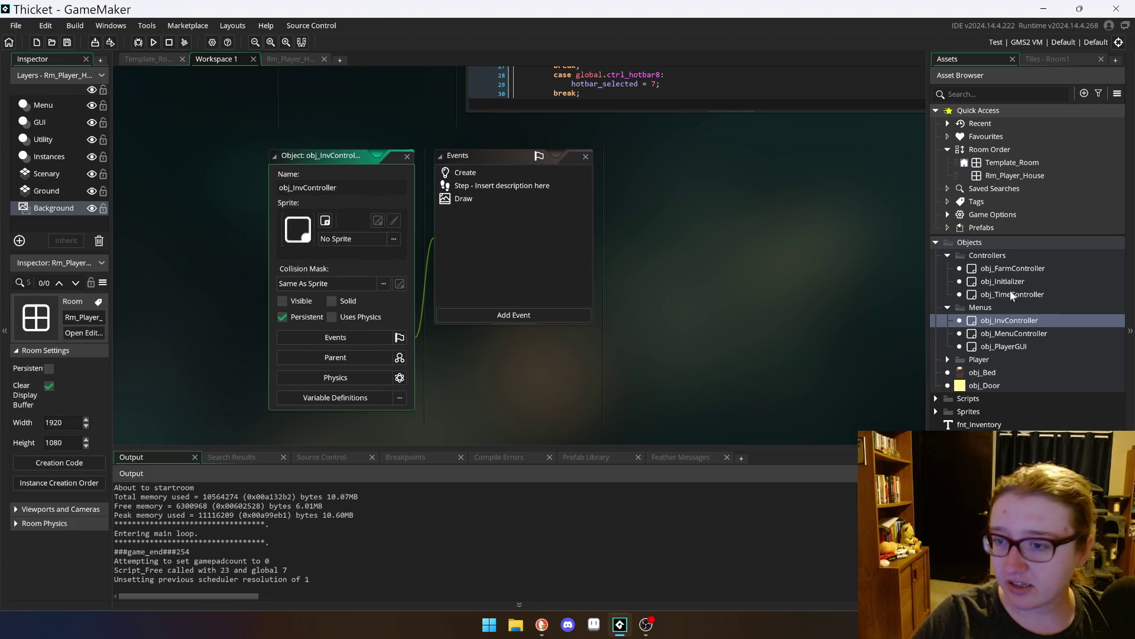
double_click(1020, 348)
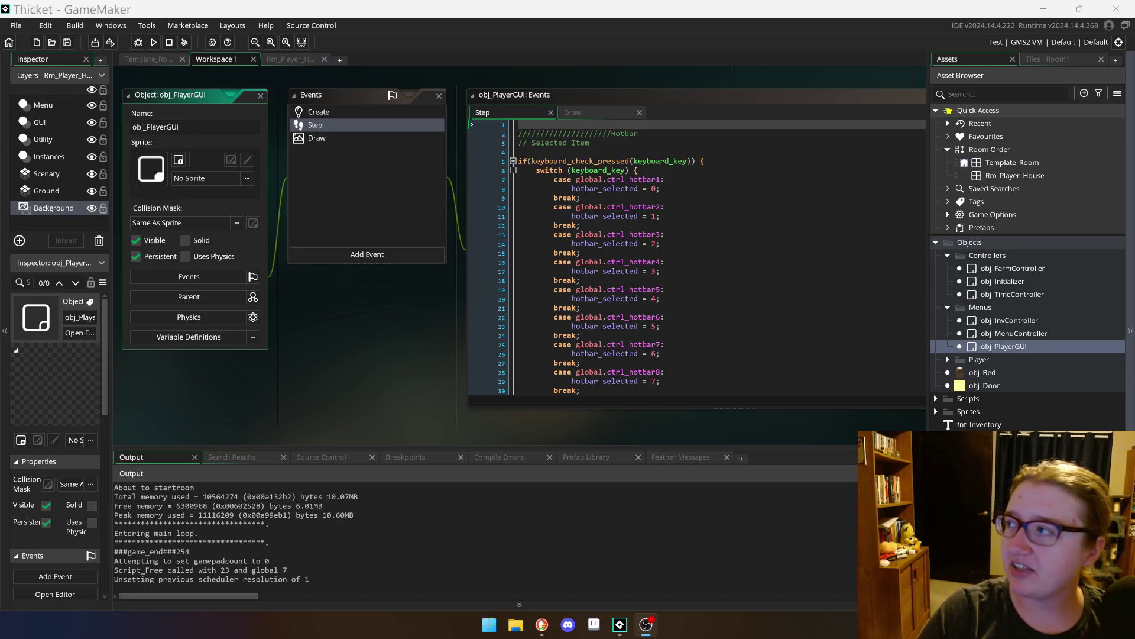
Step: Back in GameMaker, enlarge the output panel, move the obj_PlayerGUI windows, and open Rm_Player_House
key("alt+Tab")
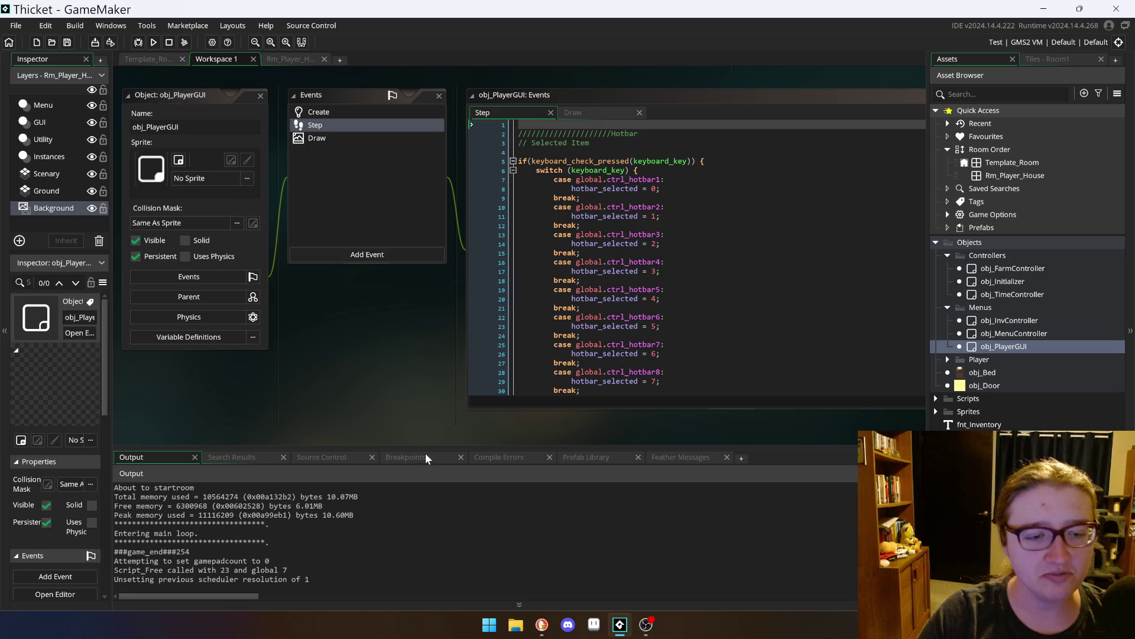
left_click_drag(405, 448, 396, 431)
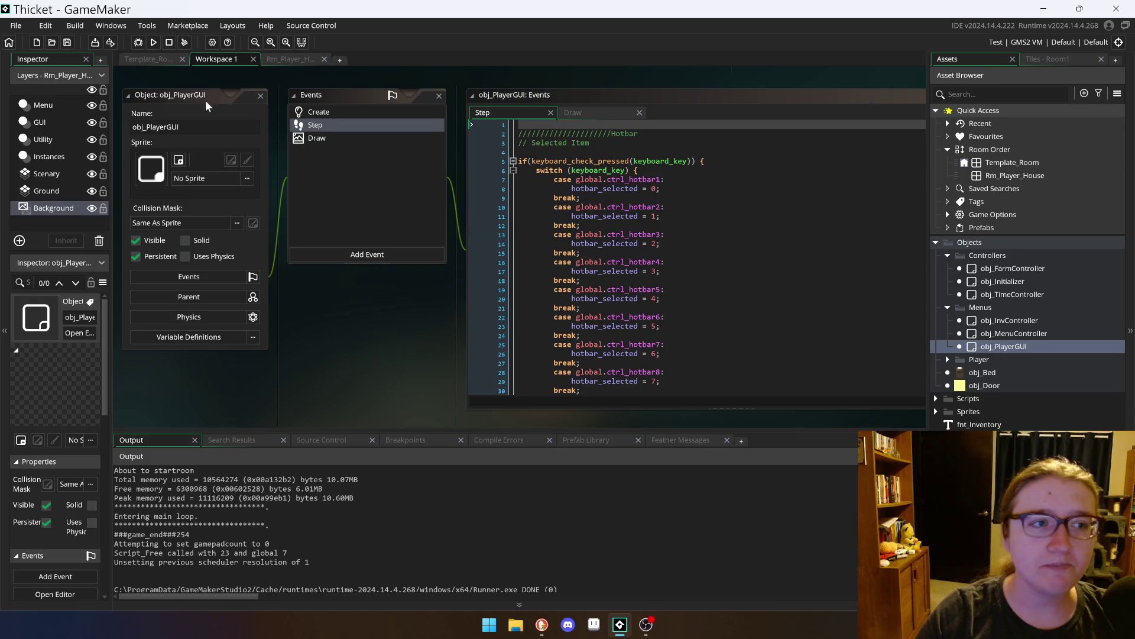
left_click_drag(173, 98, 276, 132)
scroll(384, 254, "up", 2)
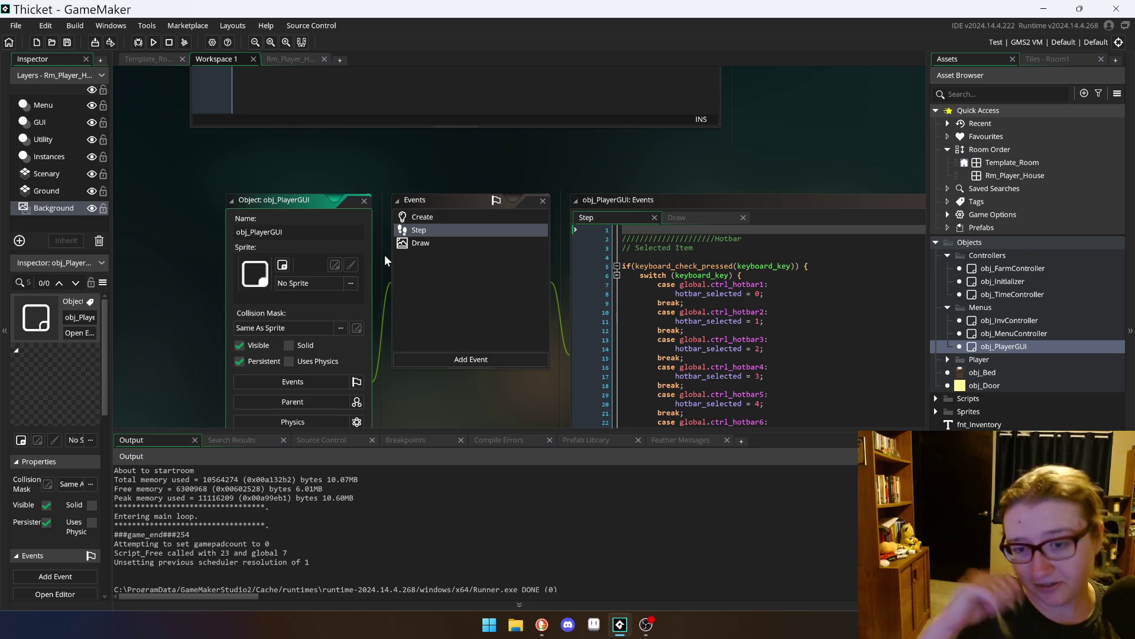
left_click(299, 61)
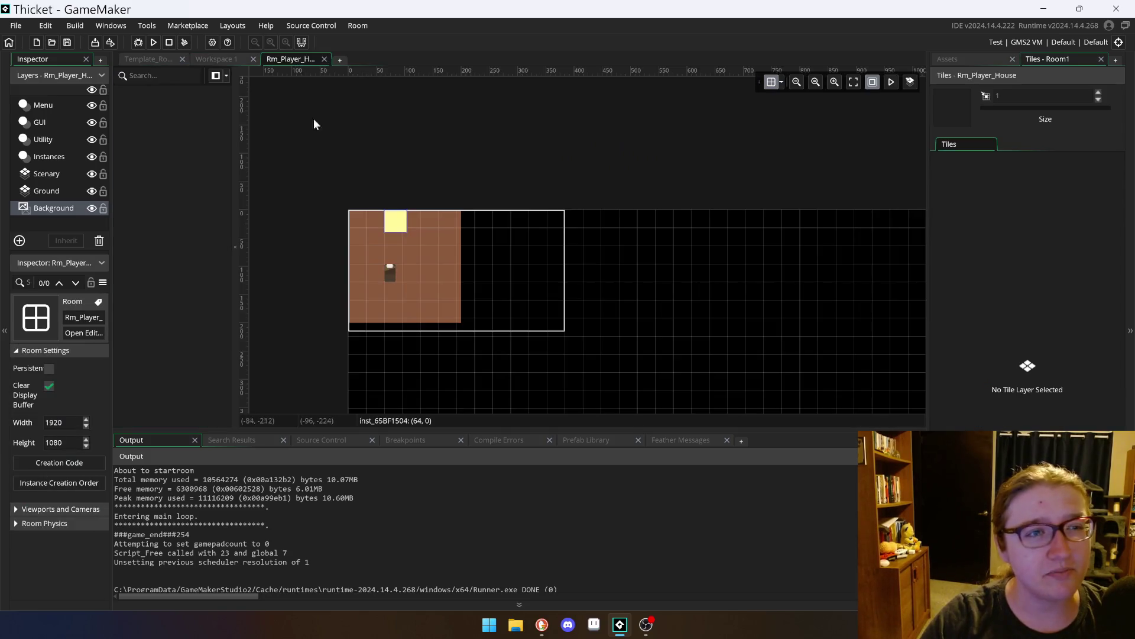
Step: Switch to the Template_Room editor and zoom around the farm room layout
left_click(146, 59)
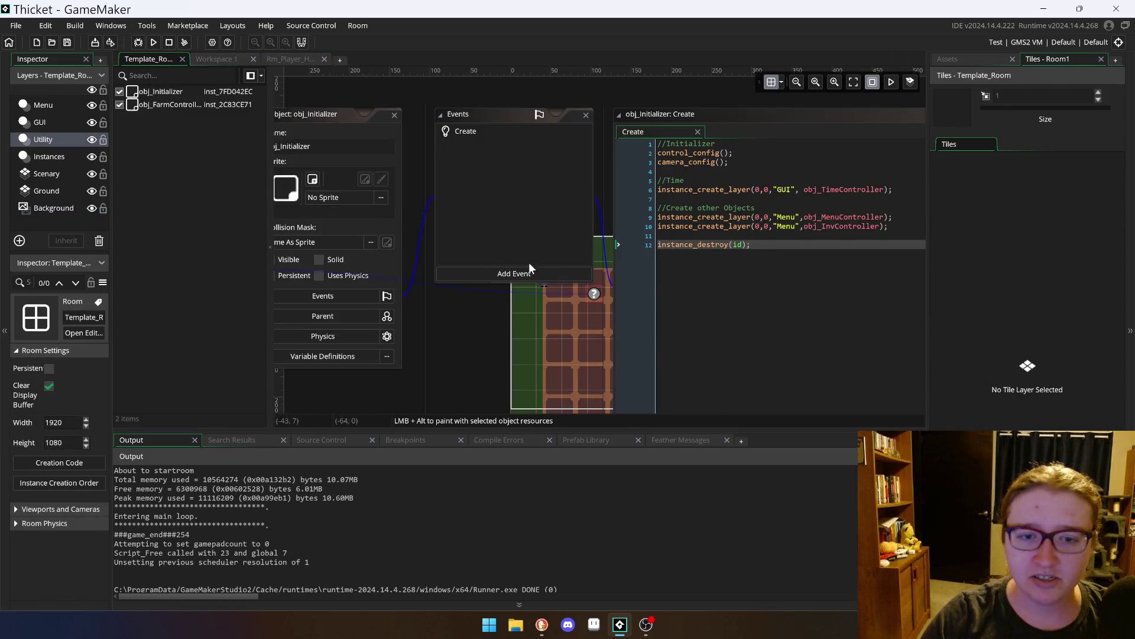
scroll(463, 226, "up", 3)
scroll(489, 216, "down", 4)
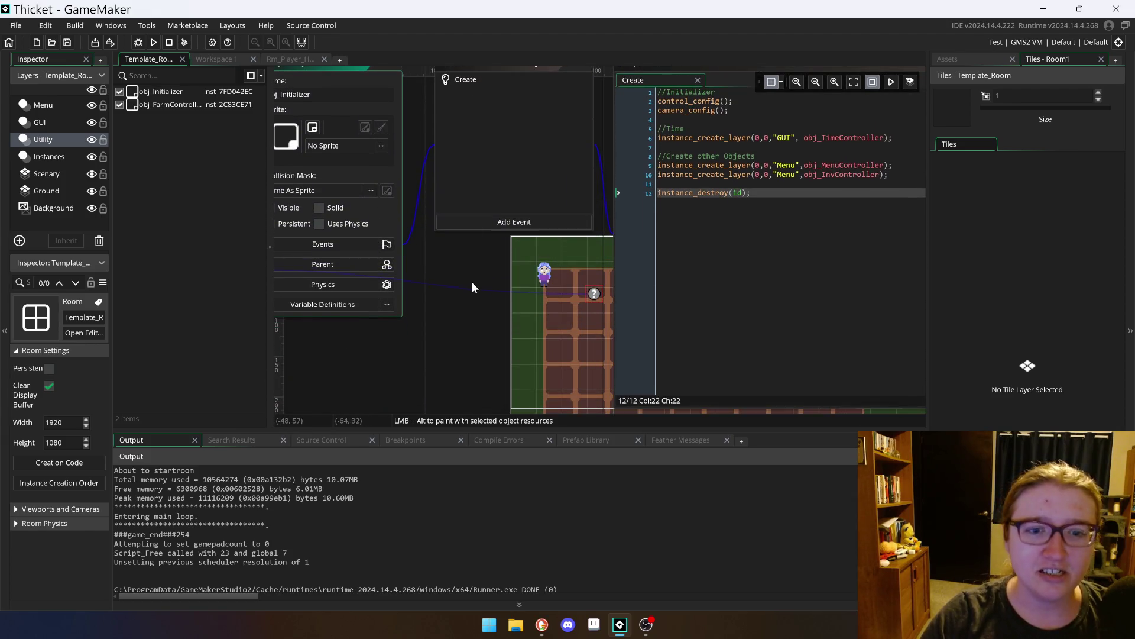
scroll(472, 281, "down", 1)
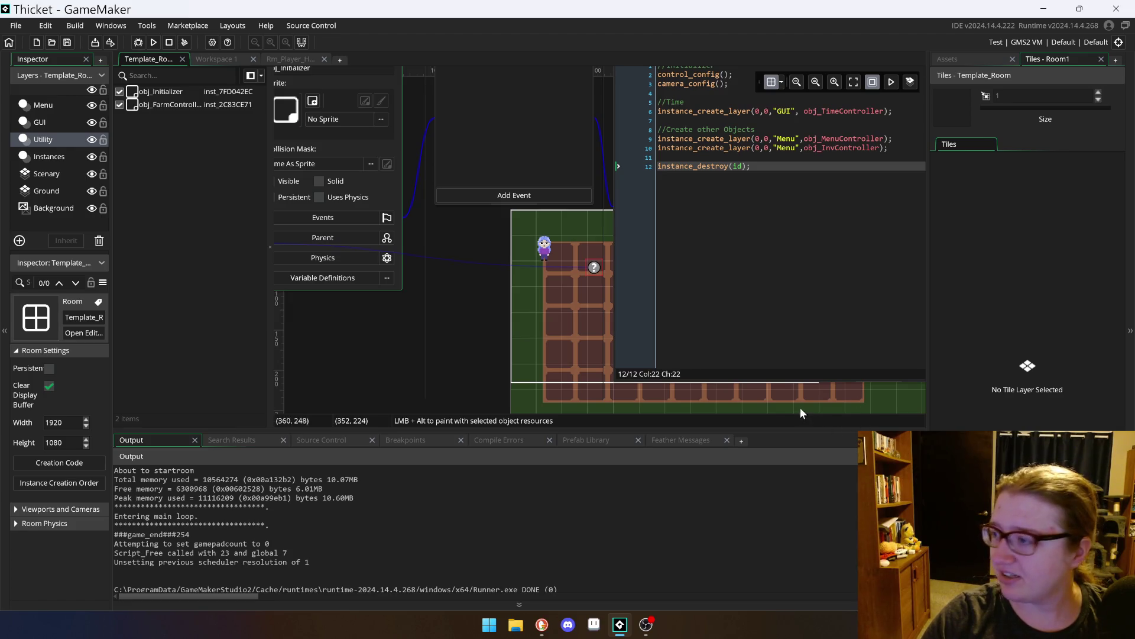
Step: Shrink the Create code window to uncover the farm room, then open the Rm_Player_House room
left_click_drag(768, 381, 768, 201)
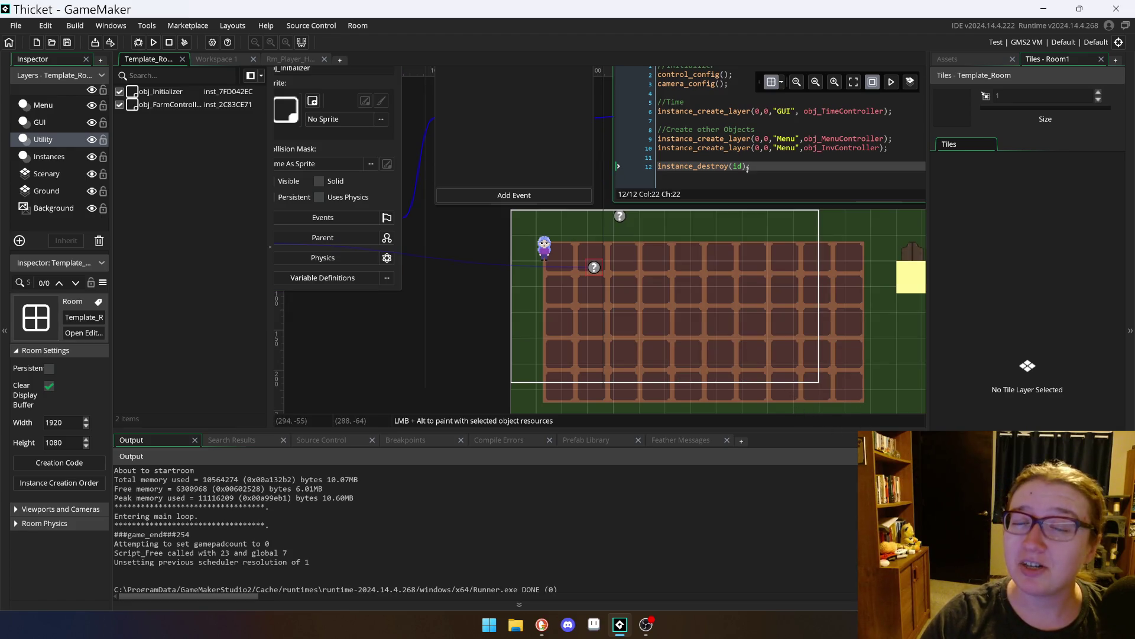
scroll(783, 248, "down", 2)
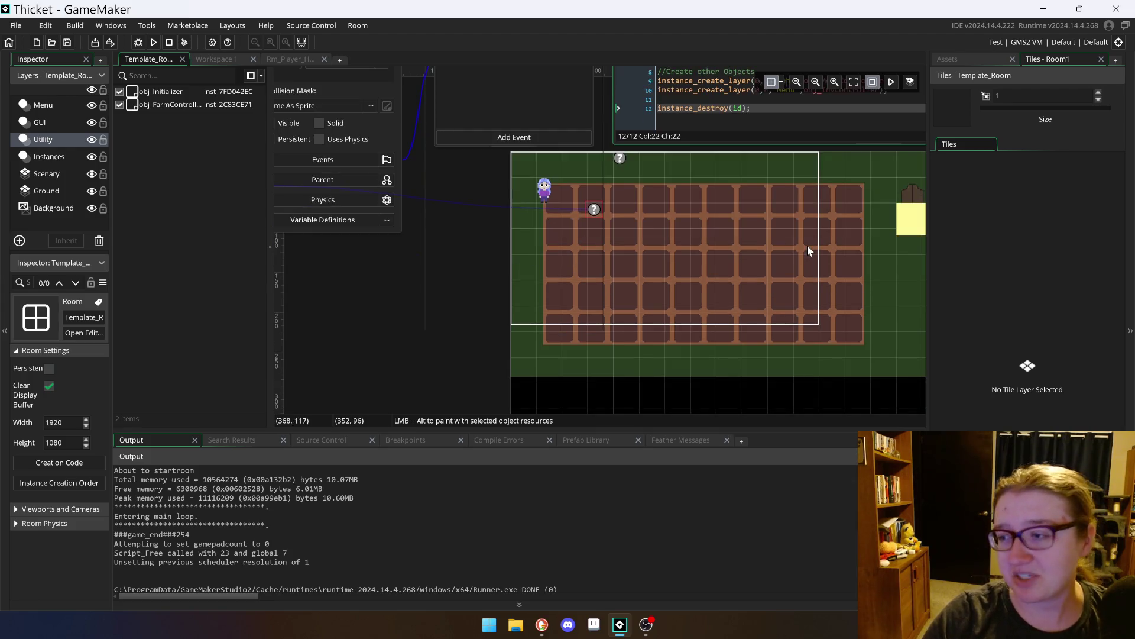
scroll(780, 273, "down", 3)
scroll(781, 272, "up", 2)
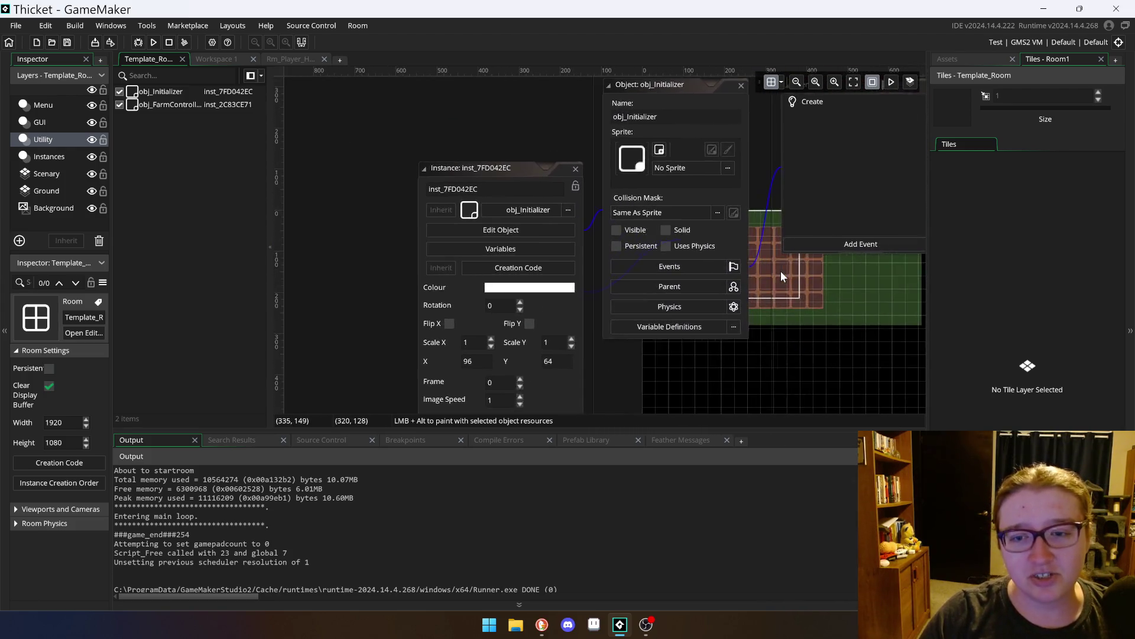
scroll(753, 397, "up", 5)
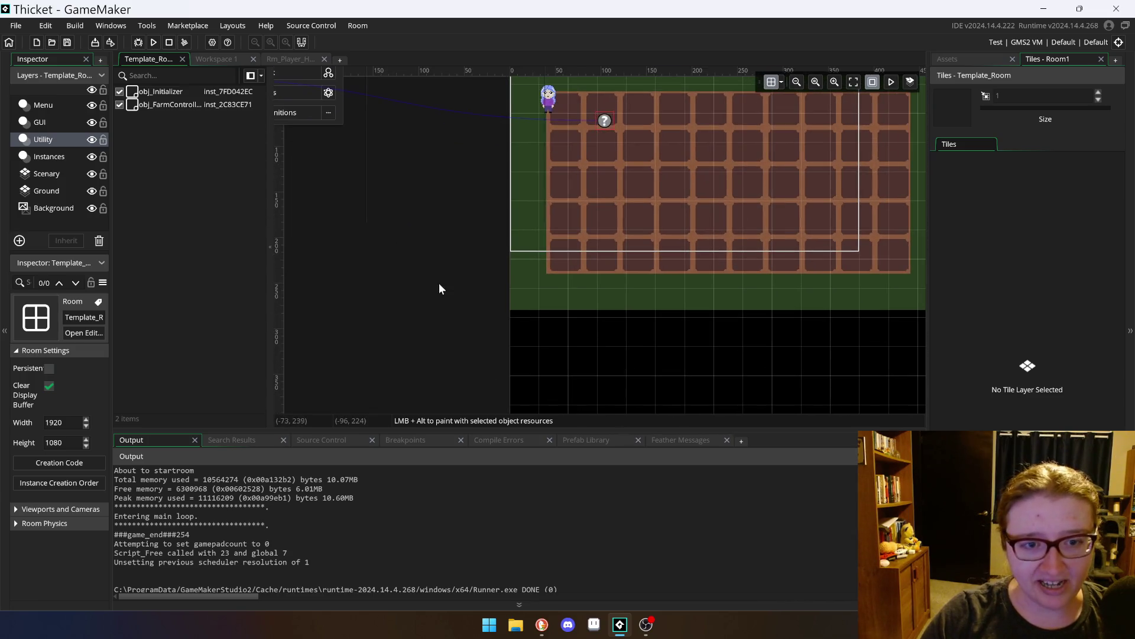
scroll(709, 319, "up", 2)
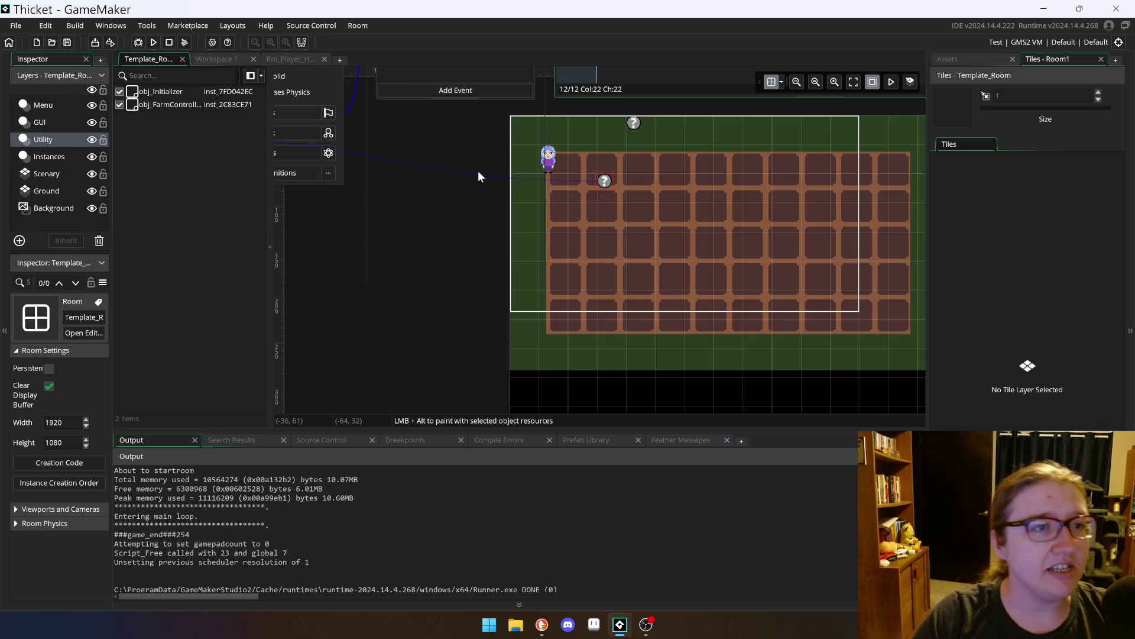
left_click(292, 58)
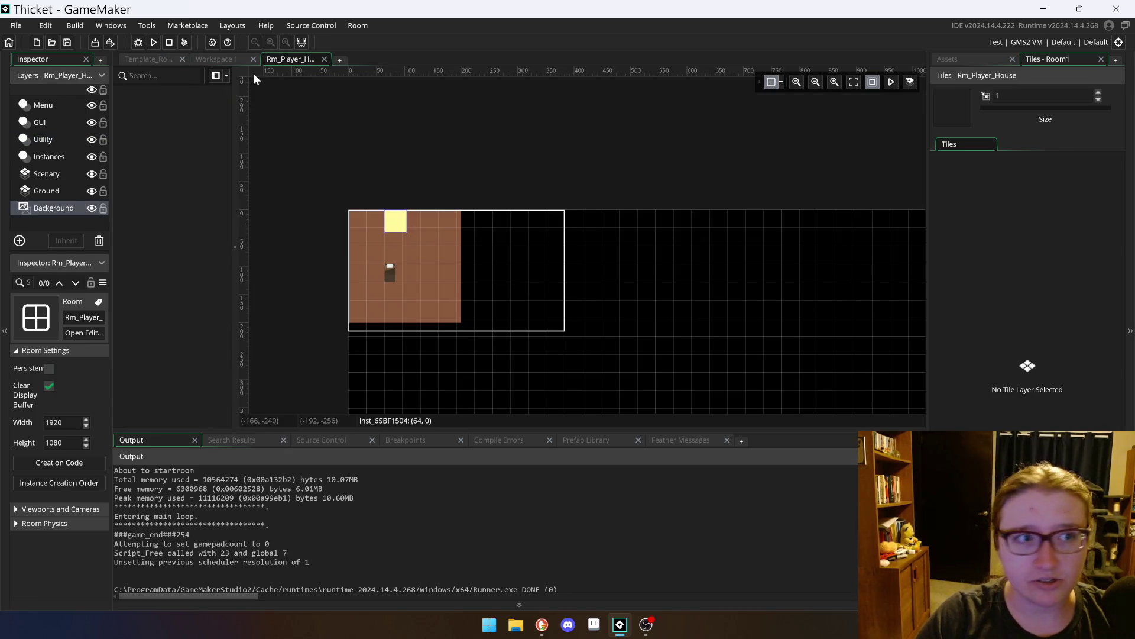
Step: Run the game from Workspace 1 and walk the character across the farm plot
left_click(218, 60)
left_click(153, 42)
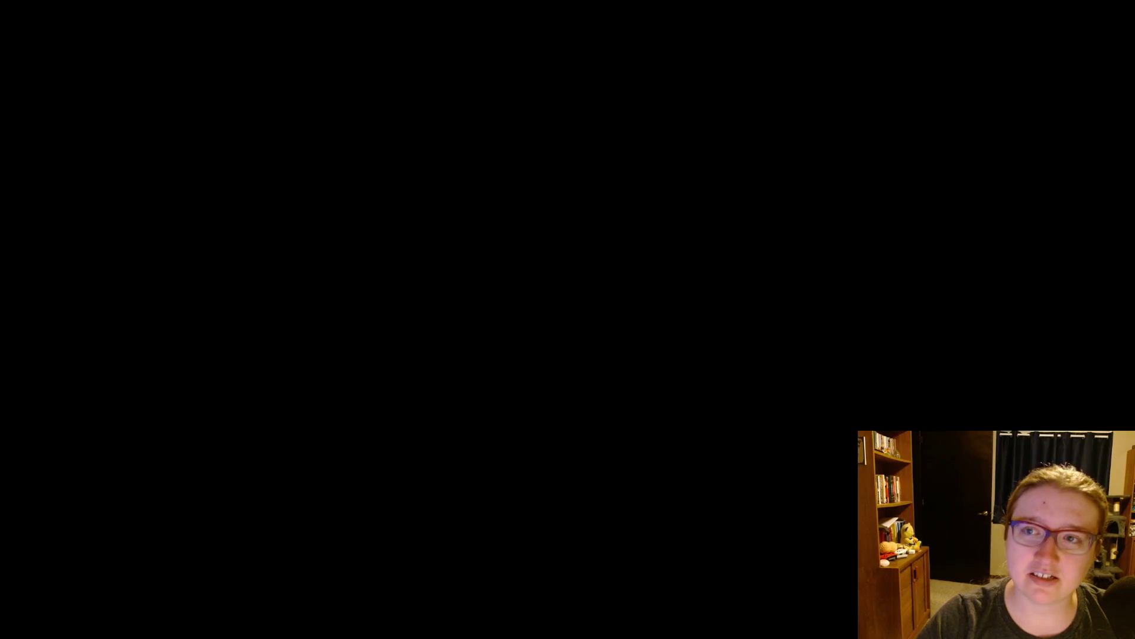
key("Down")
key("Right")
key("Right")
Step: Walk through the house door up to the bed and sleep to end the day
key("Up")
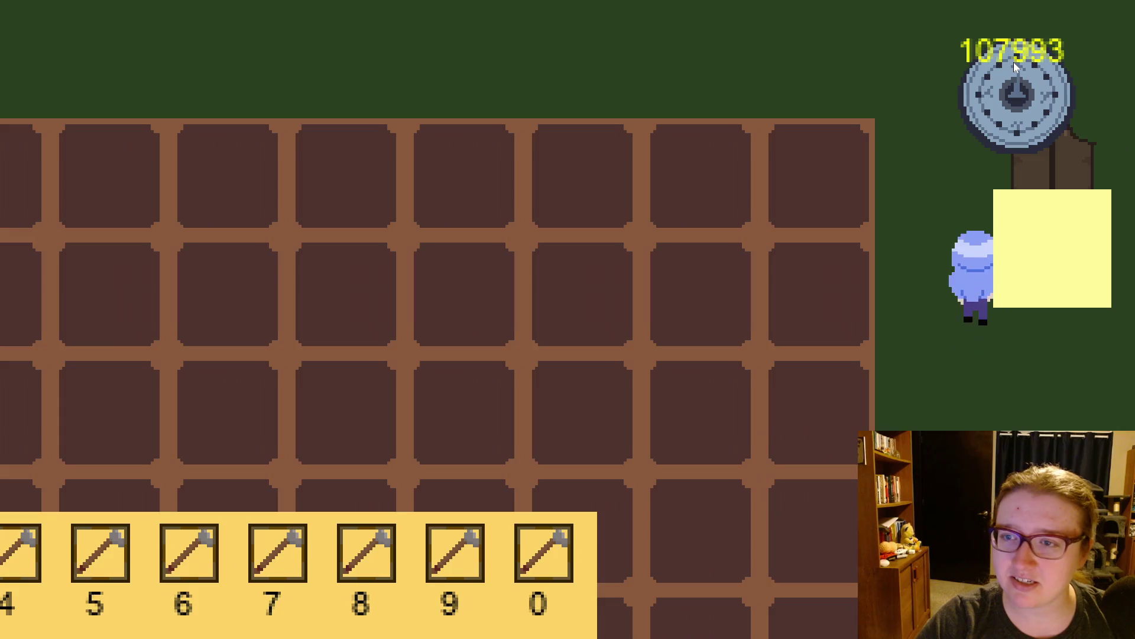
key("Right")
key("Down")
key("Right")
key("Left")
key("Up")
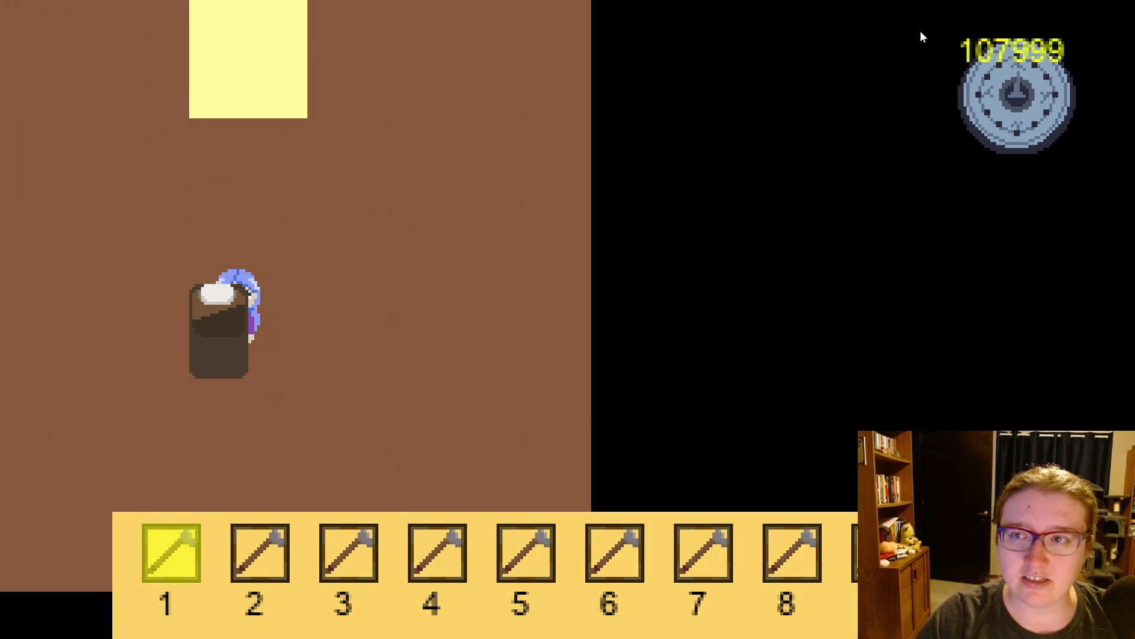
key("space")
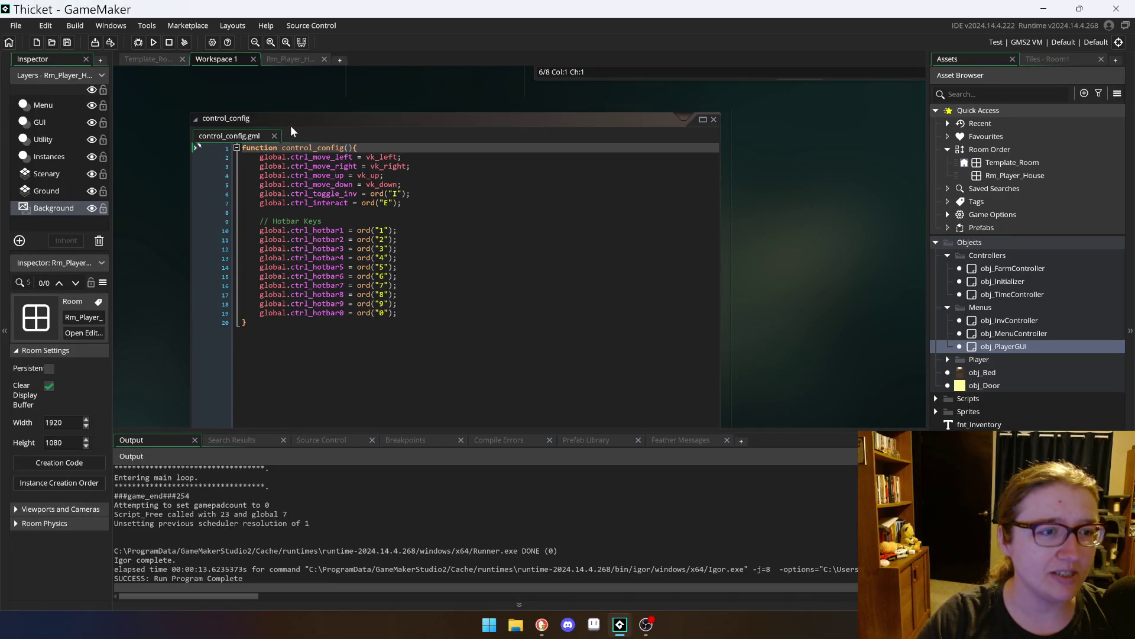
Step: Swap the cluttered control_config workspace for a fresh empty Workspace 1 and run the game again
left_click(289, 59)
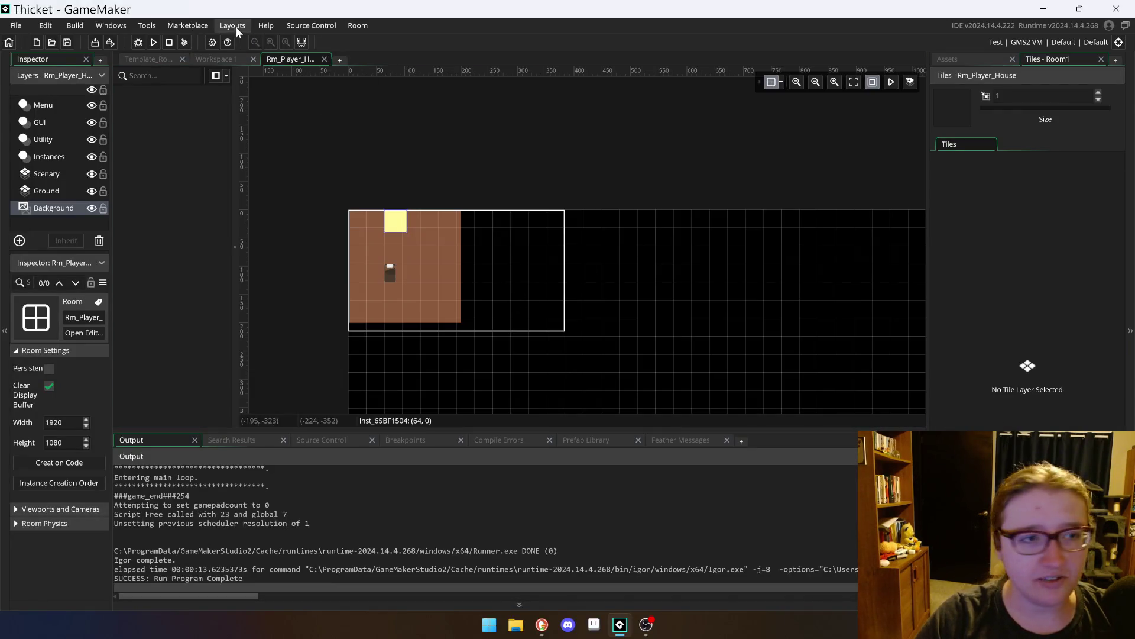
left_click(207, 60)
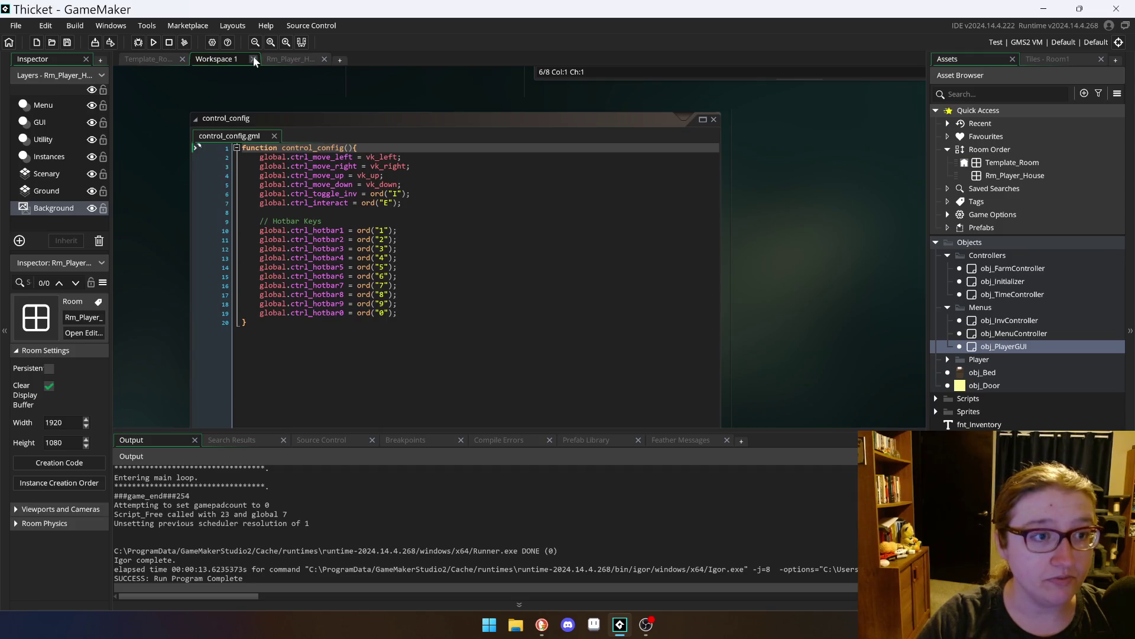
left_click(253, 58)
left_click(272, 57)
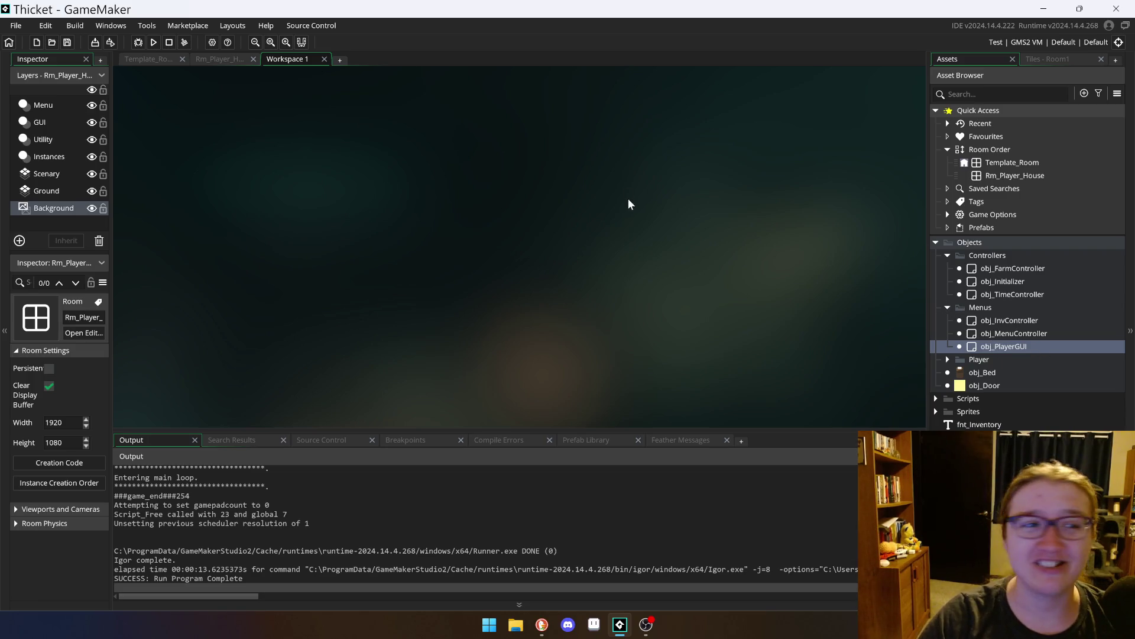
left_click(158, 42)
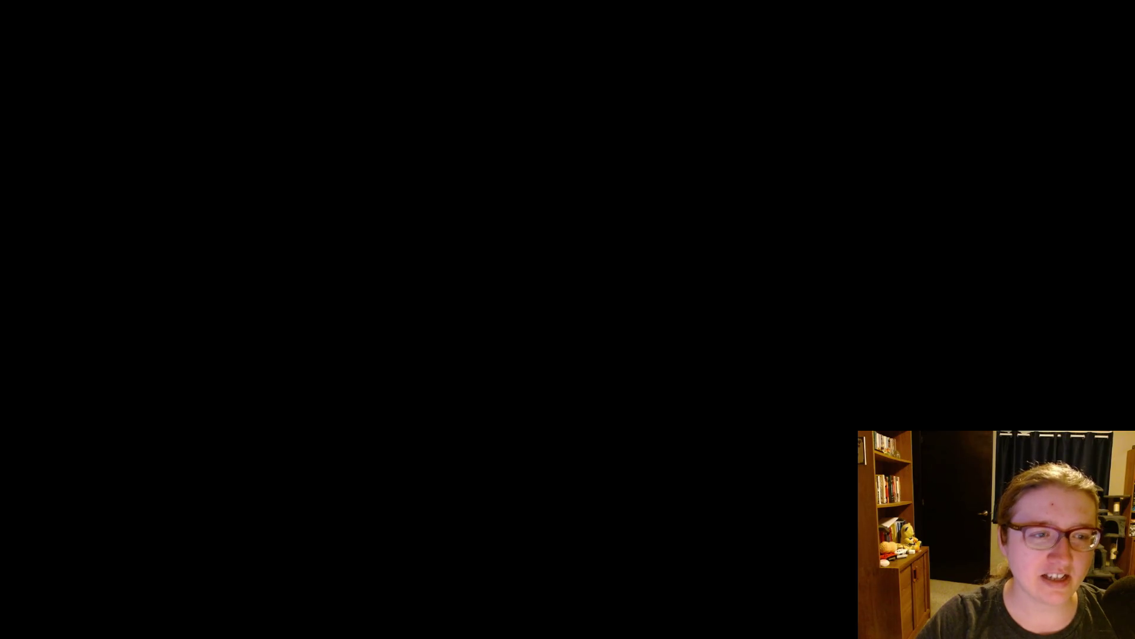
Step: Walk the character around the farm plot while the day timer counts down to 107987, then show Rm_Player_House
key("Right")
key("Up")
key("Down")
key("Right")
key("Up")
key("Up")
key("Down")
key("Right")
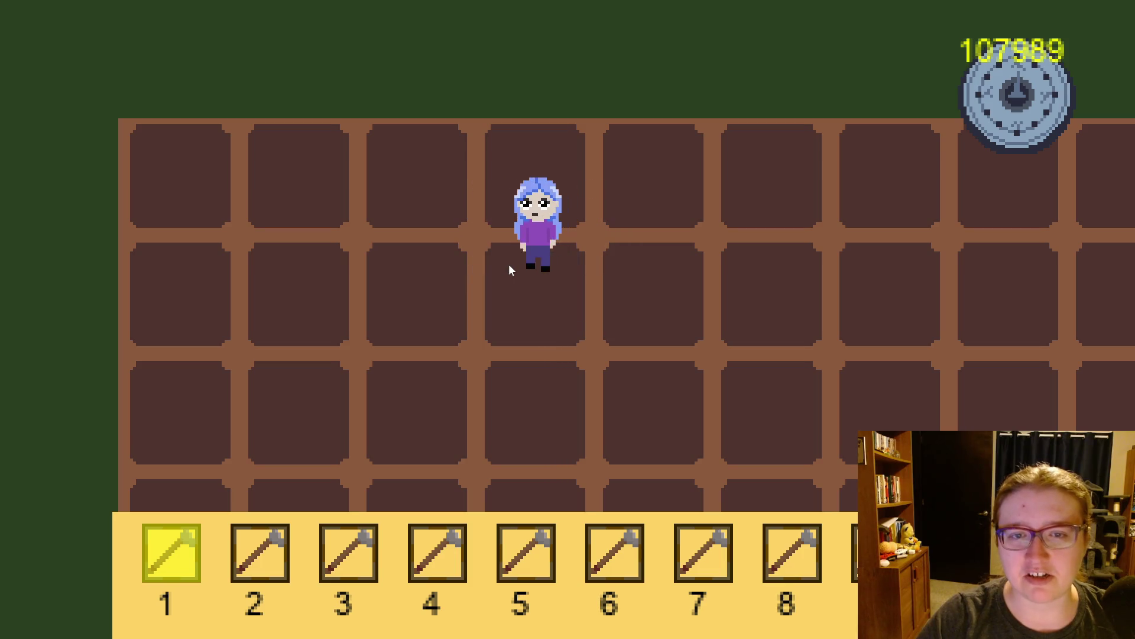
key("Left")
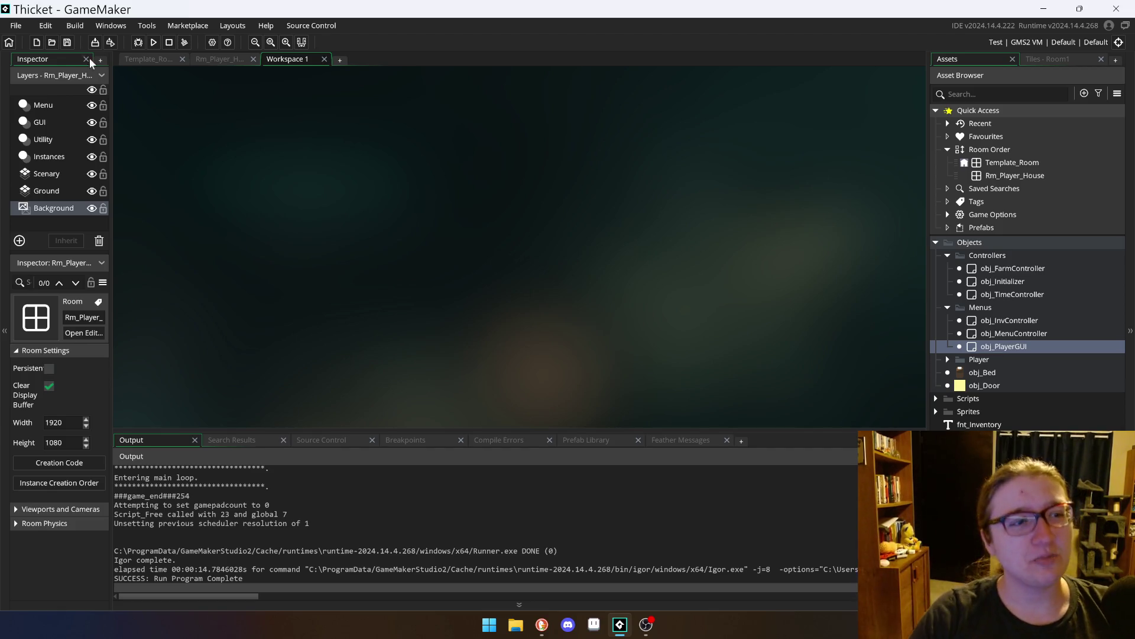
left_click(197, 62)
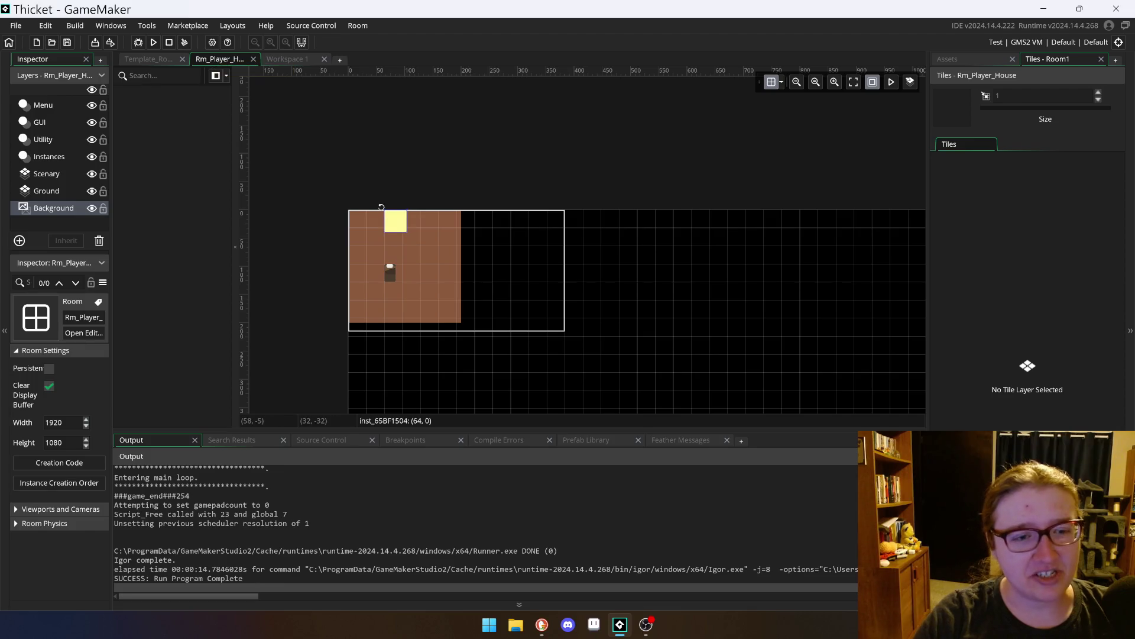
Step: In the empty workspace, open the obj_InvController and obj_PlayerGUI objects
left_click(318, 62)
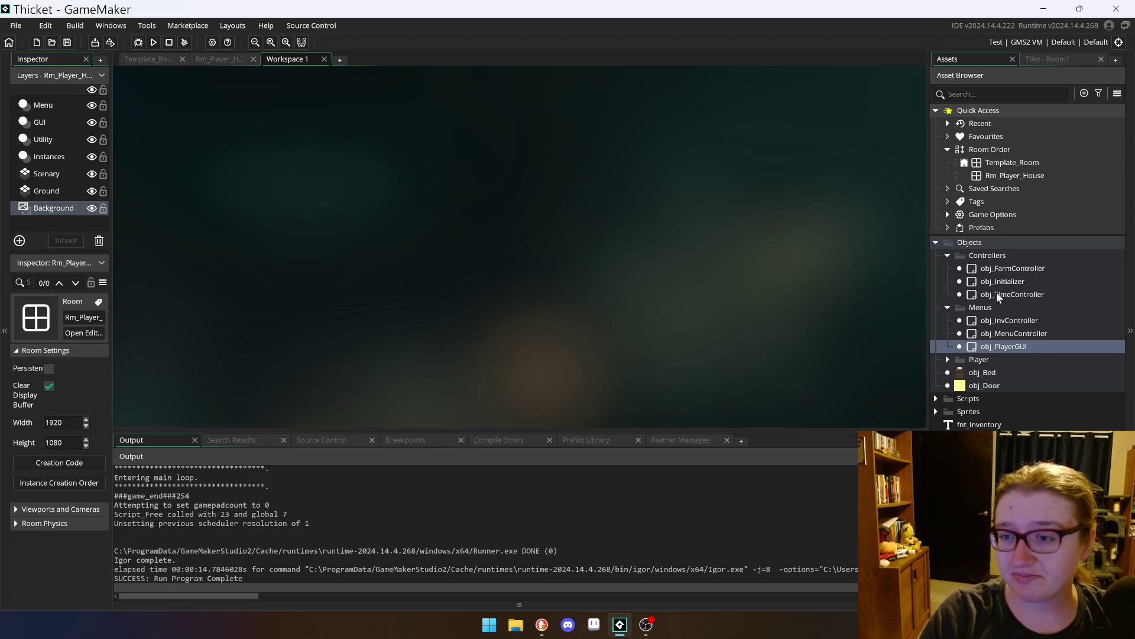
double_click(1013, 319)
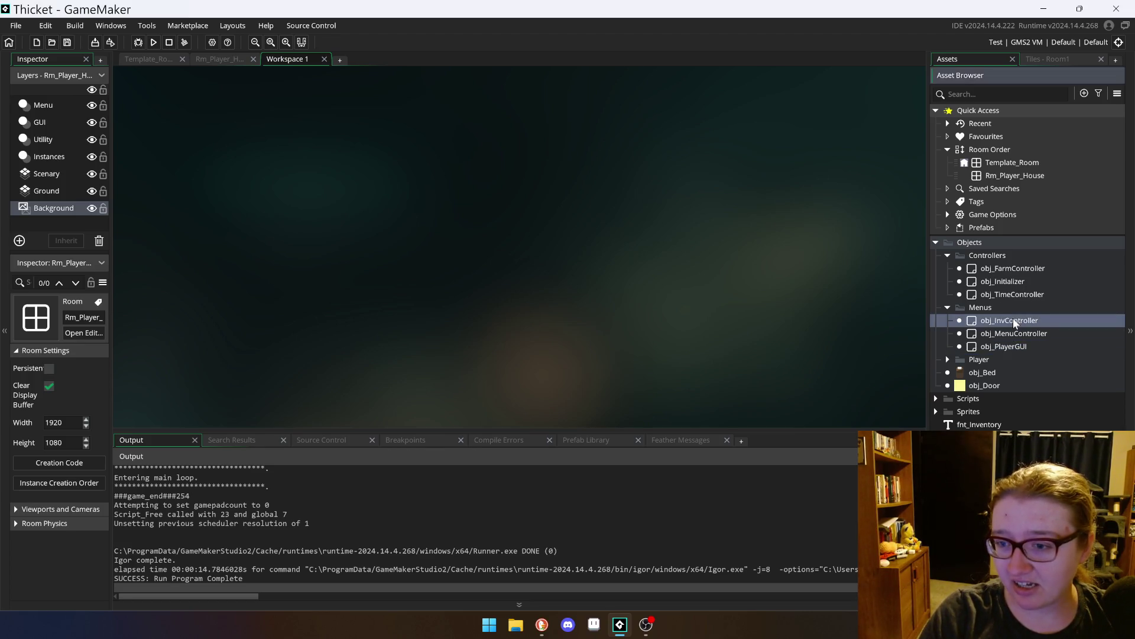
double_click(1002, 347)
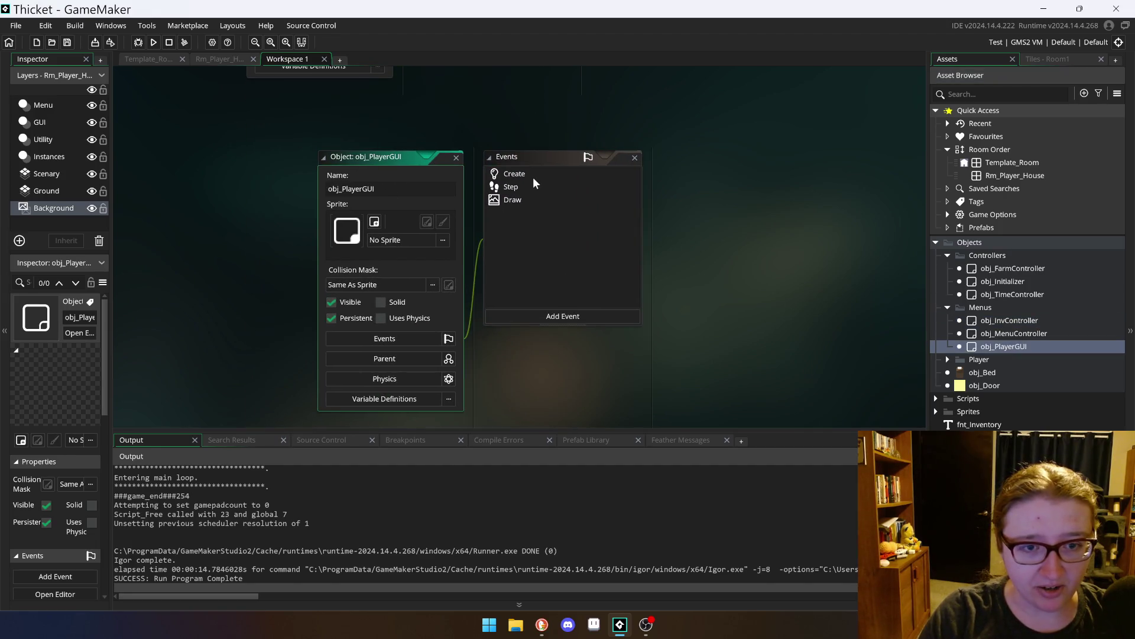
Step: Review obj_PlayerGUI's hotbar Draw and selection Step code, then reopen obj_InvController
left_click(523, 200)
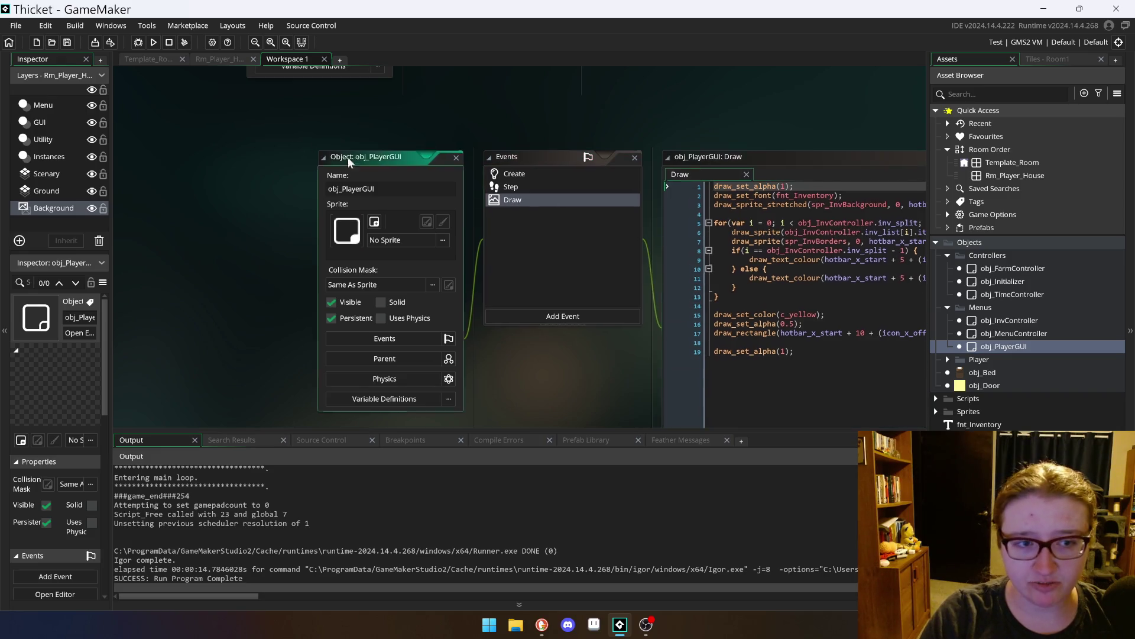
left_click(355, 155)
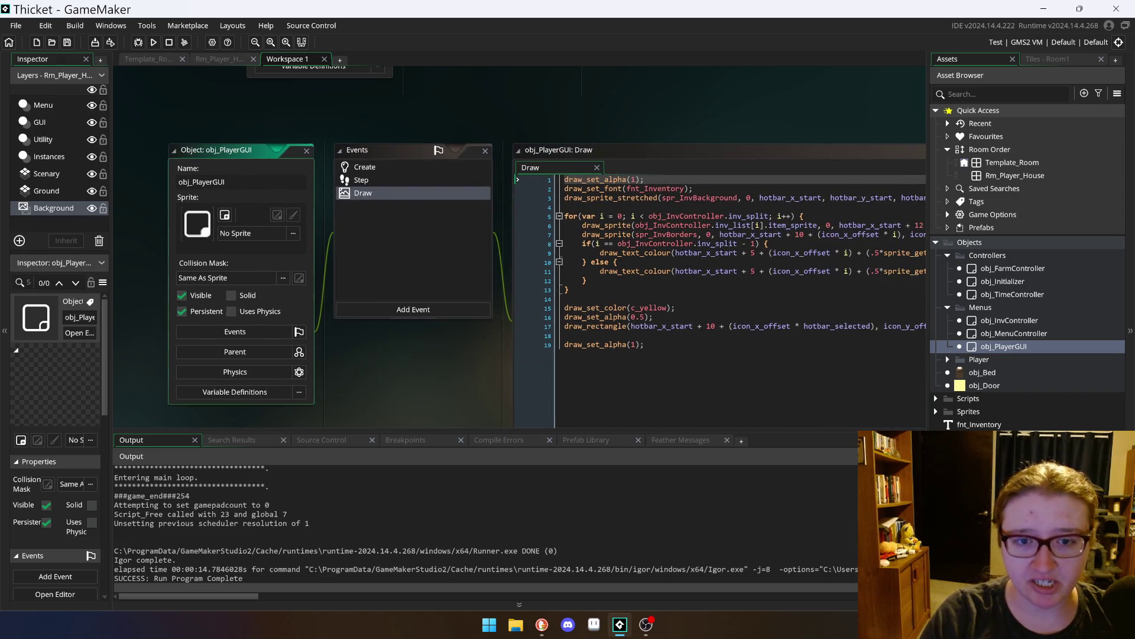
left_click(385, 179)
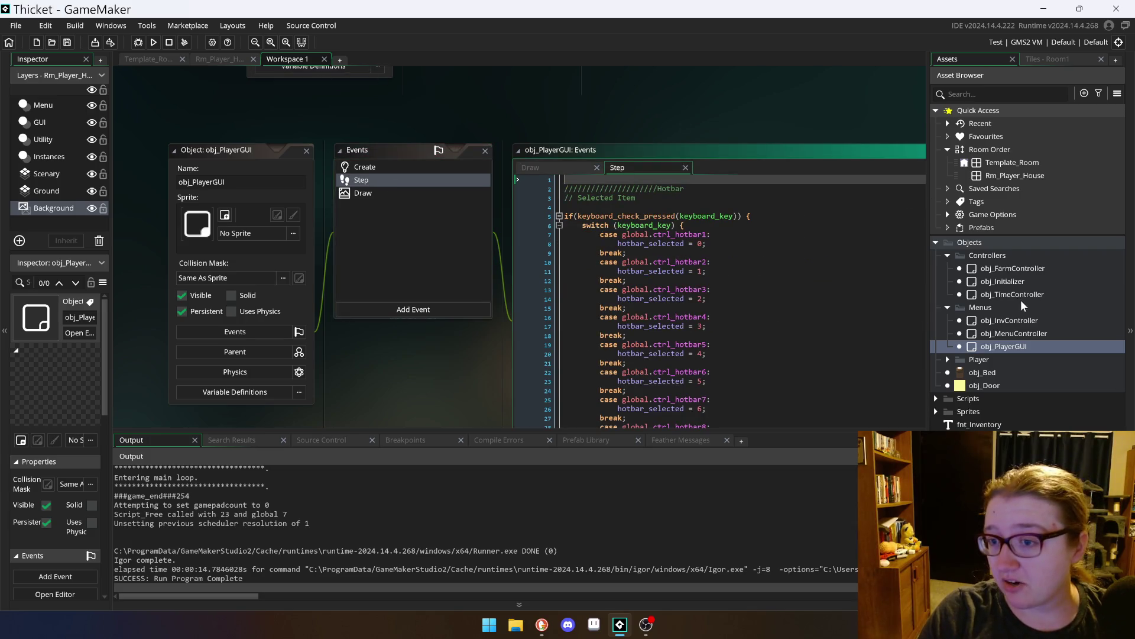
double_click(1018, 325)
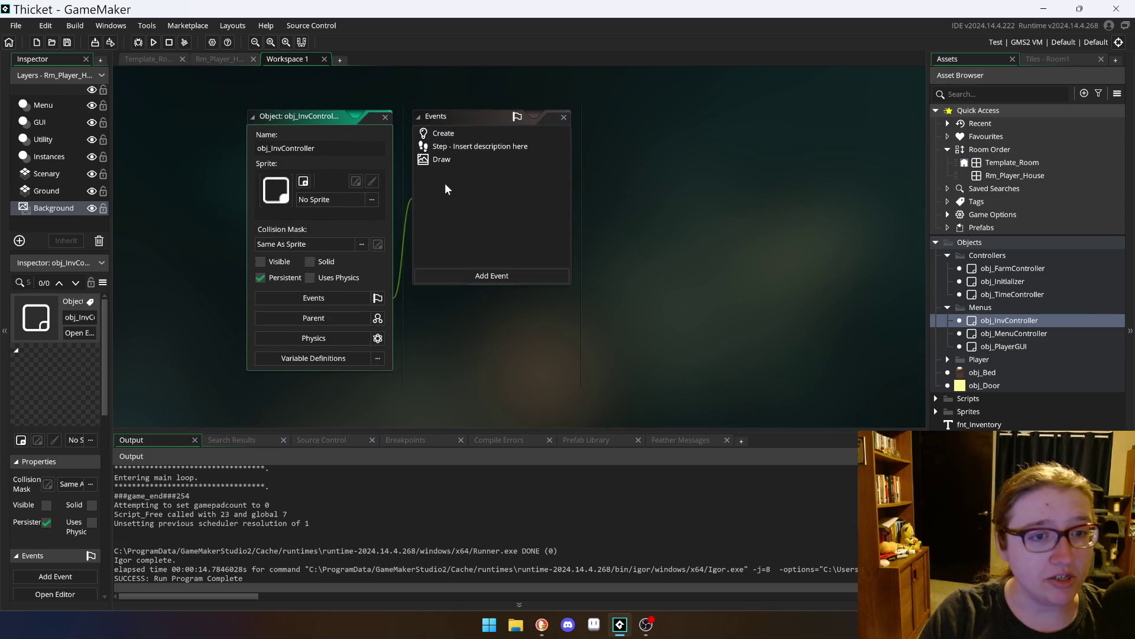
Step: Open obj_InvController's inventory Draw code and move its editor windows up and to the left
left_click(455, 157)
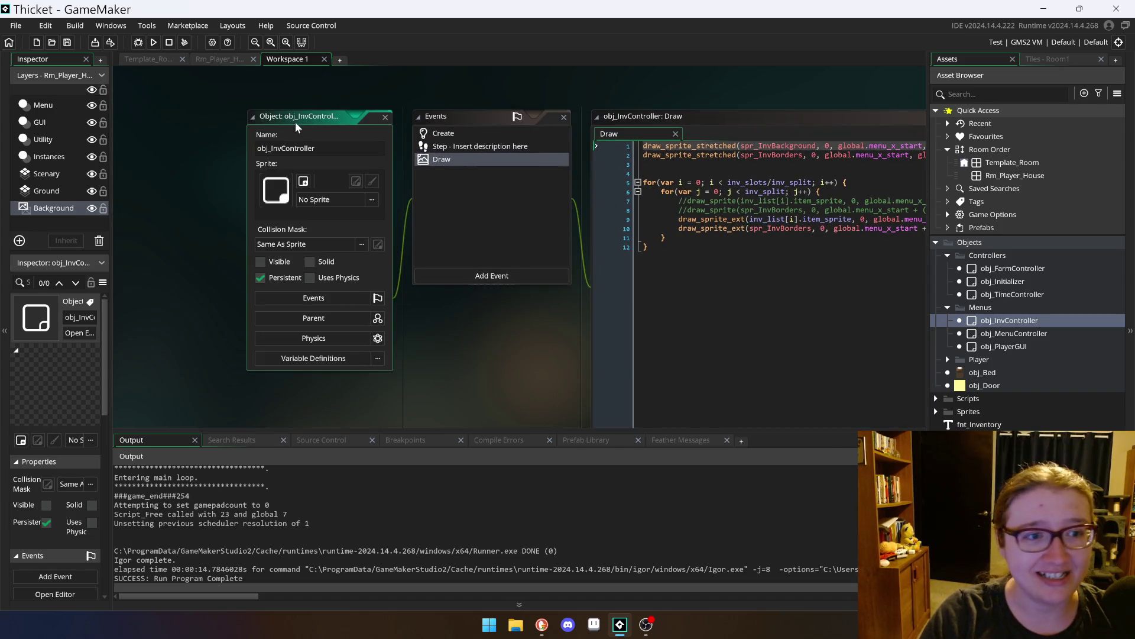
left_click_drag(296, 119, 213, 128)
mouse_move(606, 127)
left_mouse_down()
mouse_move(605, 108)
mouse_move(541, 100)
left_mouse_up()
left_click_drag(308, 118, 264, 116)
mouse_move(697, 424)
left_mouse_down()
mouse_move(840, 422)
mouse_move(722, 421)
left_mouse_up()
Step: Compare the inventory toggle Step code with the Draw code, then scroll back to obj_PlayerGUI
left_click(363, 136)
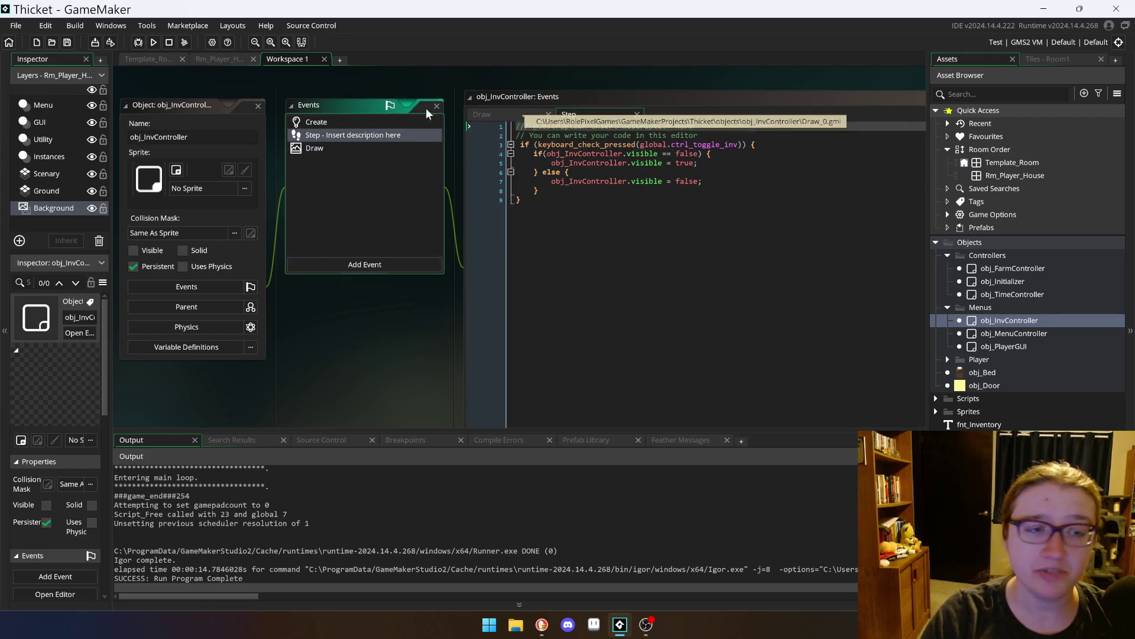
left_click(483, 112)
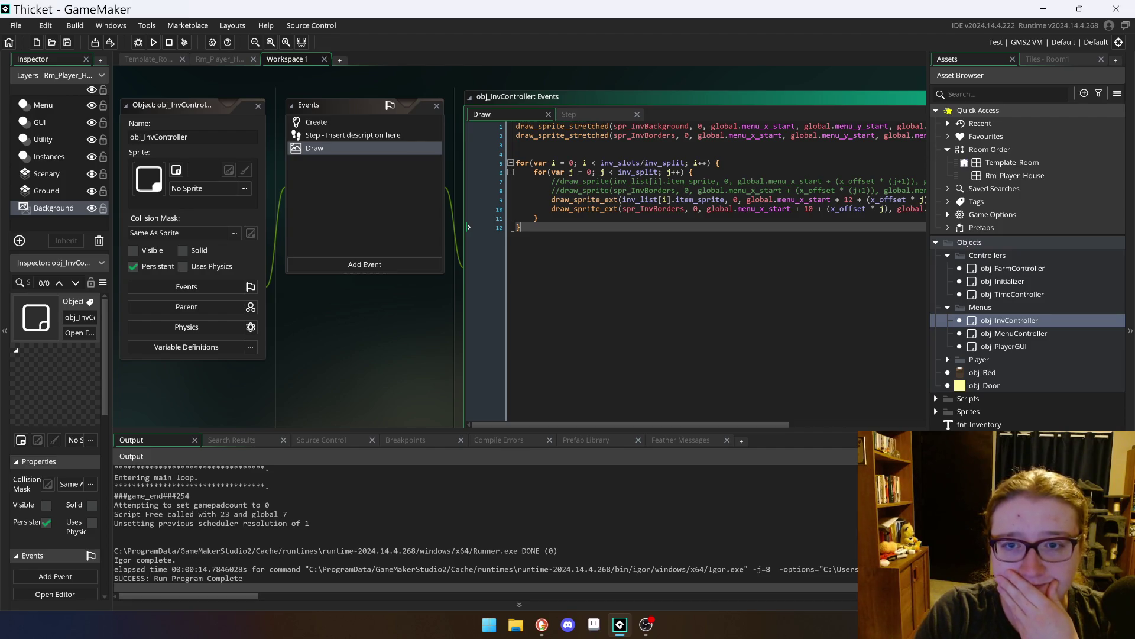
scroll(408, 335, "down", 5)
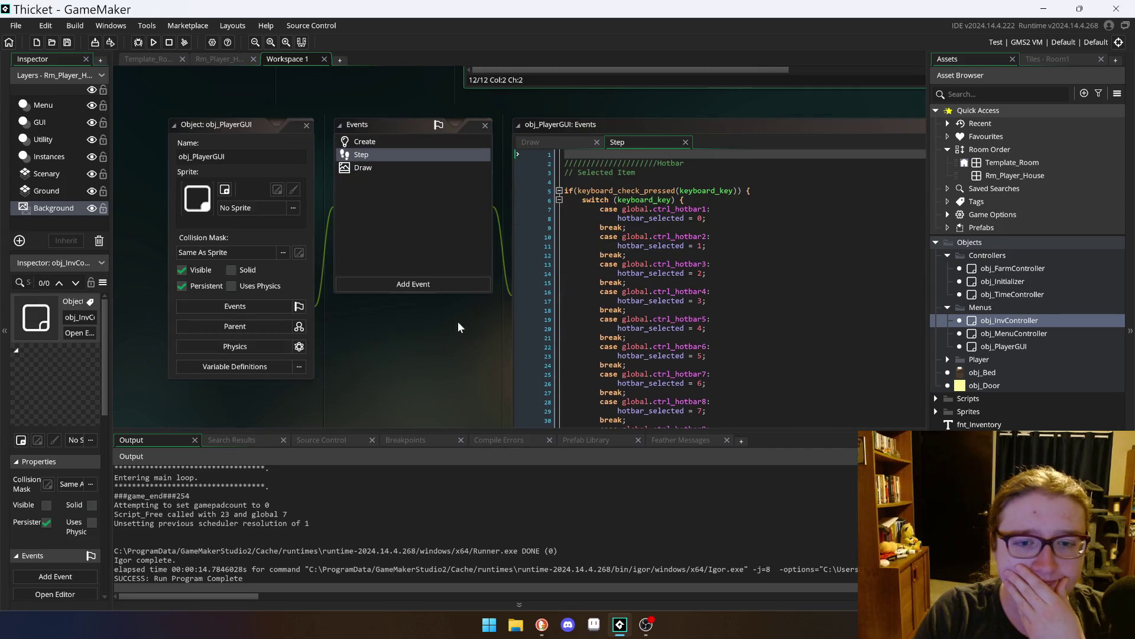
Step: Open obj_PlayerGUI's Draw event and mark the hotbar drawing loop on lines 4 to 10
left_click(411, 171)
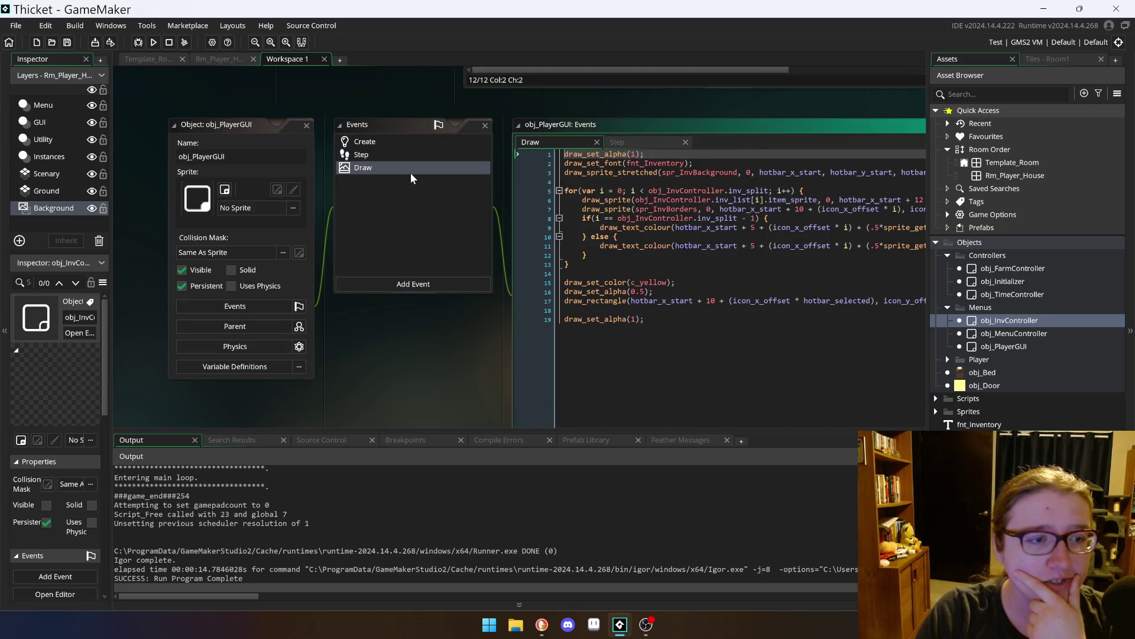
scroll(559, 414, "down", 1)
left_click(559, 421)
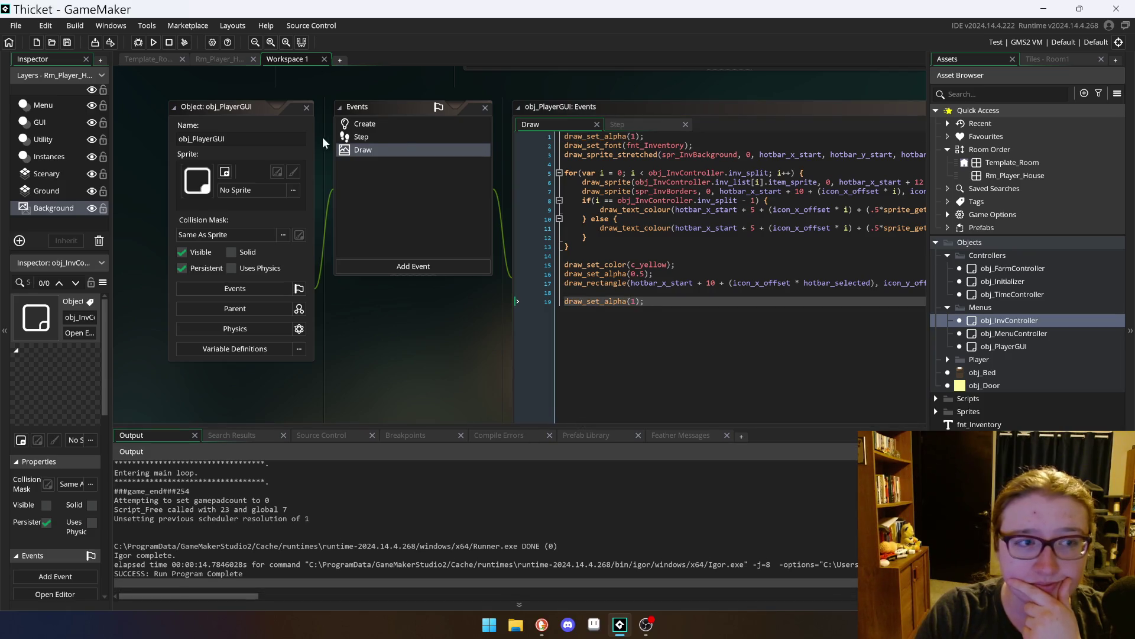
left_click_drag(218, 105, 166, 105)
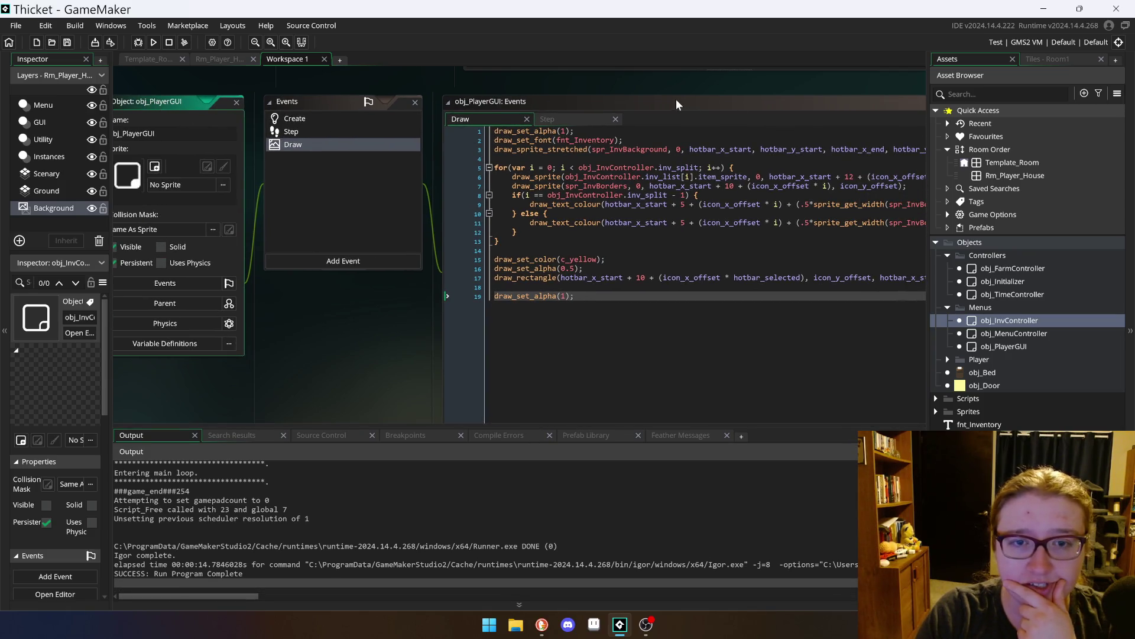
left_click(654, 104)
mouse_move(495, 159)
left_mouse_down()
mouse_move(733, 168)
mouse_move(754, 187)
mouse_move(548, 214)
mouse_move(509, 237)
left_mouse_up()
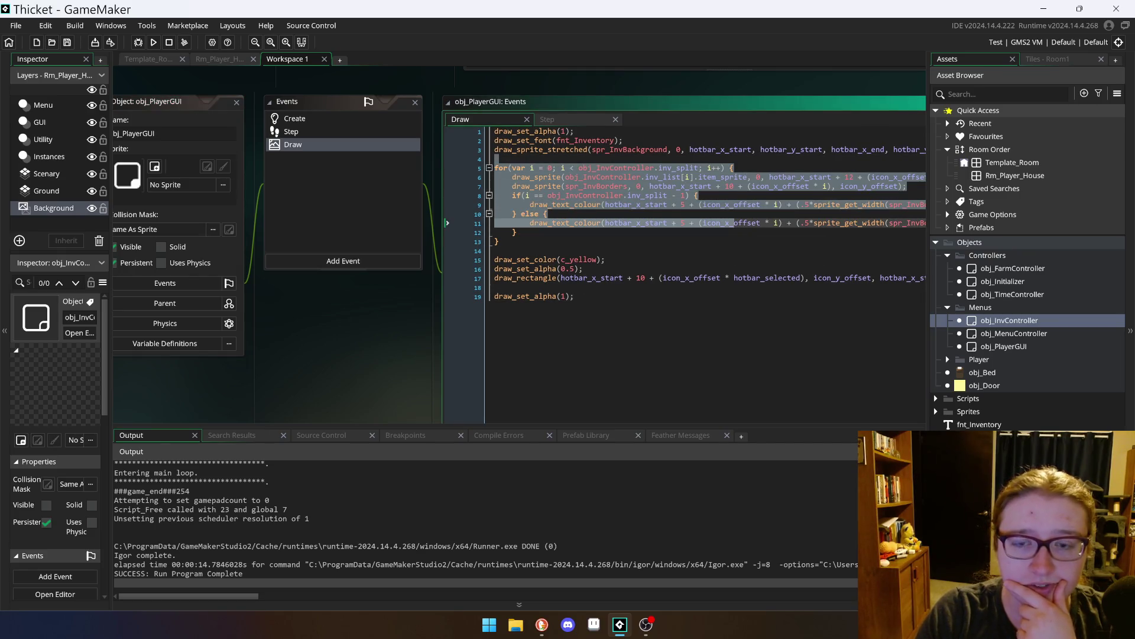
left_click(508, 242)
Step: Pan across the Draw code to read the hotbar items and the yellow hotbar_selected highlight rectangle
left_click_drag(183, 102, 119, 90)
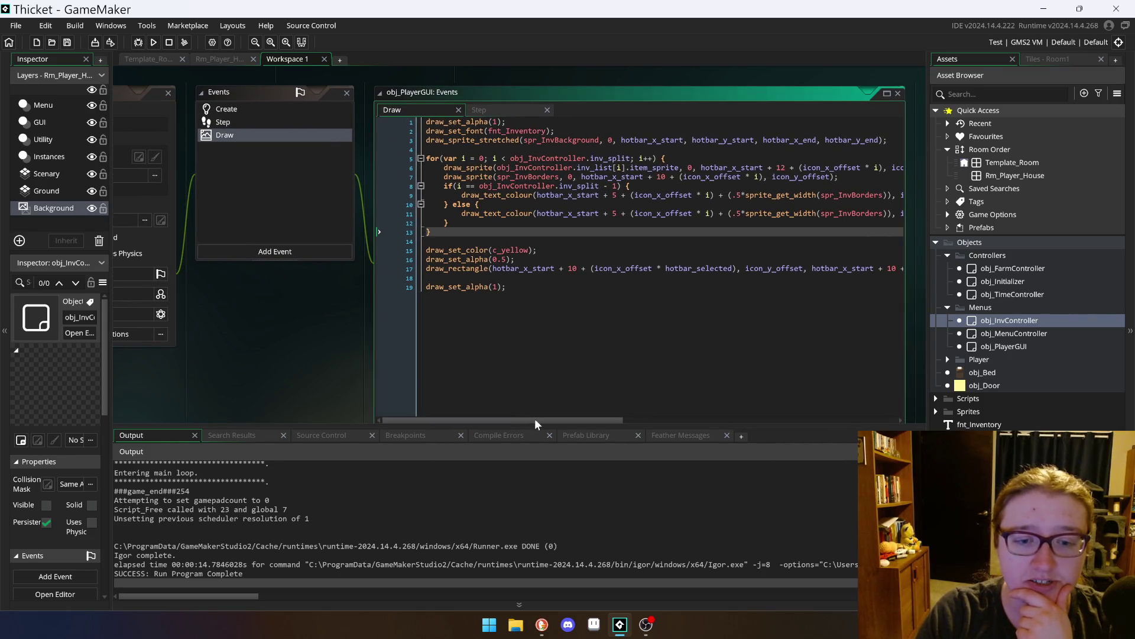
mouse_move(519, 419)
left_mouse_down()
mouse_move(590, 406)
mouse_move(538, 419)
left_mouse_up()
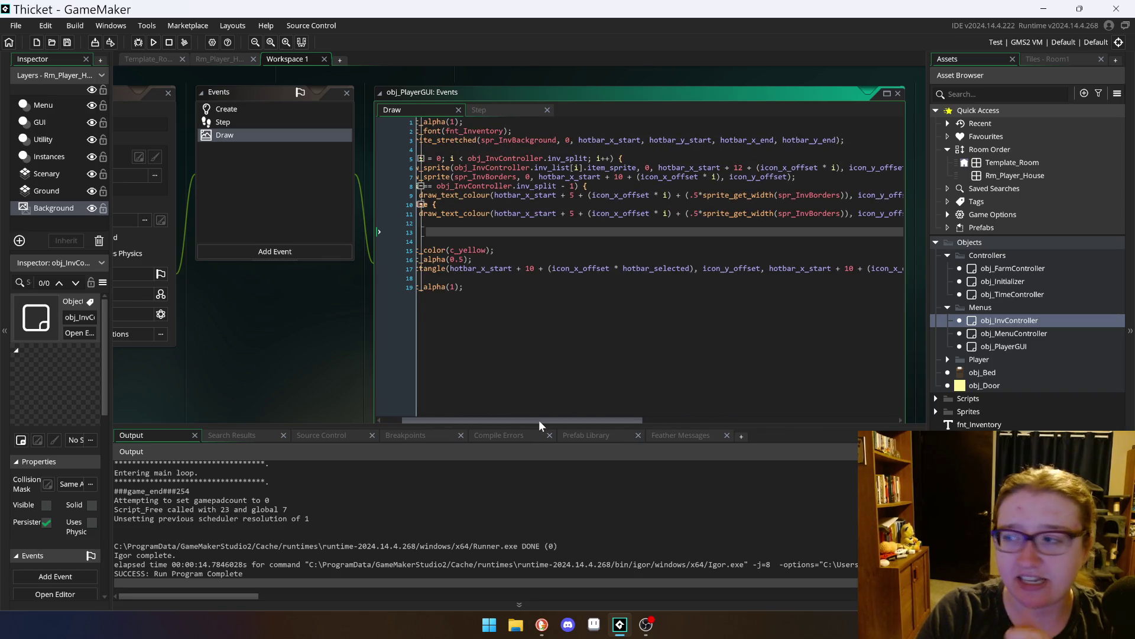
scroll(538, 420, "up", 1)
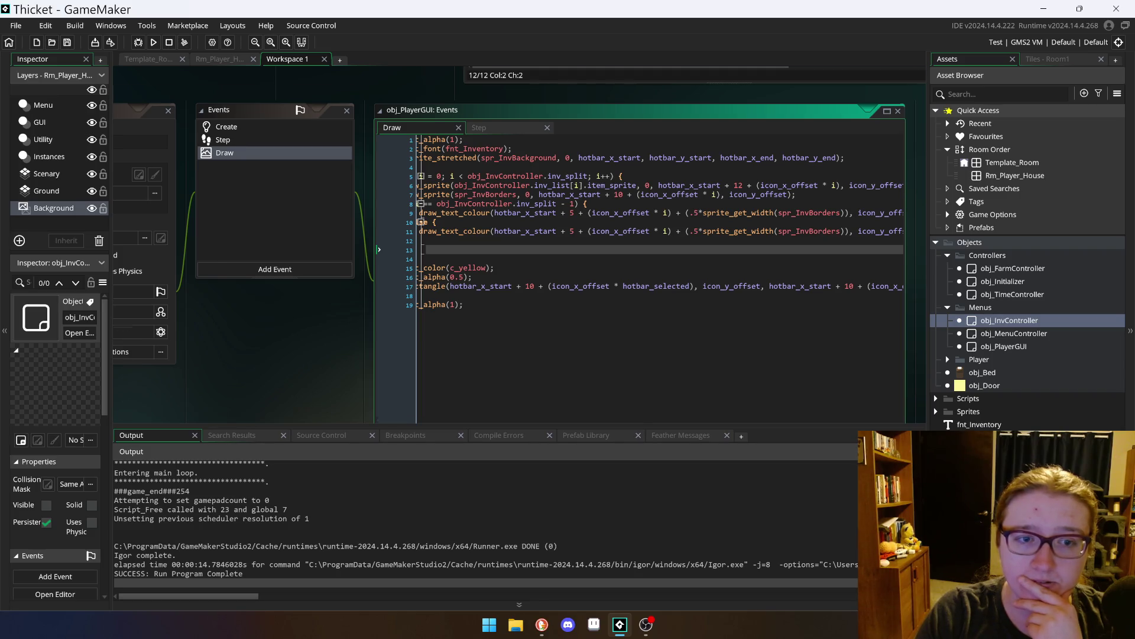
scroll(538, 419, "down", 2)
left_click_drag(464, 404, 441, 402)
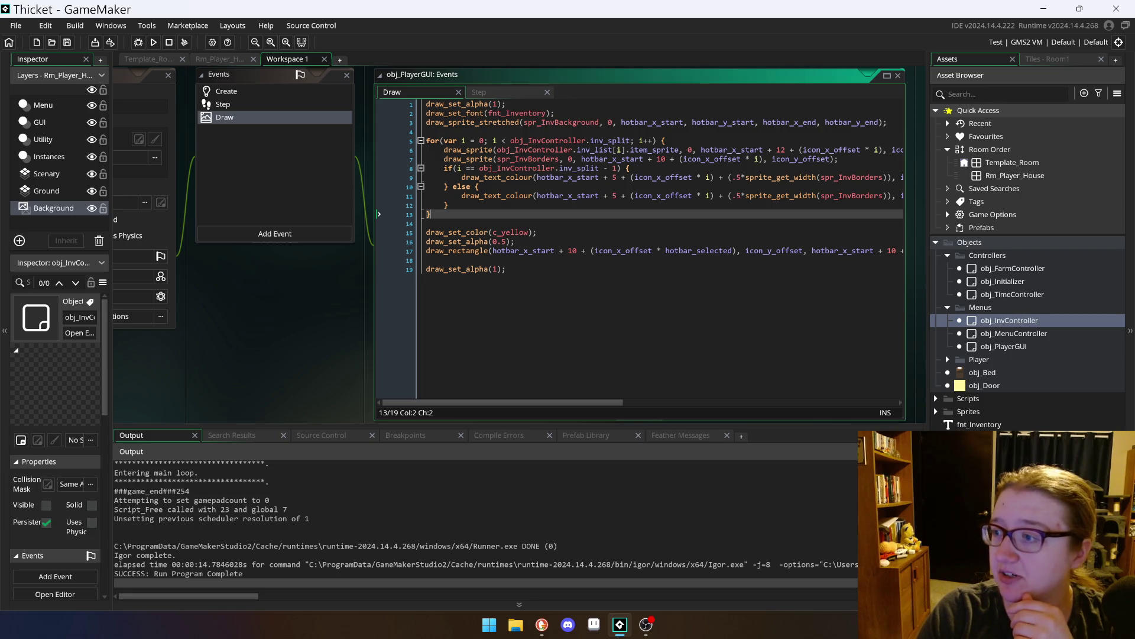
scroll(509, 246, "up", 1)
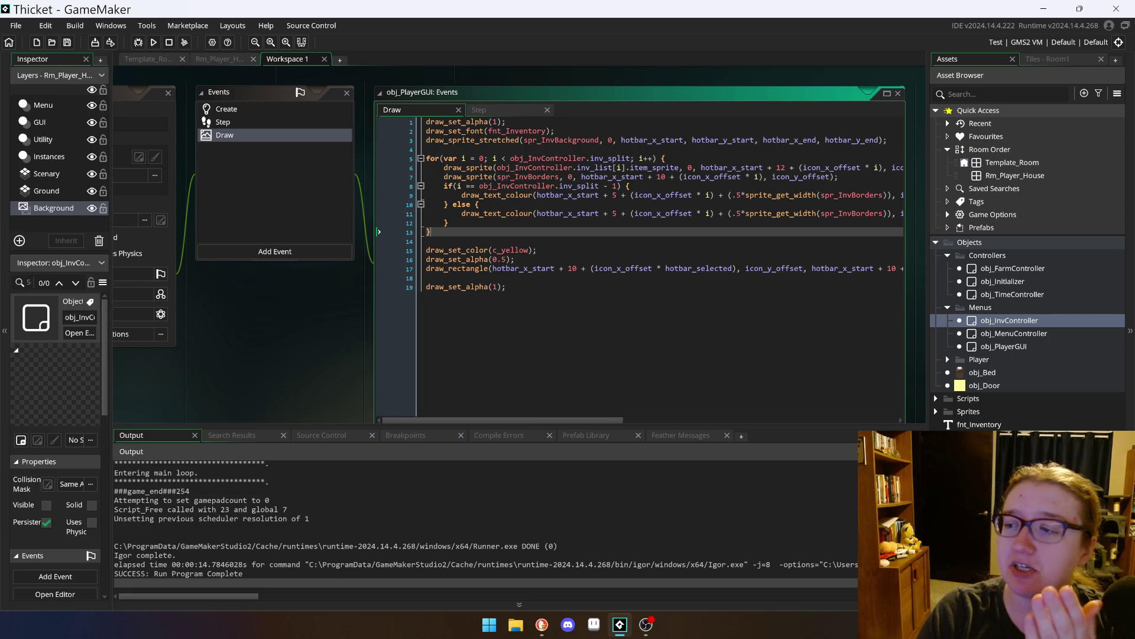
scroll(509, 246, "up", 2)
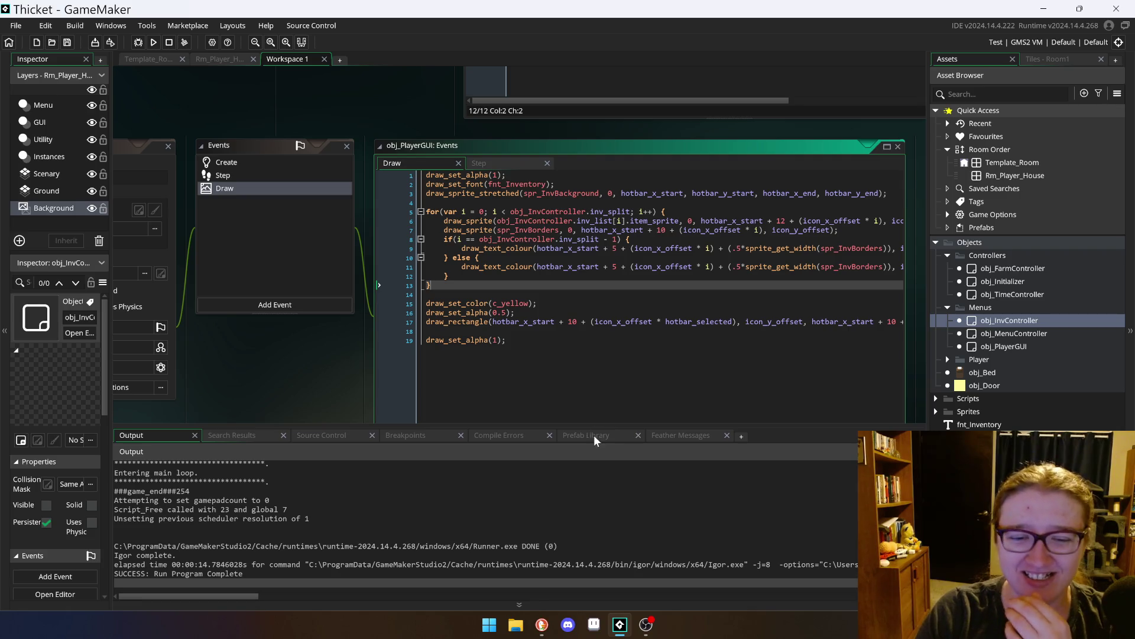
scroll(510, 245, "down", 2)
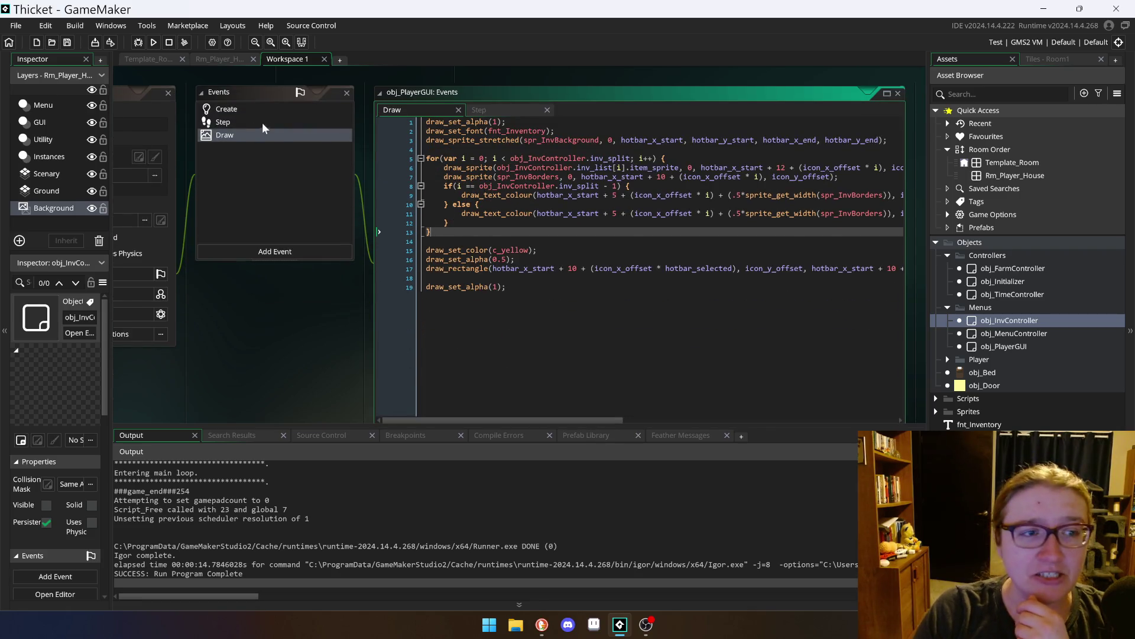
left_click_drag(122, 90, 119, 79)
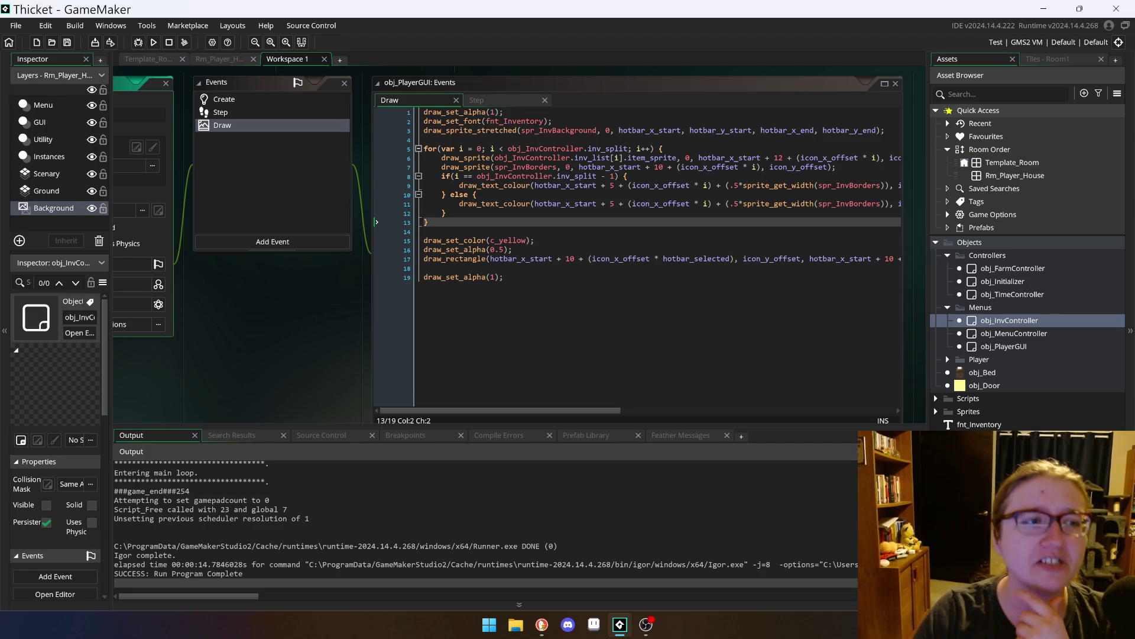
scroll(115, 90, "left", 1)
scroll(116, 91, "left", 1)
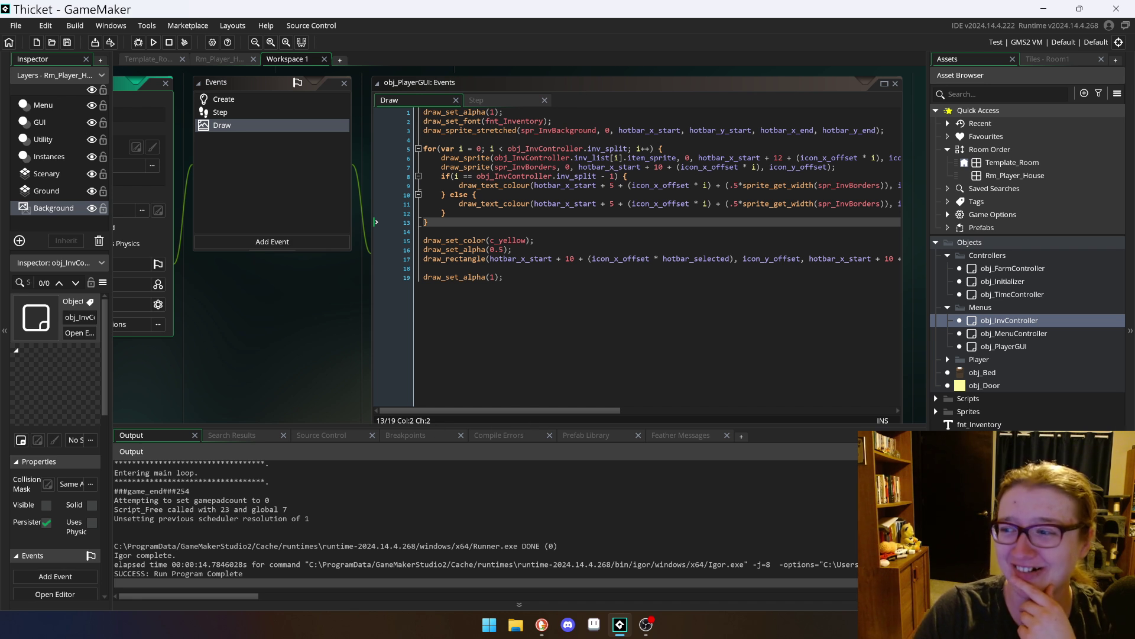
left_click(512, 83)
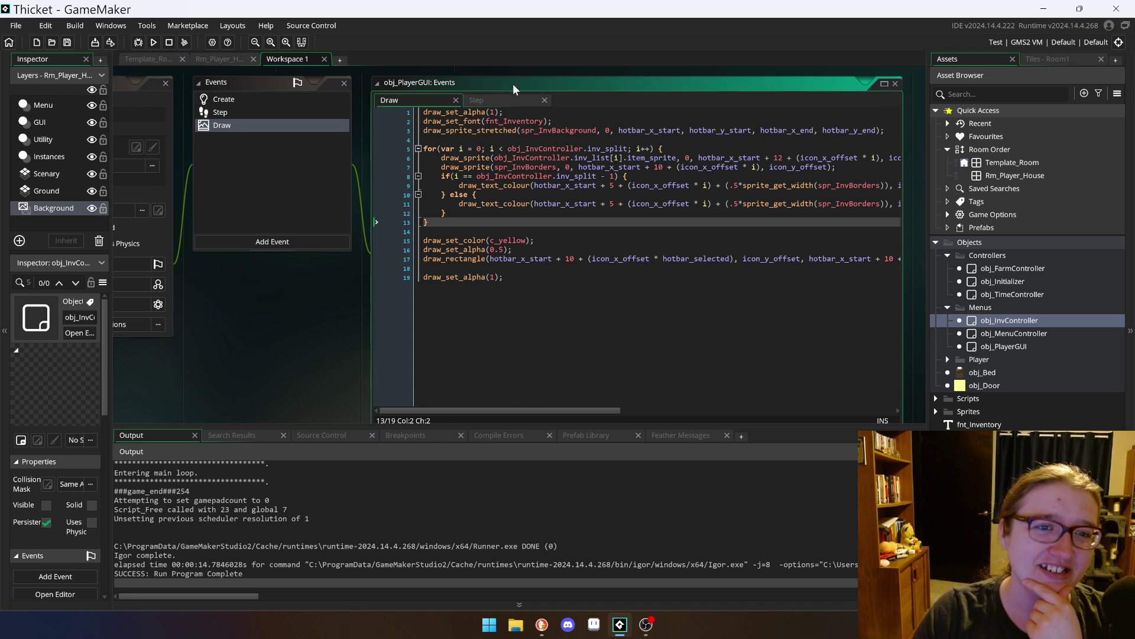
left_click_drag(523, 413, 673, 416)
mouse_move(750, 410)
left_mouse_down()
mouse_move(897, 420)
mouse_move(599, 411)
mouse_move(737, 397)
mouse_move(589, 413)
left_mouse_up()
scroll(597, 390, "down", 1)
scroll(508, 245, "up", 1)
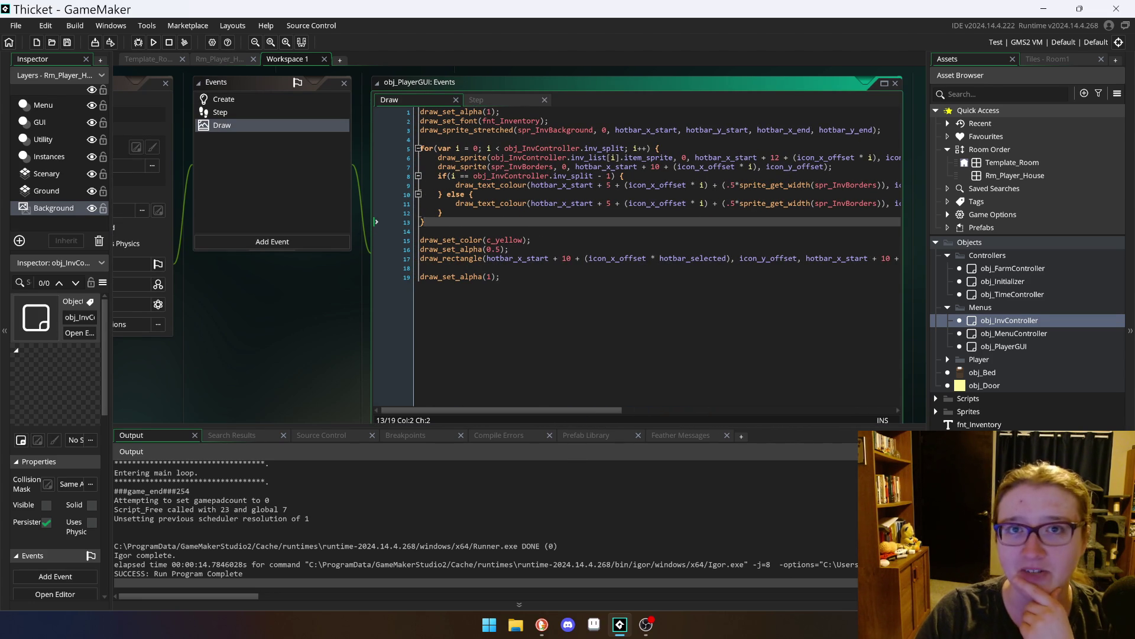
left_click(540, 407)
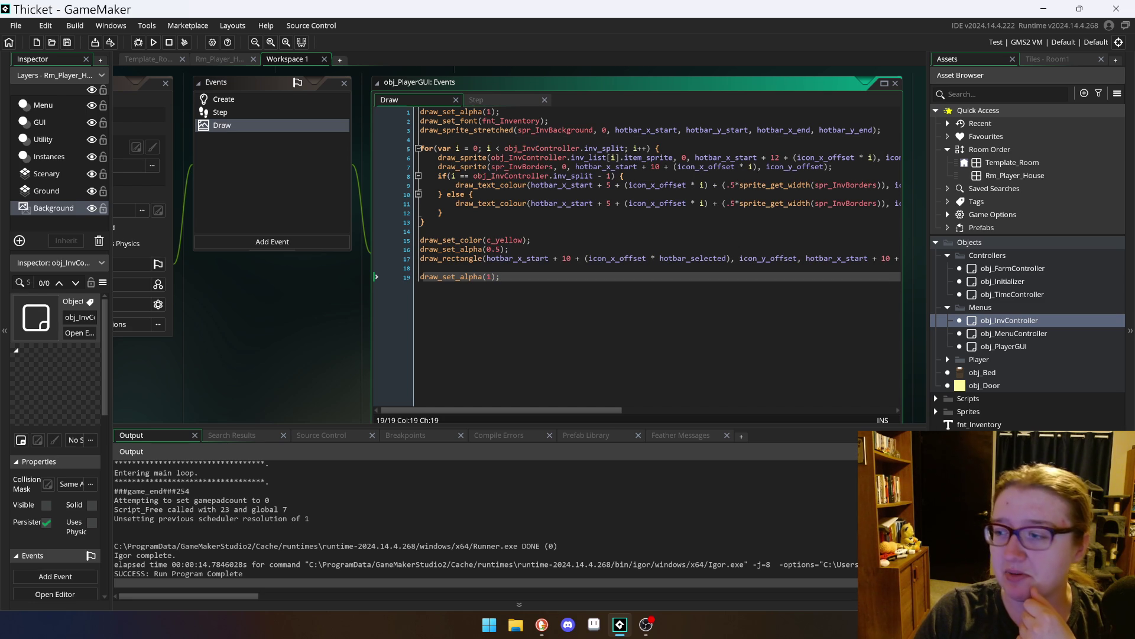
mouse_move(591, 410)
left_mouse_down()
mouse_move(656, 409)
mouse_move(588, 409)
left_mouse_up()
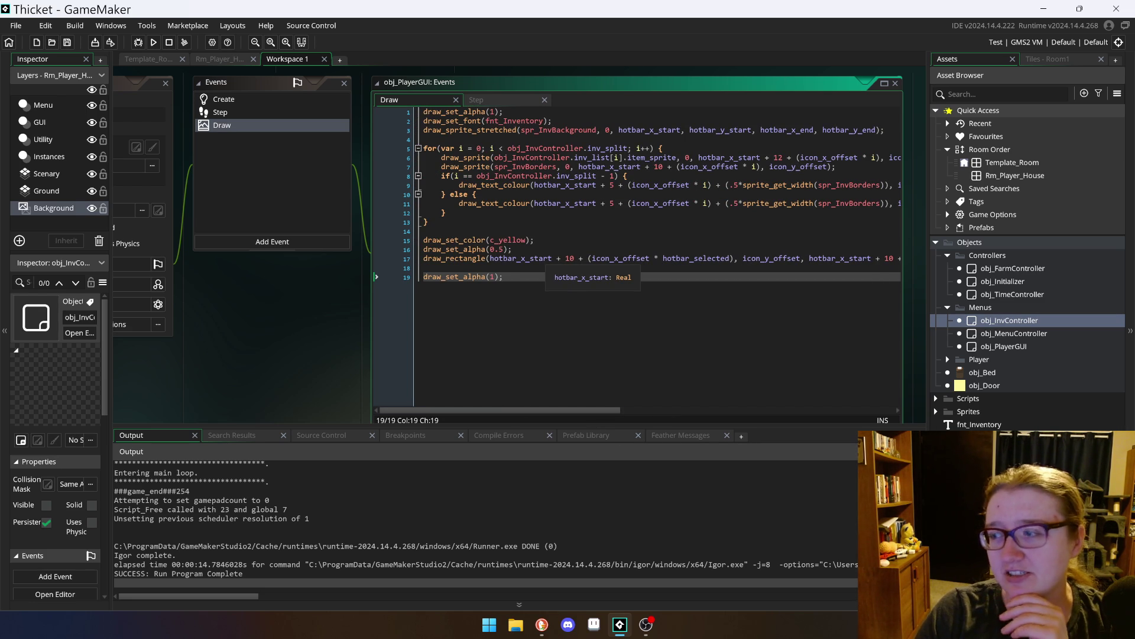
scroll(232, 299, "down", 1)
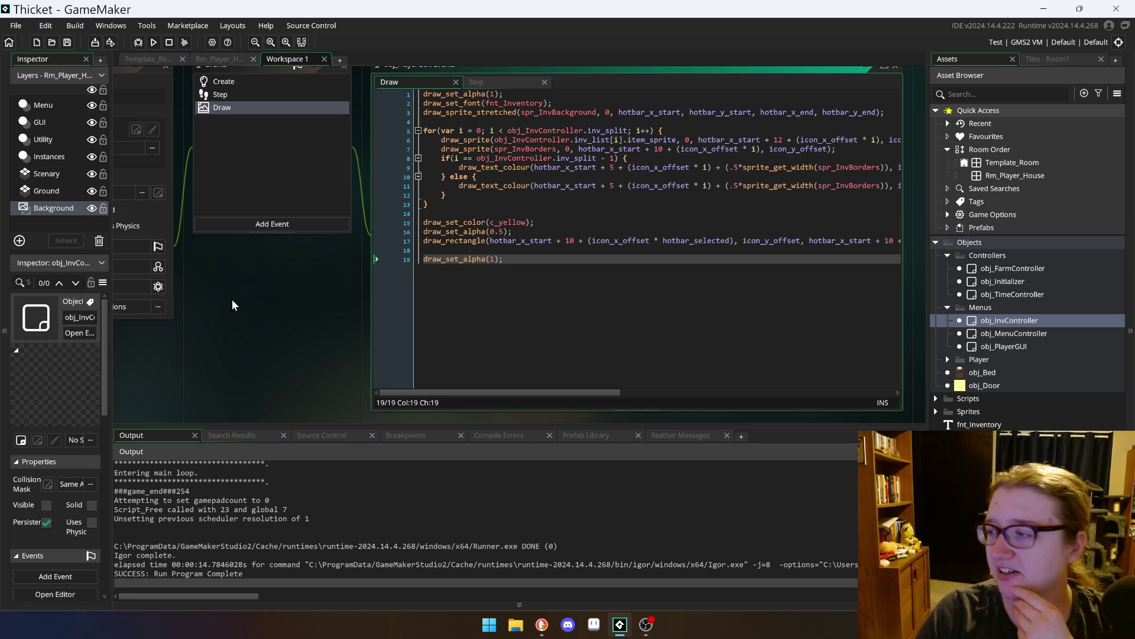
scroll(231, 302, "up", 2)
scroll(425, 401, "down", 2)
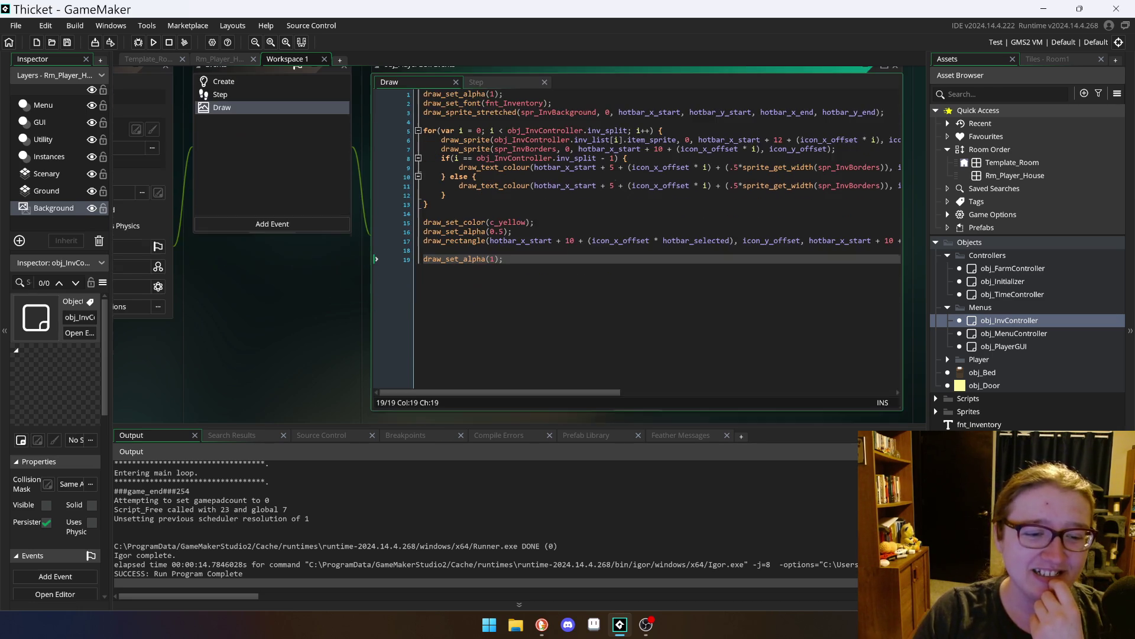
scroll(541, 392, "right", 3)
scroll(542, 390, "left", 3)
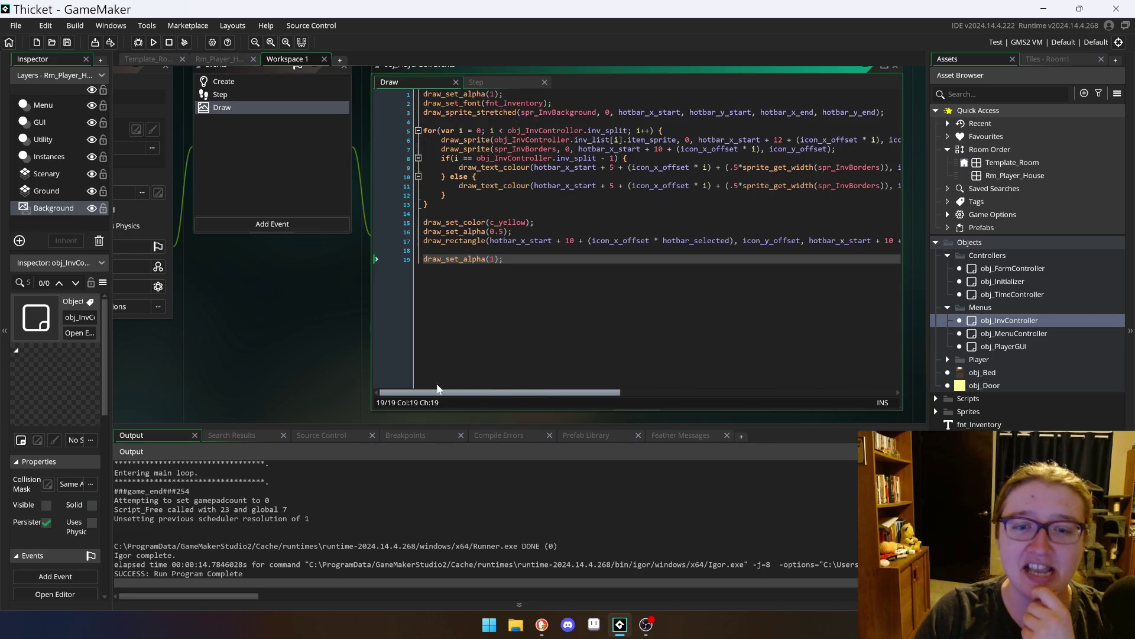
scroll(313, 297, "up", 1)
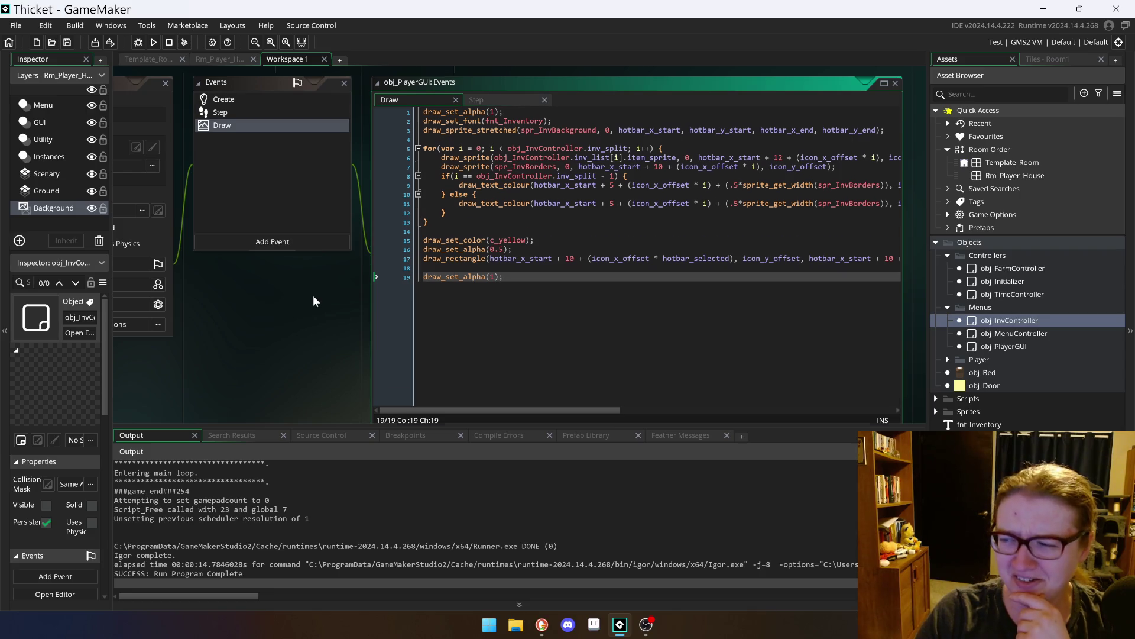
scroll(314, 296, "down", 1)
scroll(310, 279, "up", 2)
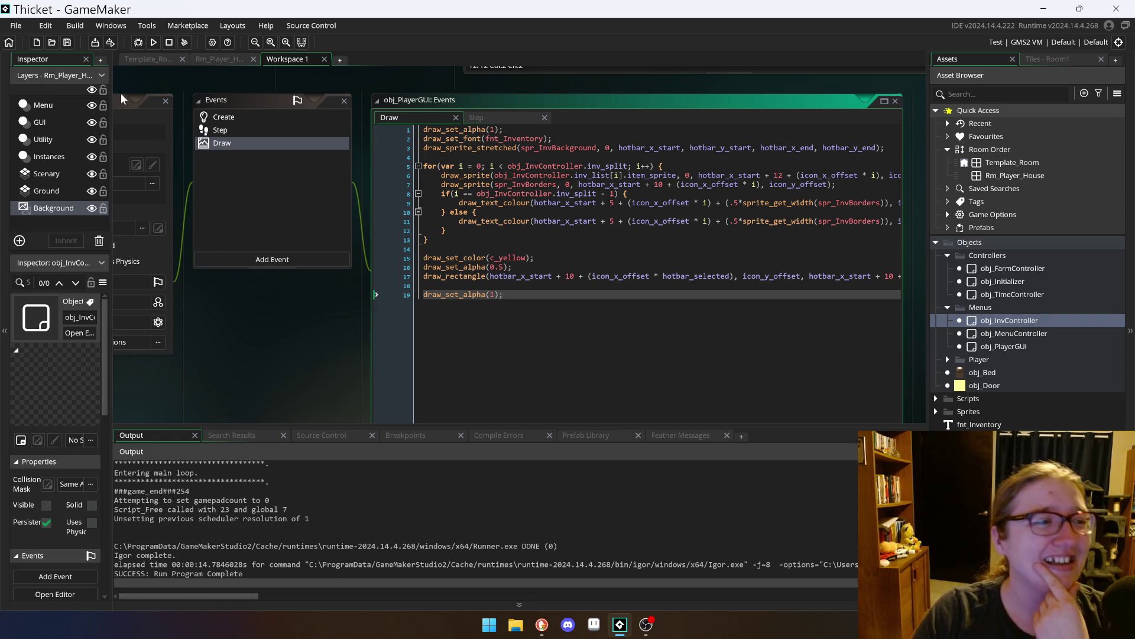
left_click(147, 104)
mouse_move(122, 102)
left_mouse_down()
mouse_move(173, 107)
mouse_move(126, 100)
left_mouse_up()
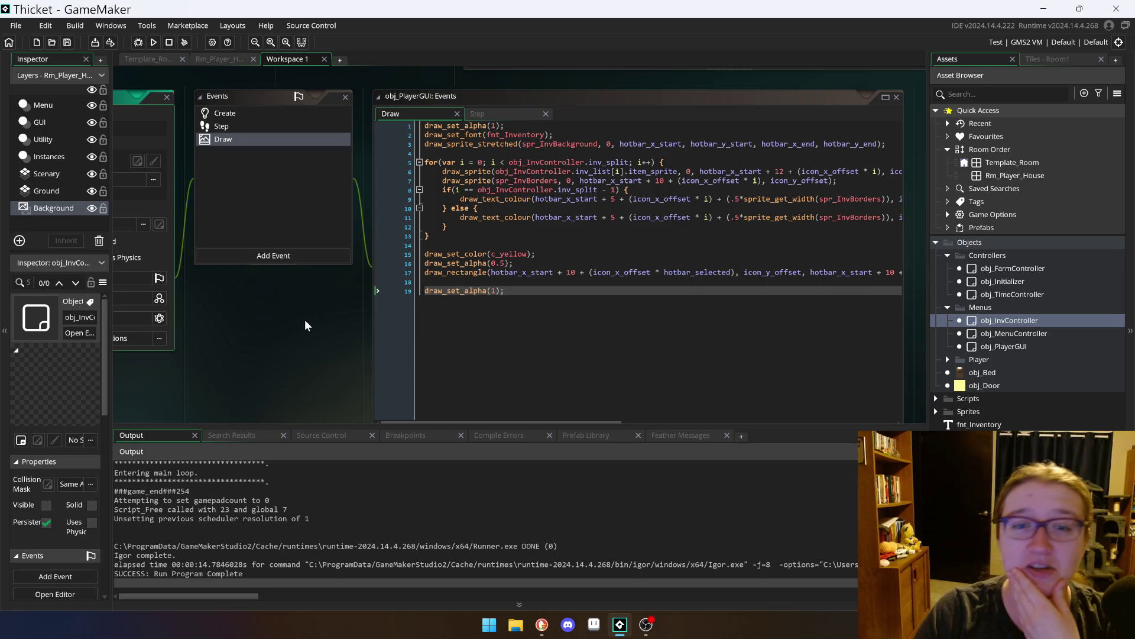
scroll(304, 320, "down", 1)
scroll(410, 331, "up", 1)
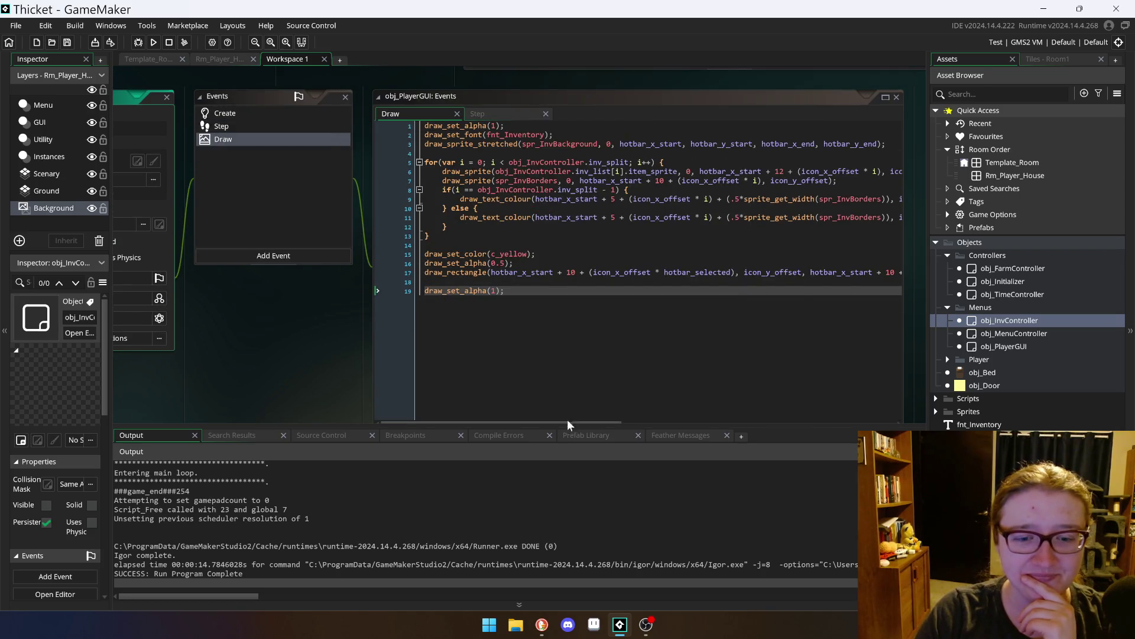
scroll(547, 409, "down", 1)
mouse_move(547, 408)
left_mouse_down()
mouse_move(707, 393)
mouse_move(551, 405)
left_mouse_up()
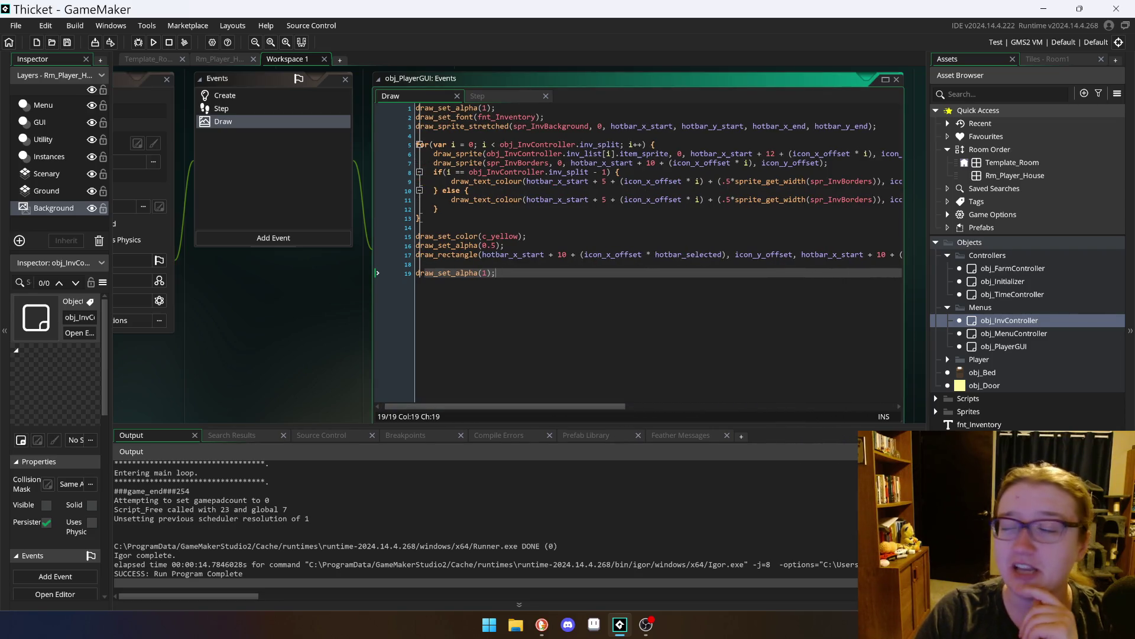
mouse_move(587, 405)
left_mouse_down()
mouse_move(820, 403)
mouse_move(575, 405)
left_mouse_up()
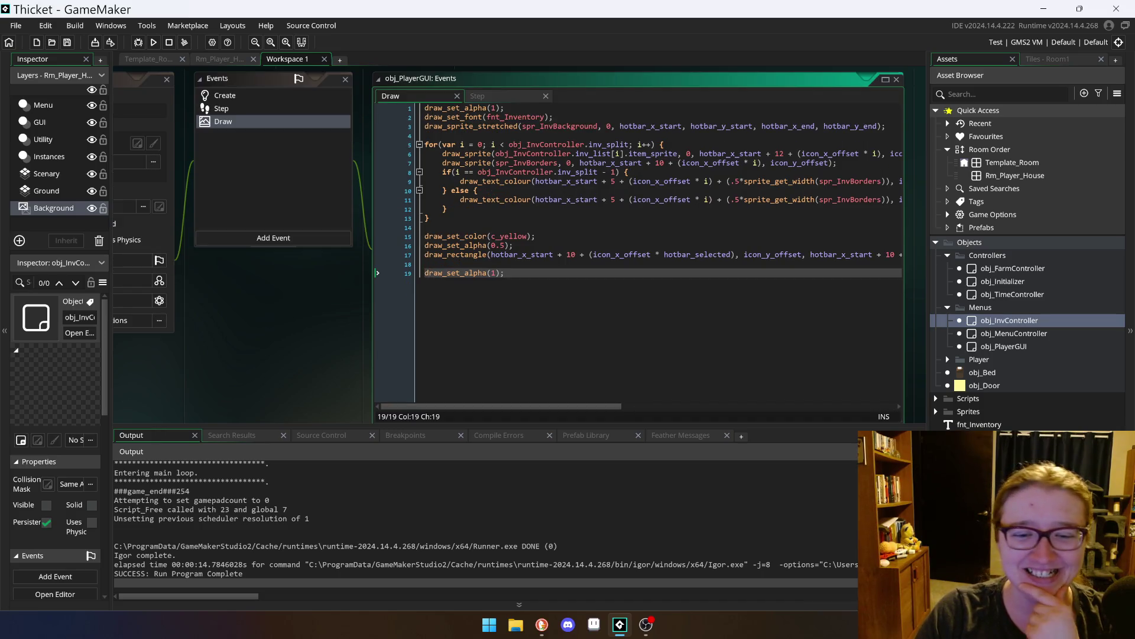
mouse_move(616, 405)
left_mouse_down()
mouse_move(772, 399)
mouse_move(642, 382)
mouse_move(468, 408)
left_mouse_up()
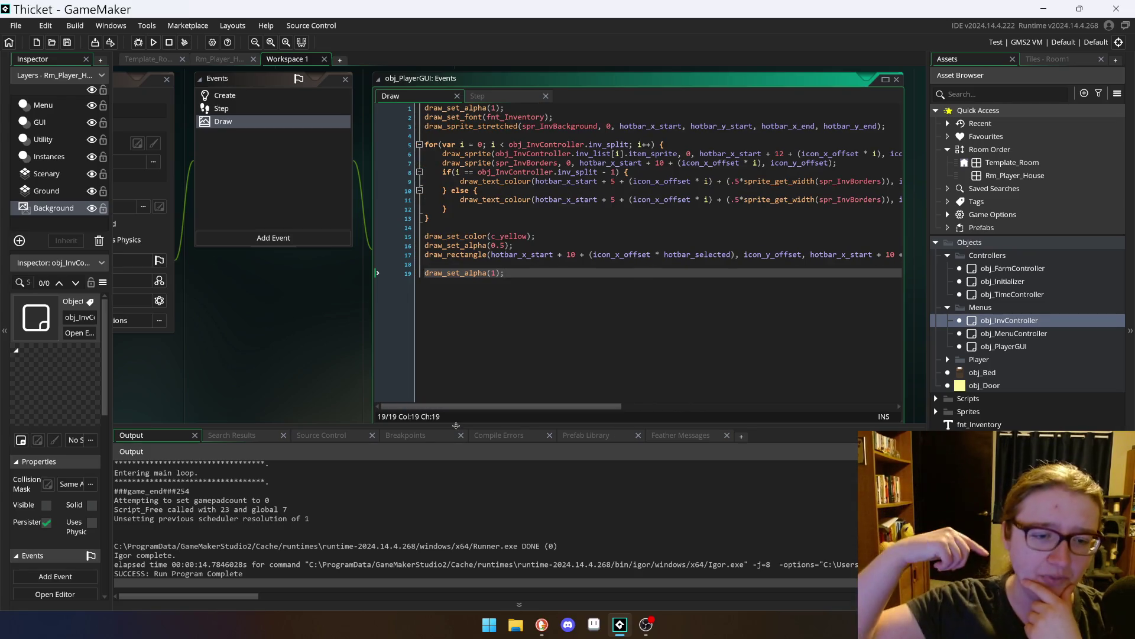
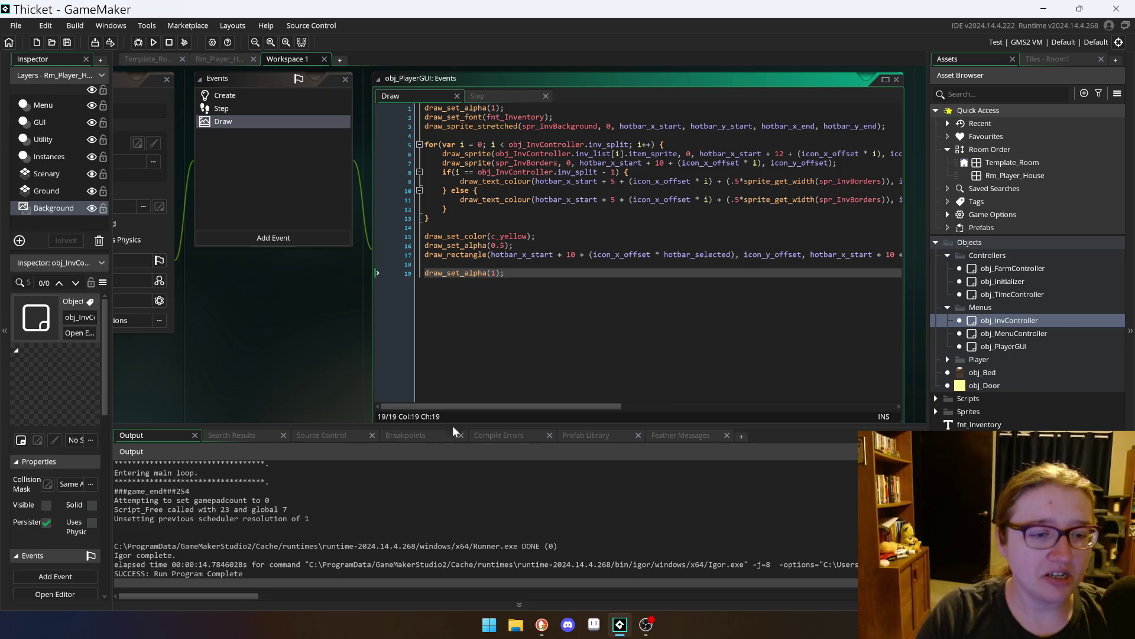
Step: Scroll and pan the workspace up toward the obj_InvController windows
scroll(307, 355, "up", 3)
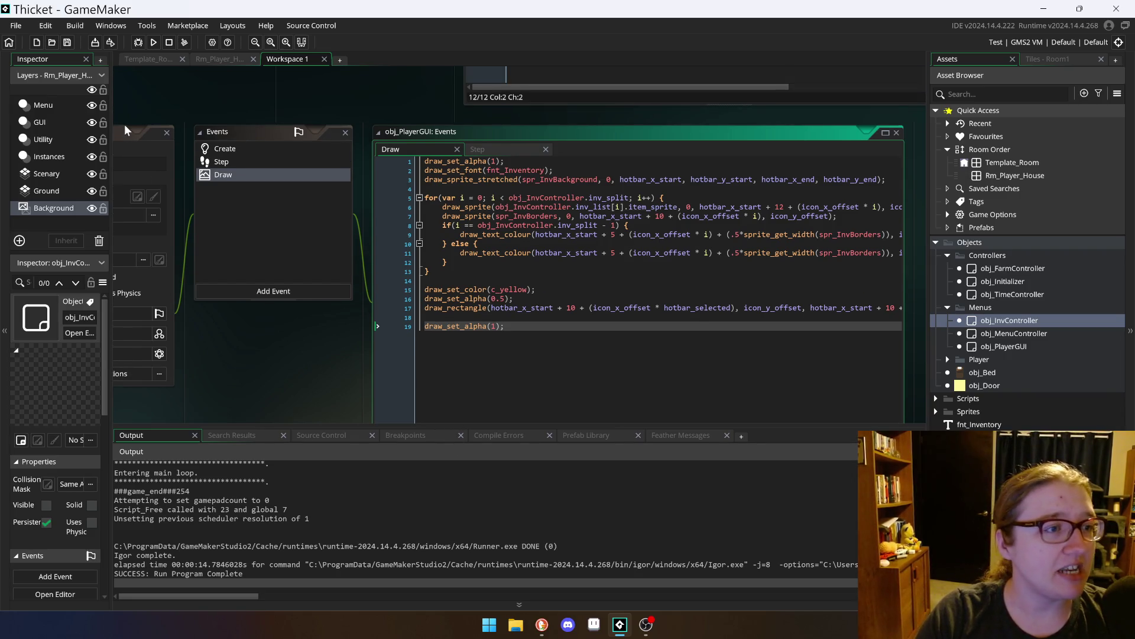
scroll(124, 124, "left", 3)
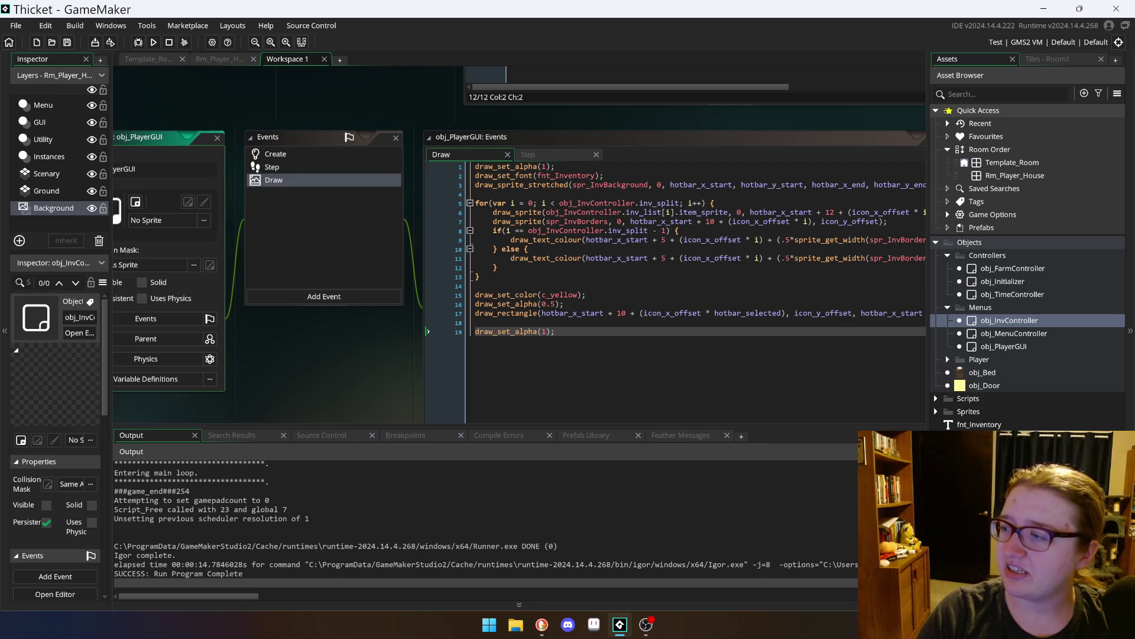
scroll(145, 134, "down", 1)
scroll(145, 134, "up", 1)
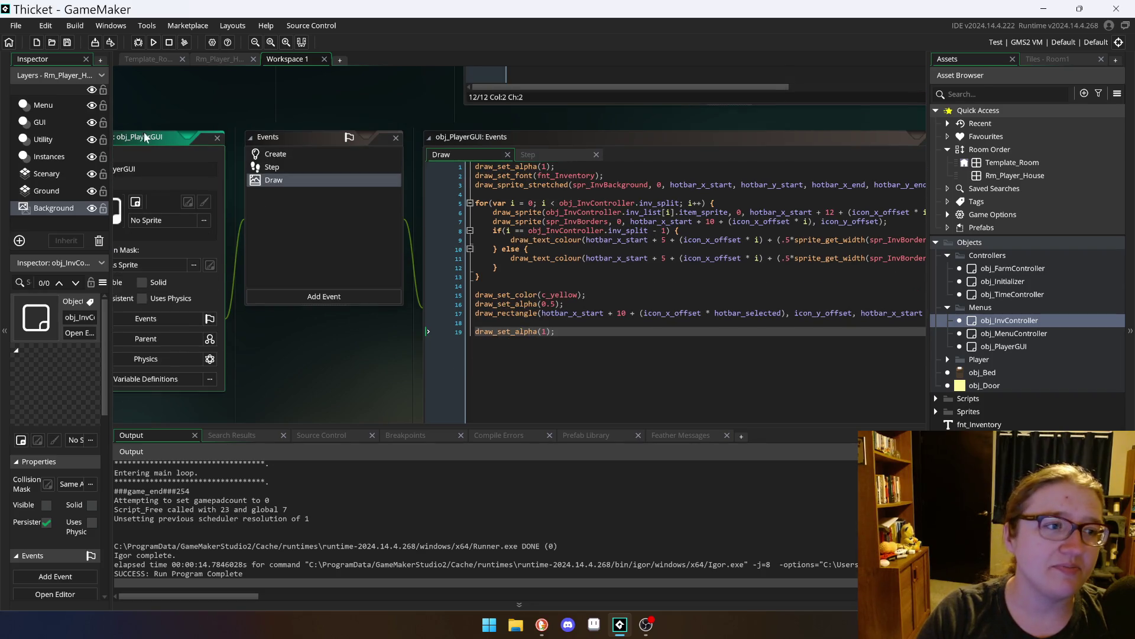
scroll(161, 138, "down", 1)
scroll(161, 137, "right", 1)
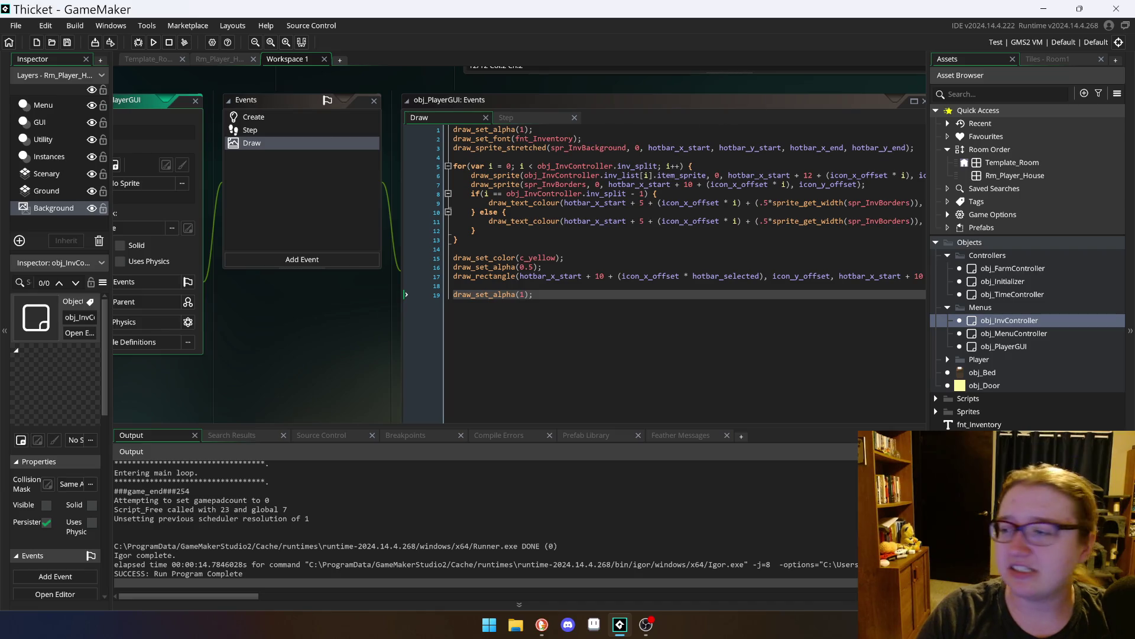
scroll(161, 137, "up", 1)
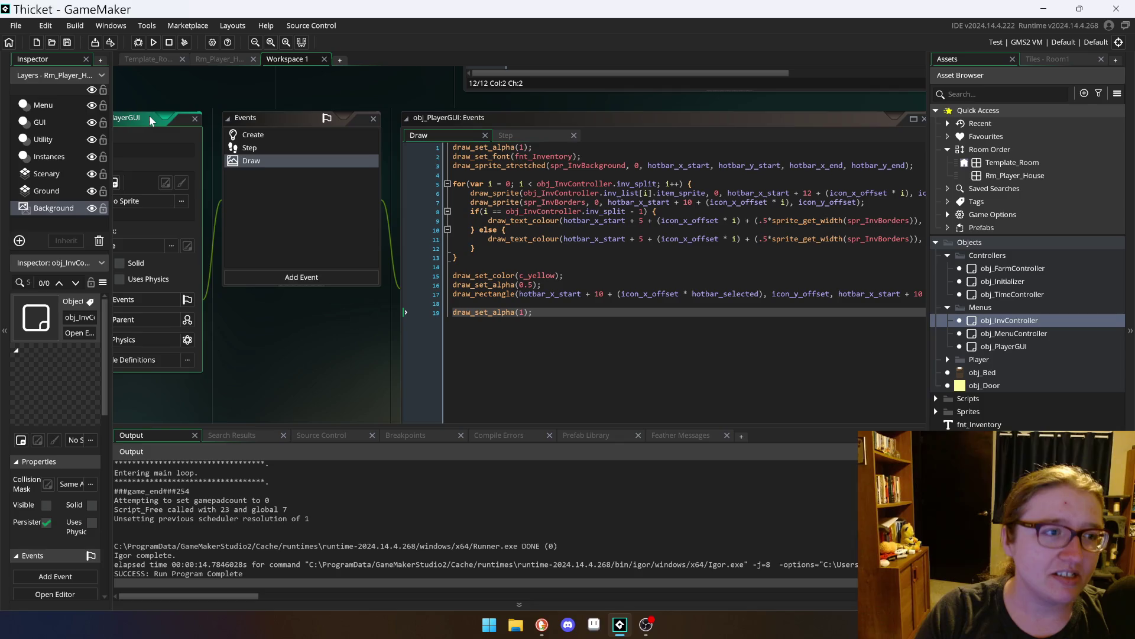
left_click_drag(149, 115, 139, 115)
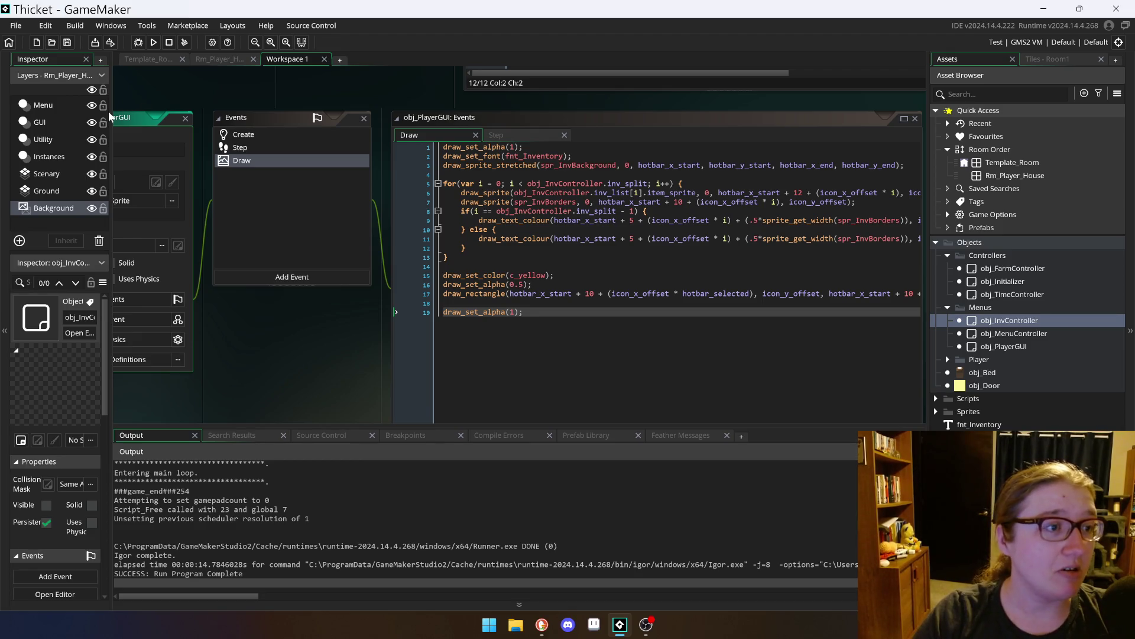
left_click_drag(133, 121, 151, 120)
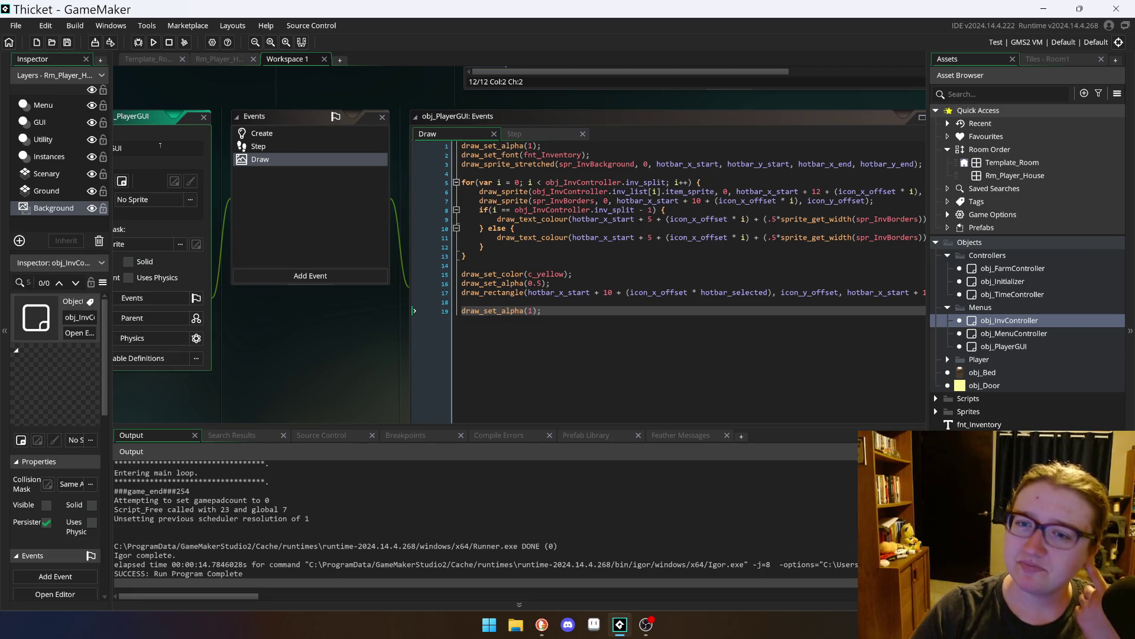
scroll(363, 219, "up", 4)
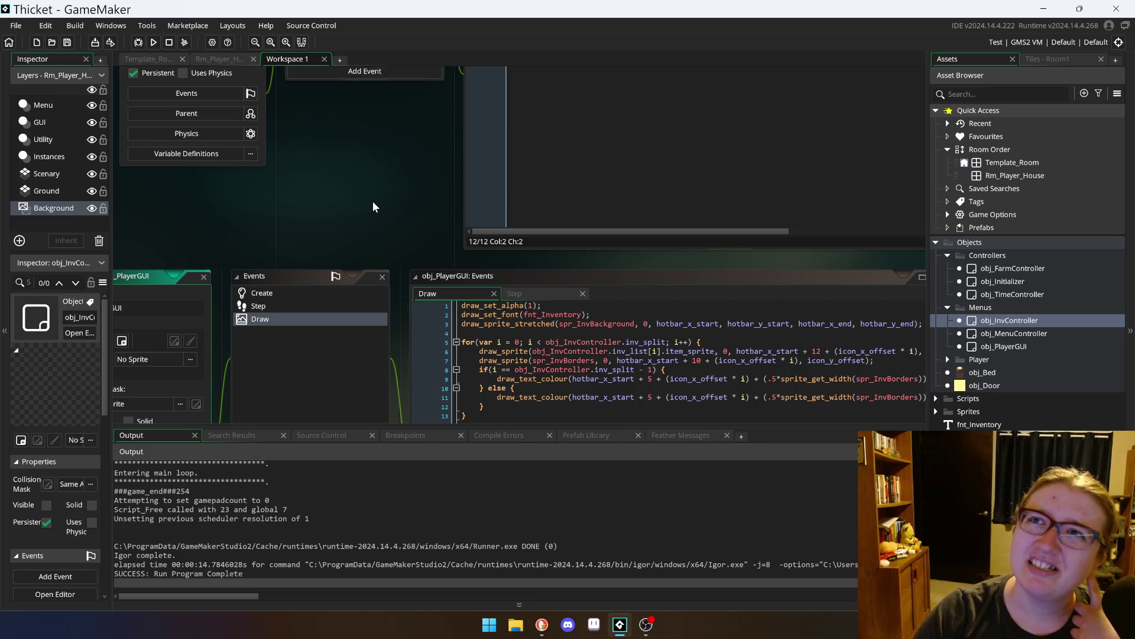
scroll(375, 197, "up", 4)
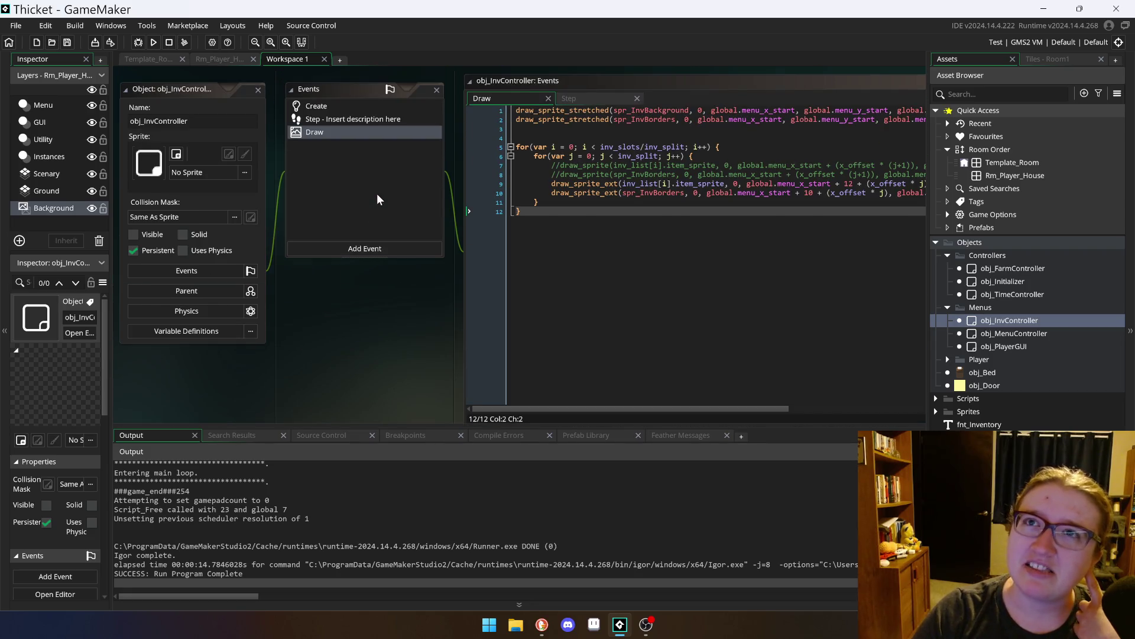
scroll(377, 195, "up", 2)
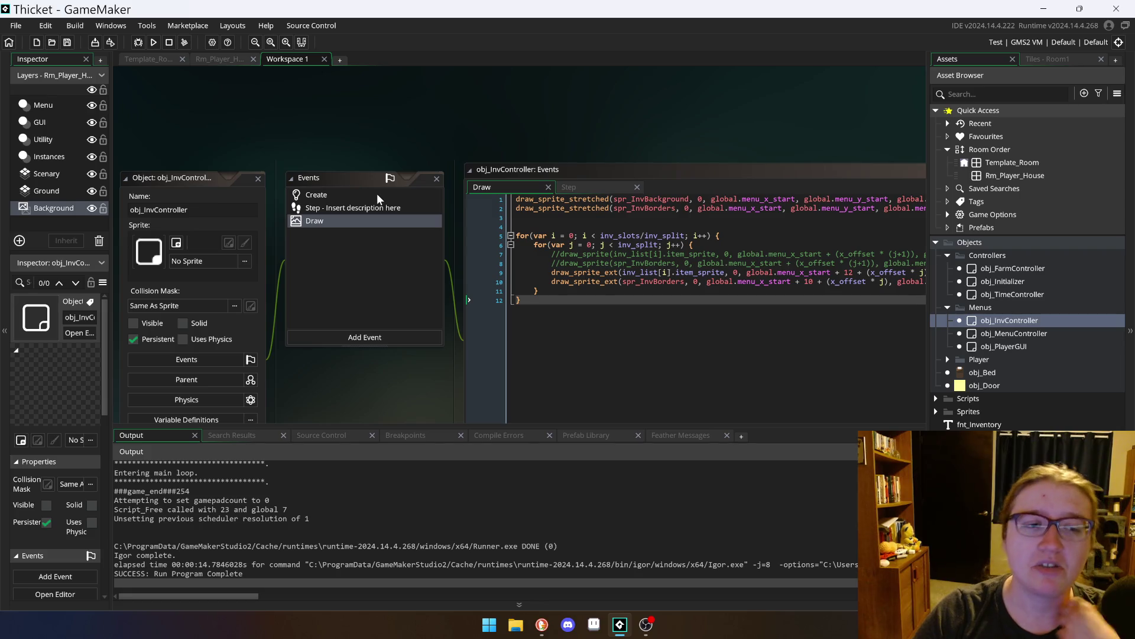
scroll(284, 164, "down", 1)
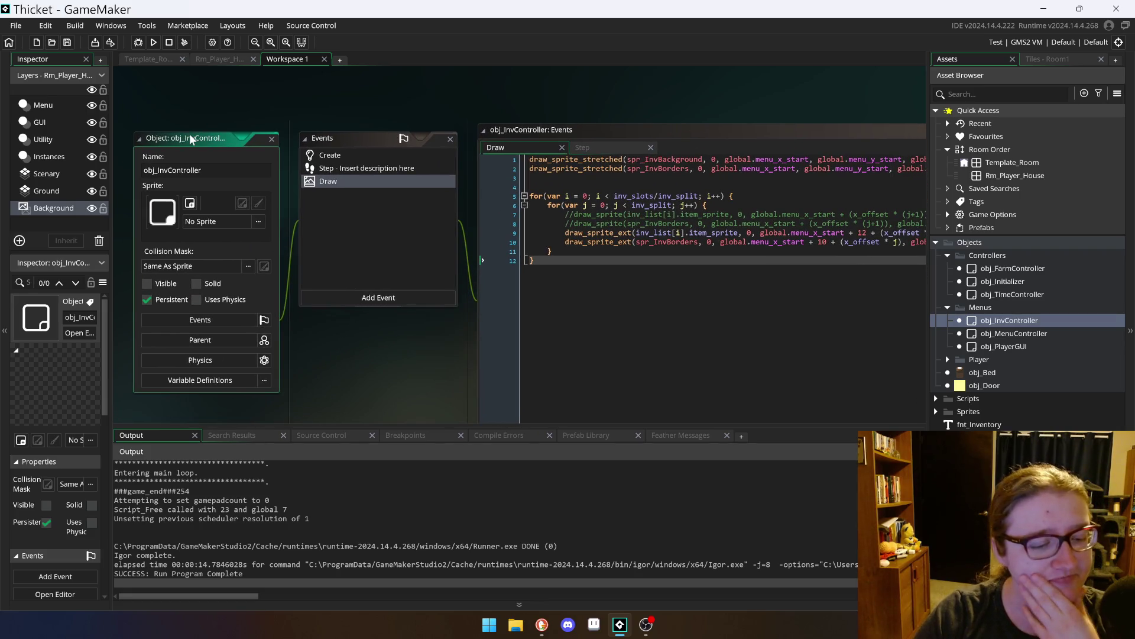
scroll(426, 399, "up", 2)
scroll(428, 408, "down", 3)
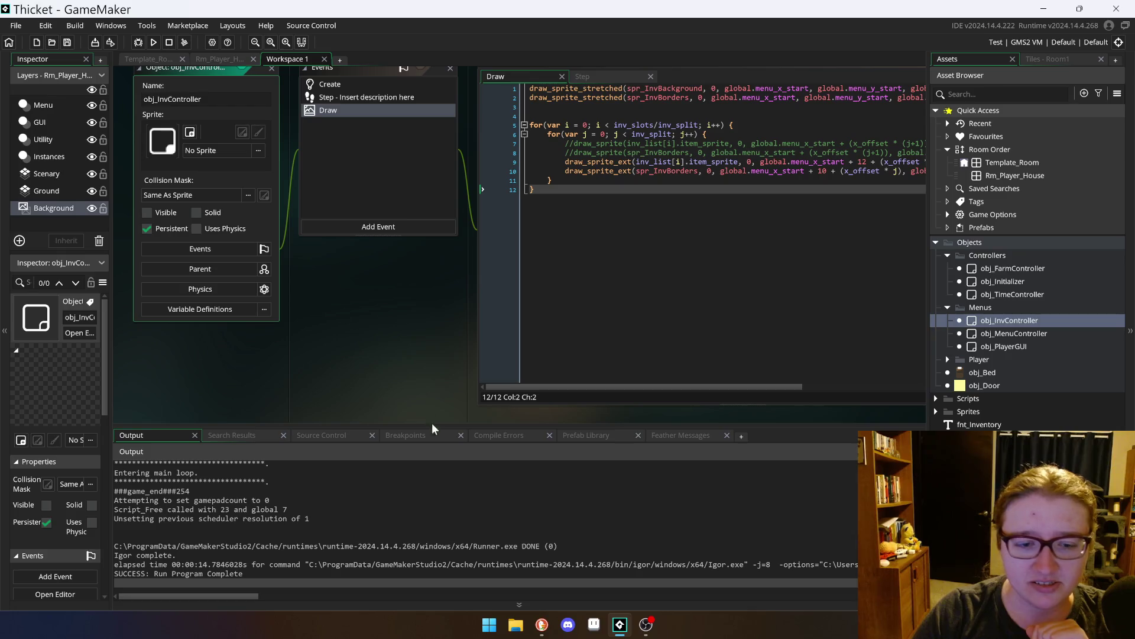
Step: Lower the Output splitter and nudge the windows to reveal the slot-drawing loops in the Draw event
left_click_drag(430, 422, 427, 436)
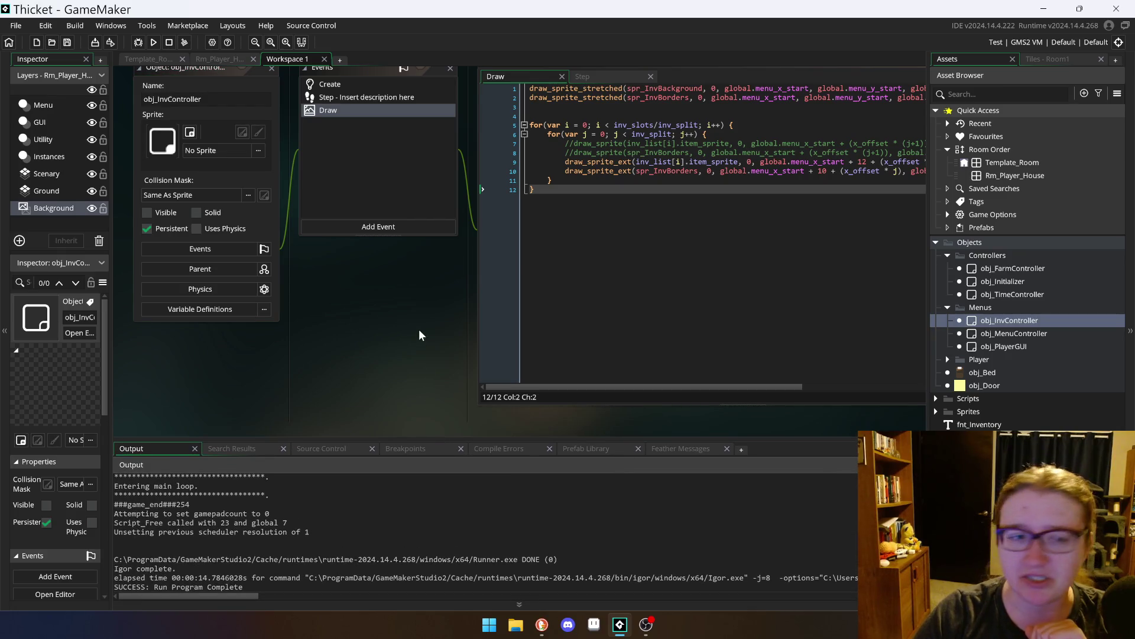
scroll(420, 338, "up", 2)
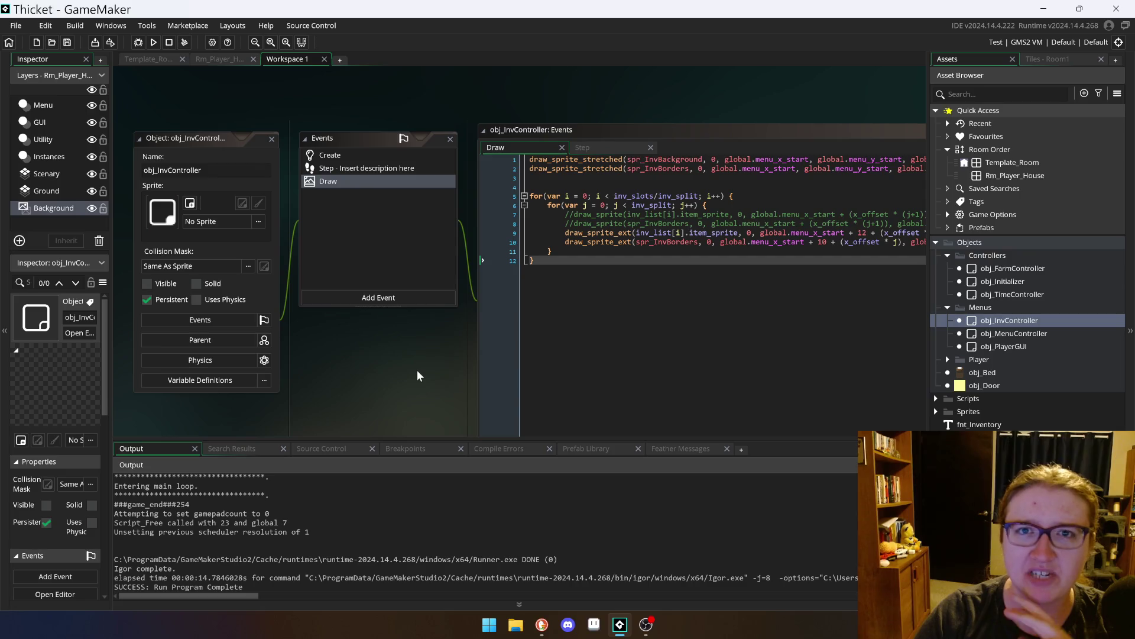
scroll(417, 370, "up", 3)
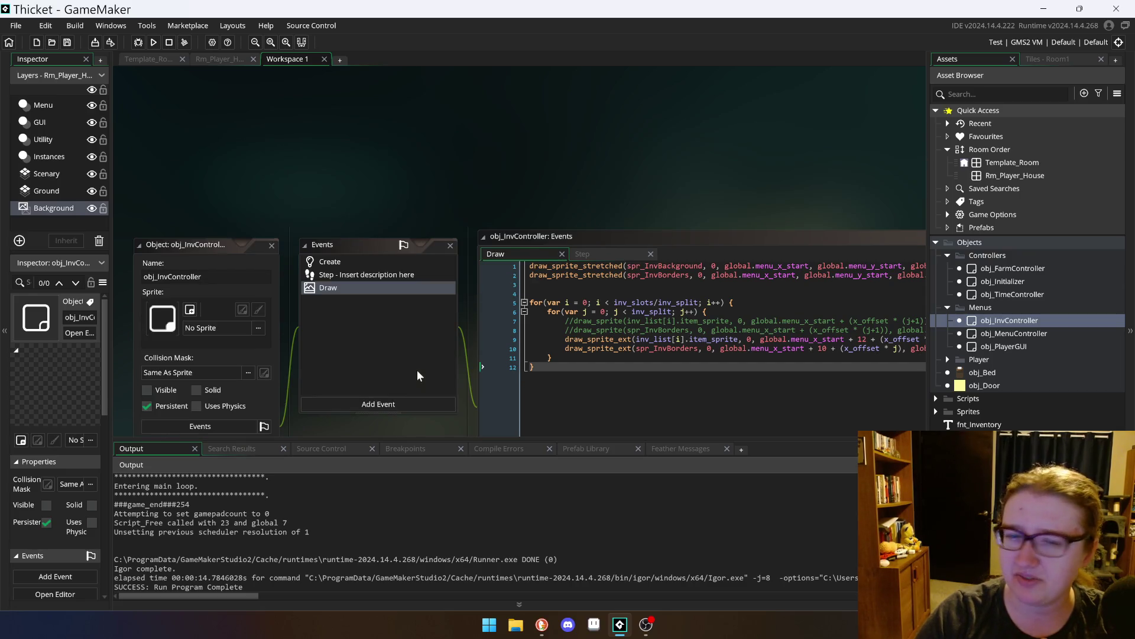
scroll(417, 370, "down", 5)
scroll(417, 370, "up", 2)
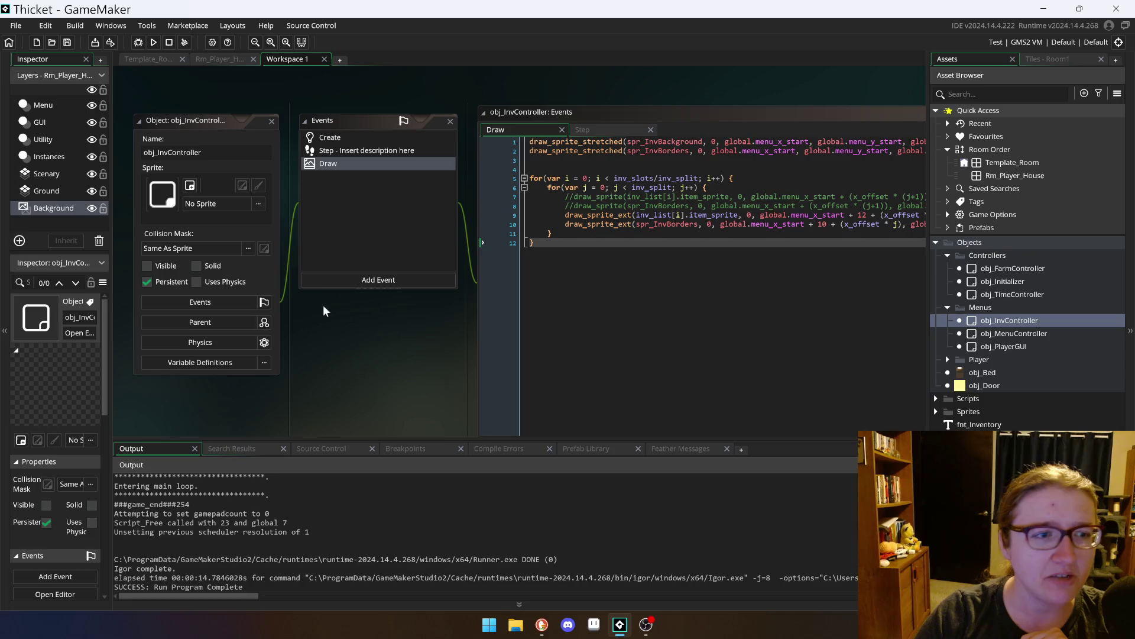
left_click_drag(198, 115, 193, 122)
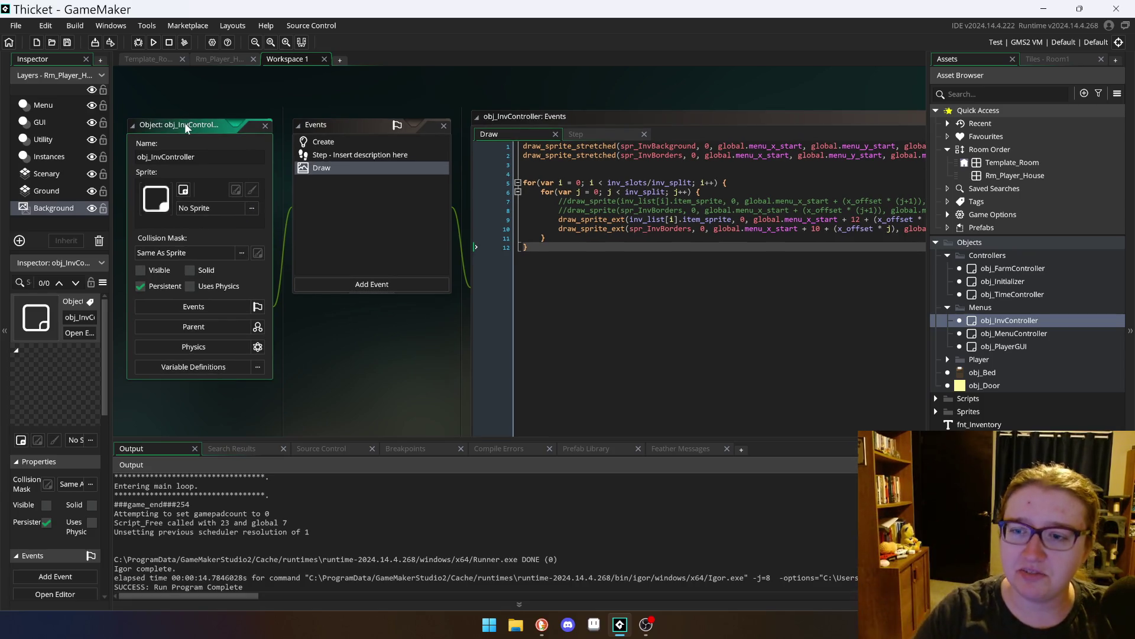
scroll(420, 329, "up", 1)
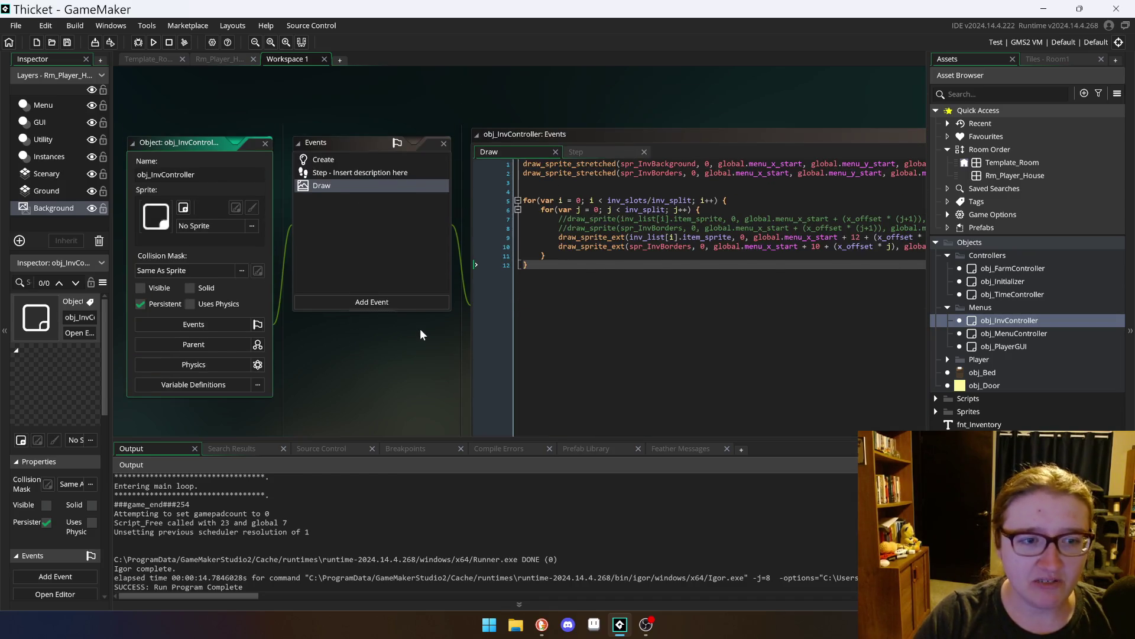
scroll(471, 369, "down", 5)
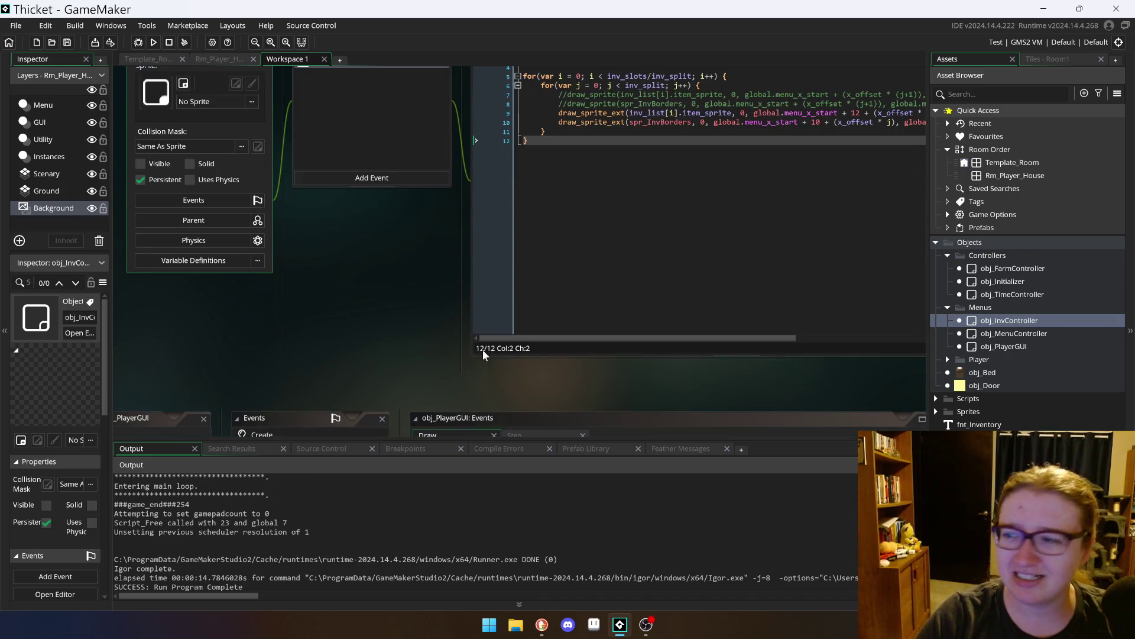
scroll(769, 359, "up", 4)
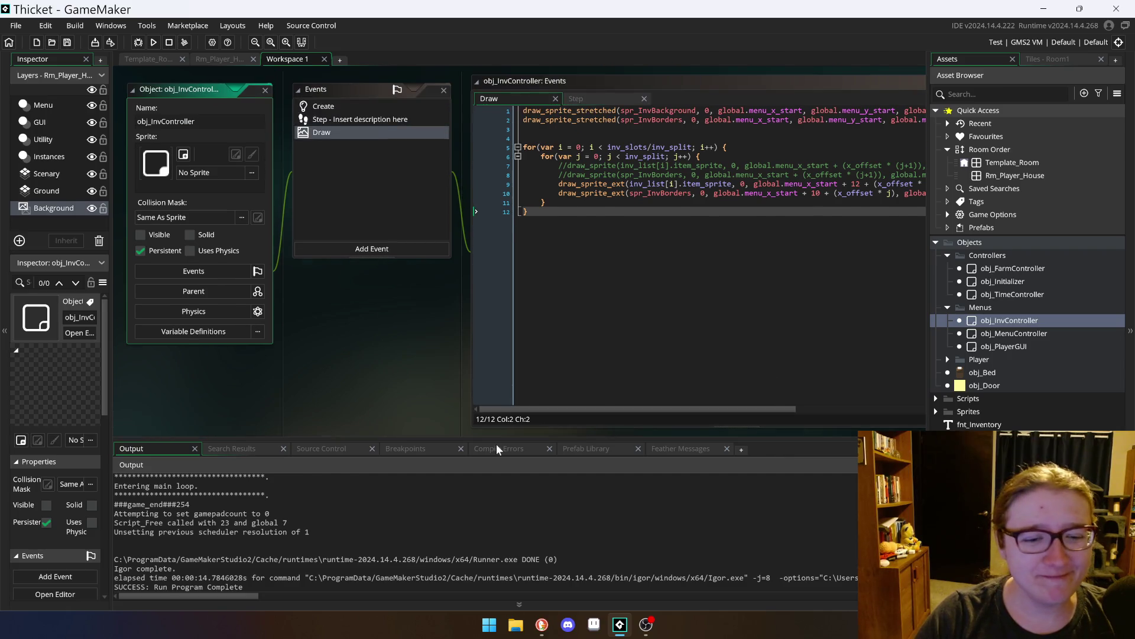
scroll(183, 94, "right", 5)
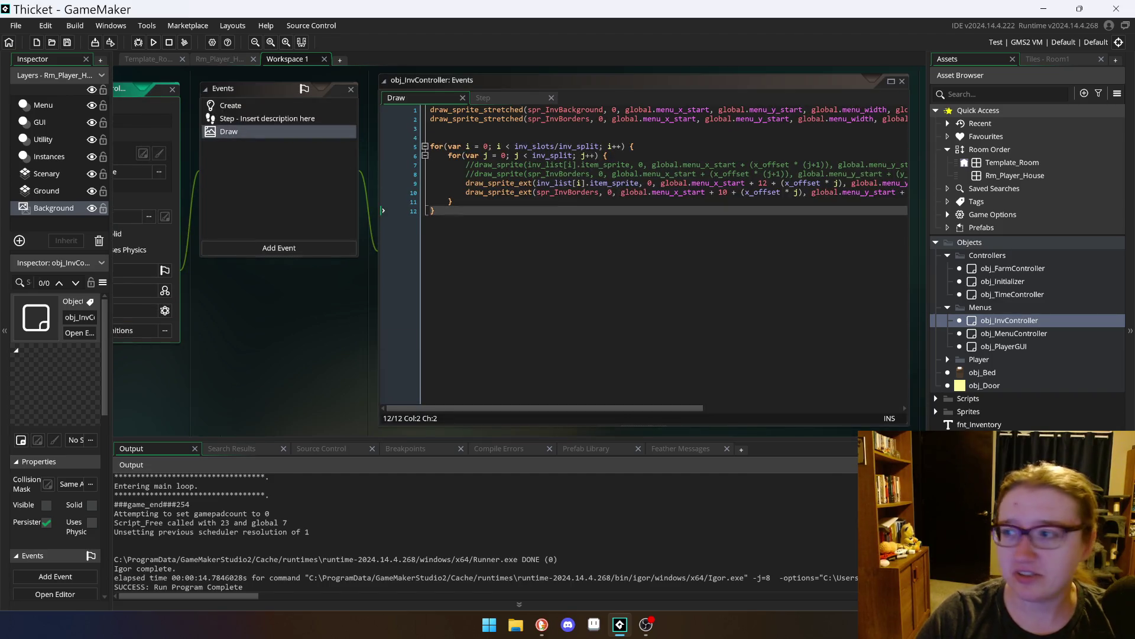
scroll(510, 255, "up", 3)
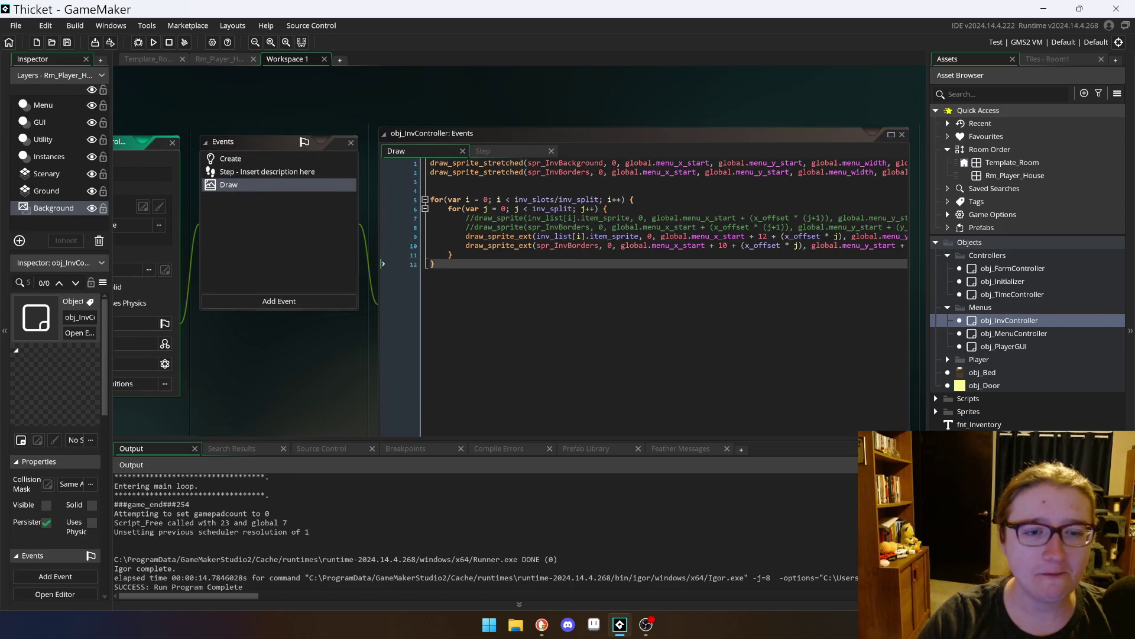
scroll(511, 264, "down", 3)
mouse_move(687, 408)
left_mouse_down()
mouse_move(765, 414)
mouse_move(886, 398)
mouse_move(668, 414)
left_mouse_up()
scroll(511, 254, "up", 1)
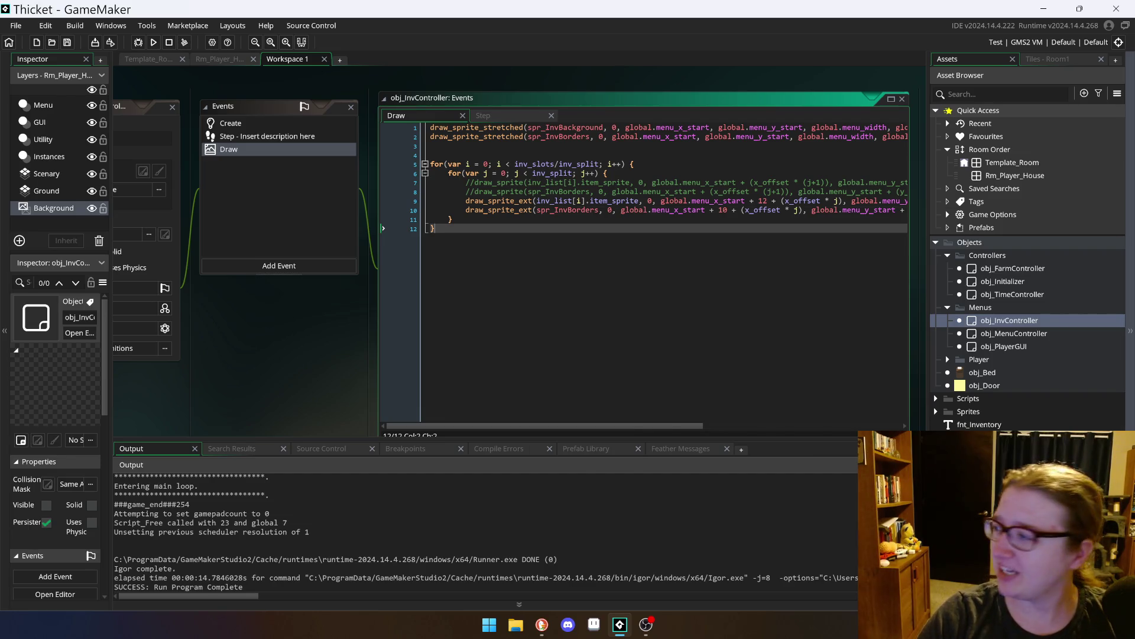
key("alt+Tab")
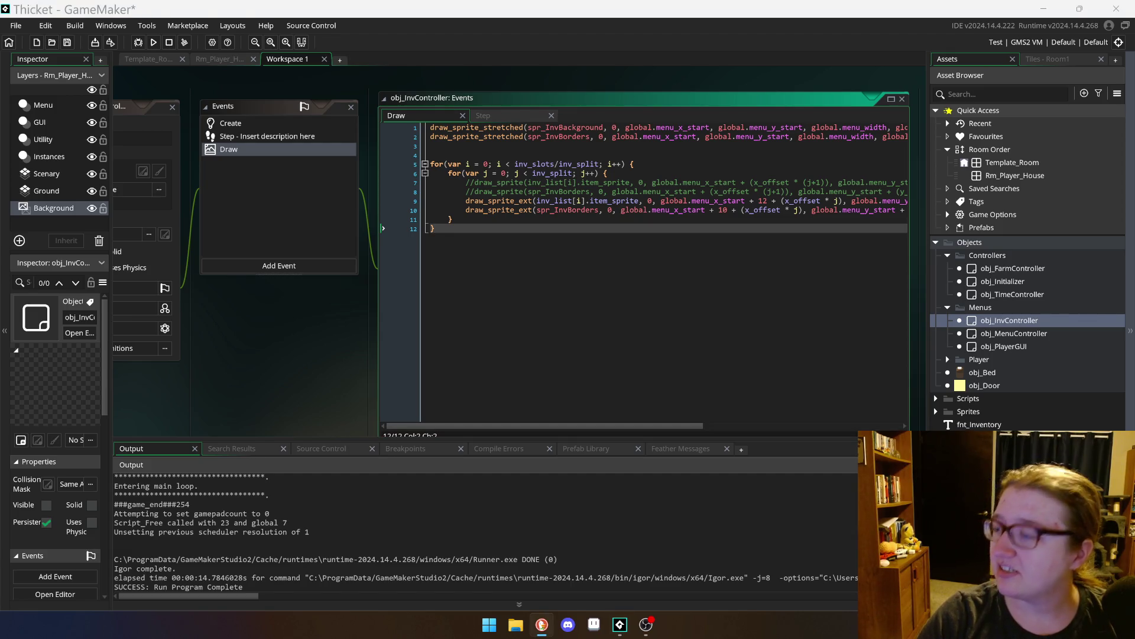
key("alt+Tab")
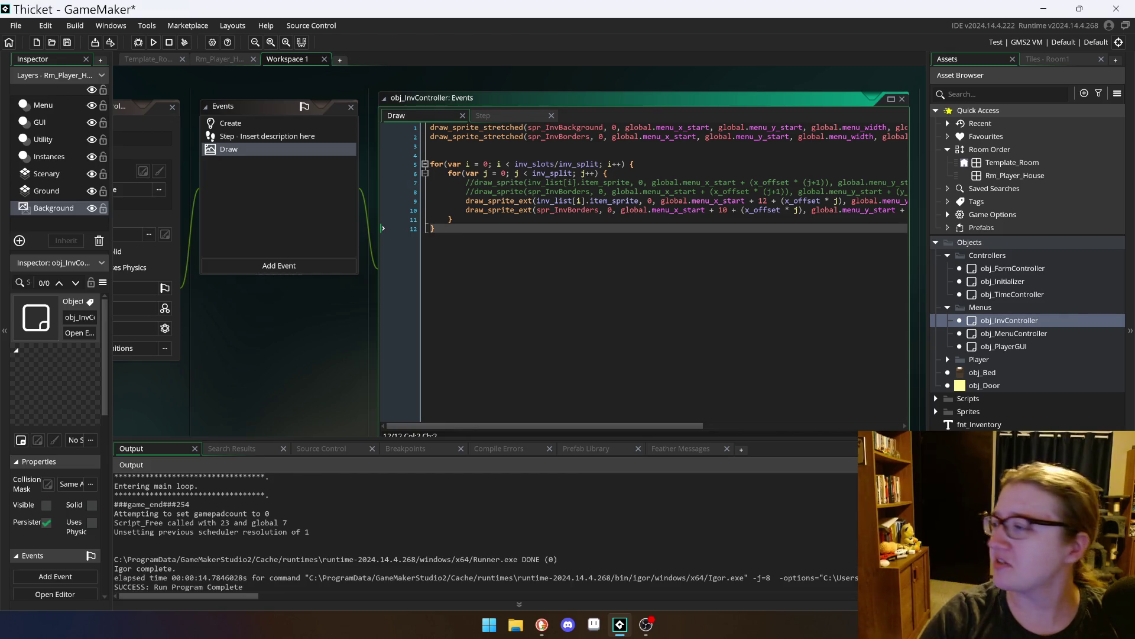
scroll(209, 168, "up", 1)
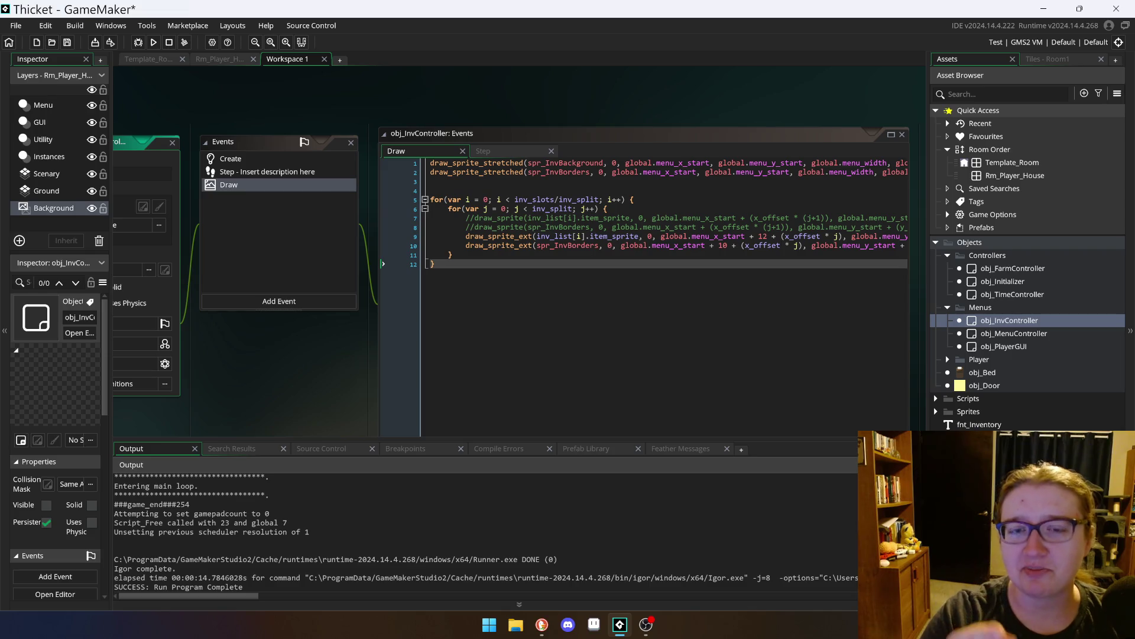
left_click_drag(141, 147, 132, 145)
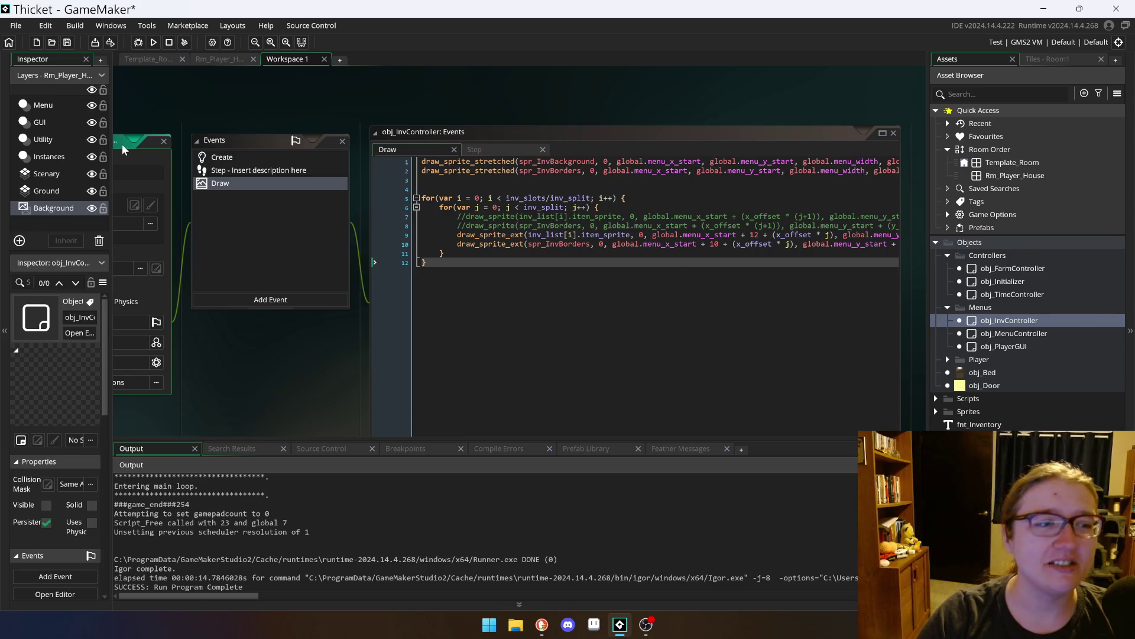
scroll(526, 254, "up", 2)
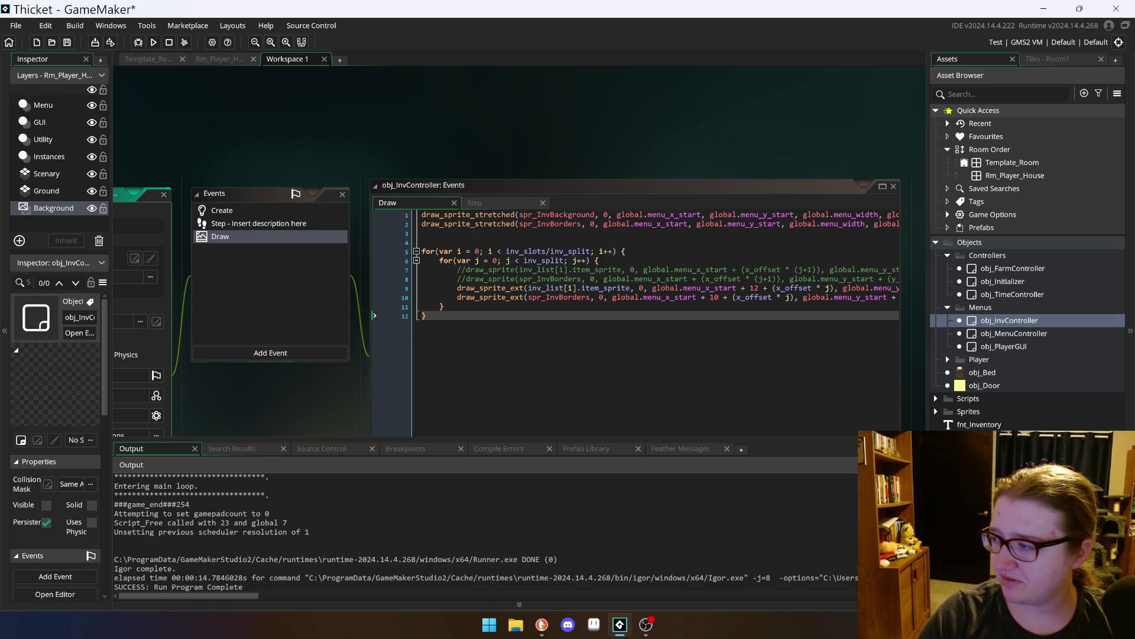
scroll(506, 306, "up", 1)
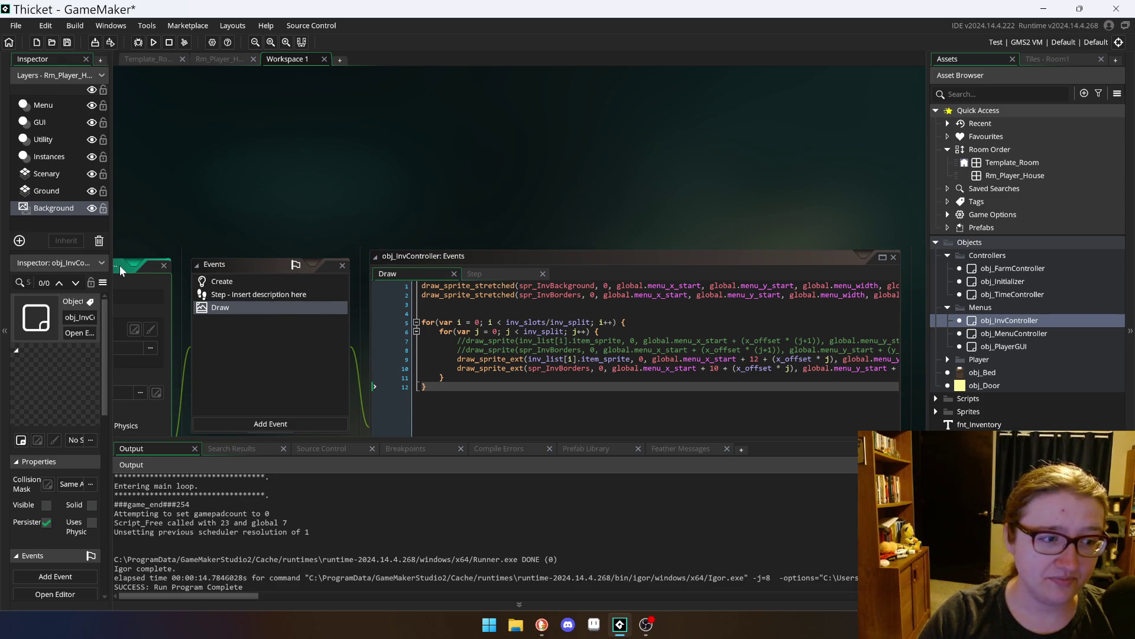
scroll(506, 334, "up", 1)
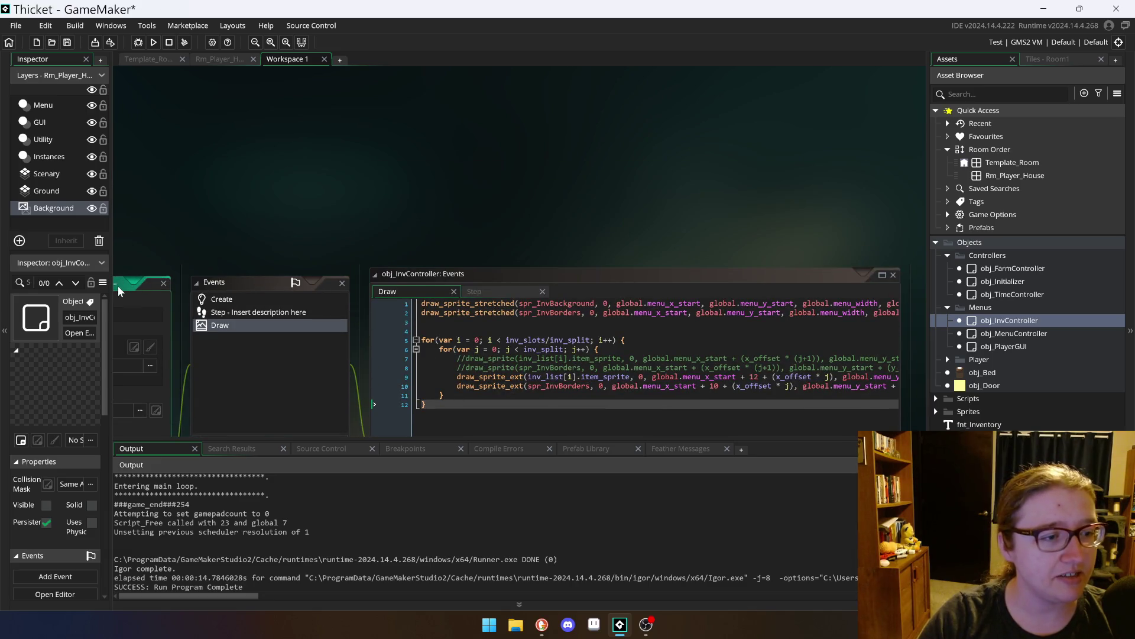
mouse_move(110, 247)
left_mouse_down()
mouse_move(216, 247)
mouse_move(101, 260)
left_mouse_up()
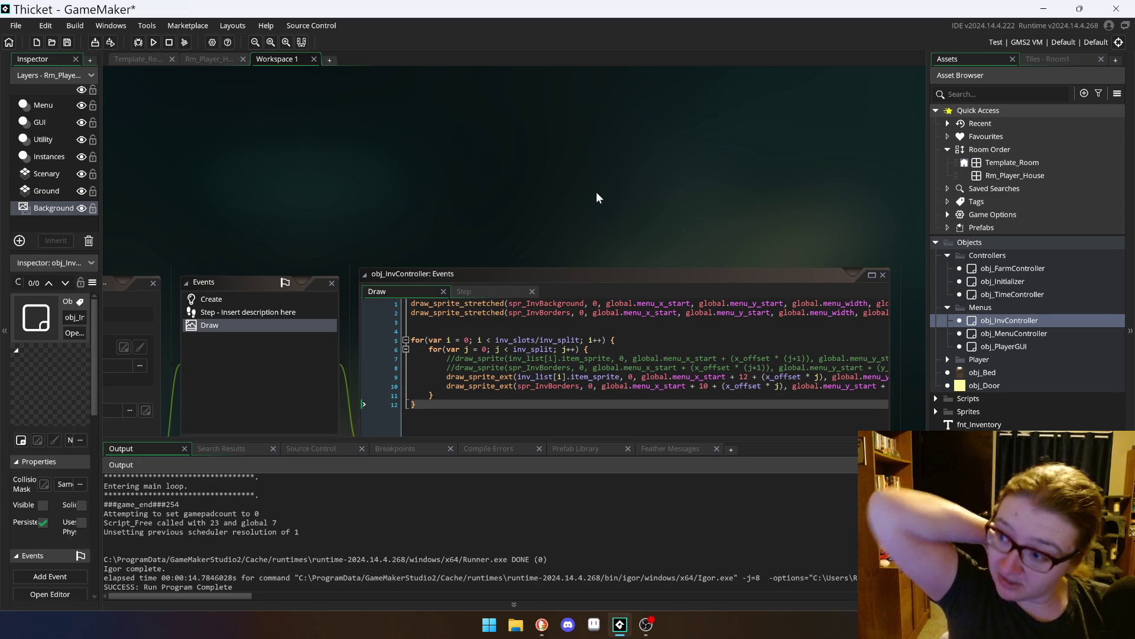
scroll(474, 206, "down", 2)
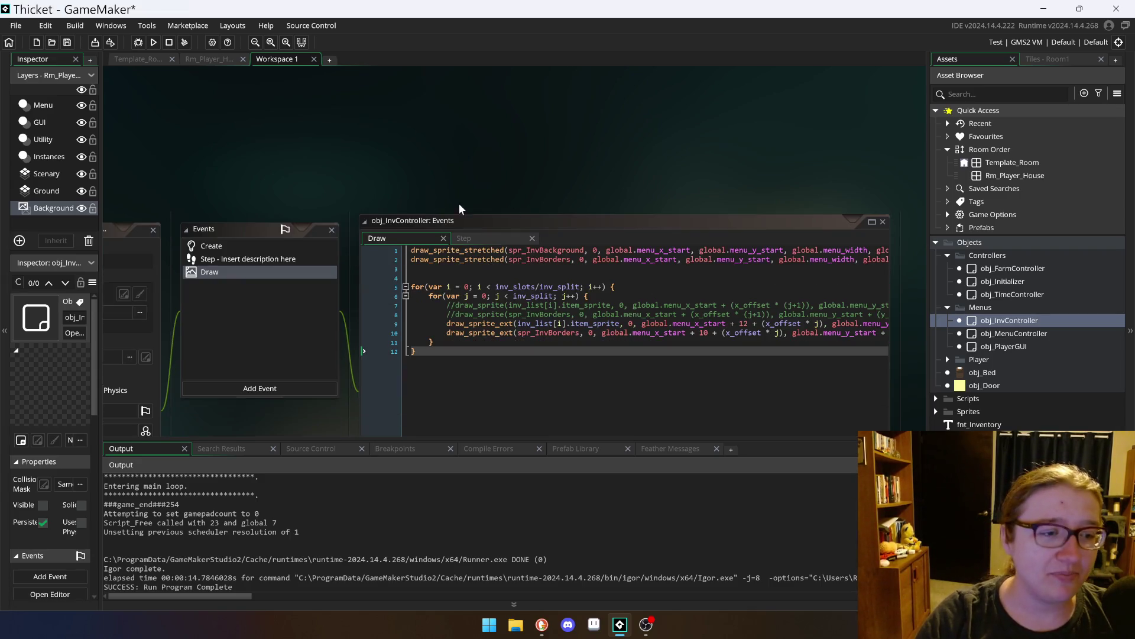
scroll(296, 237, "left", 3)
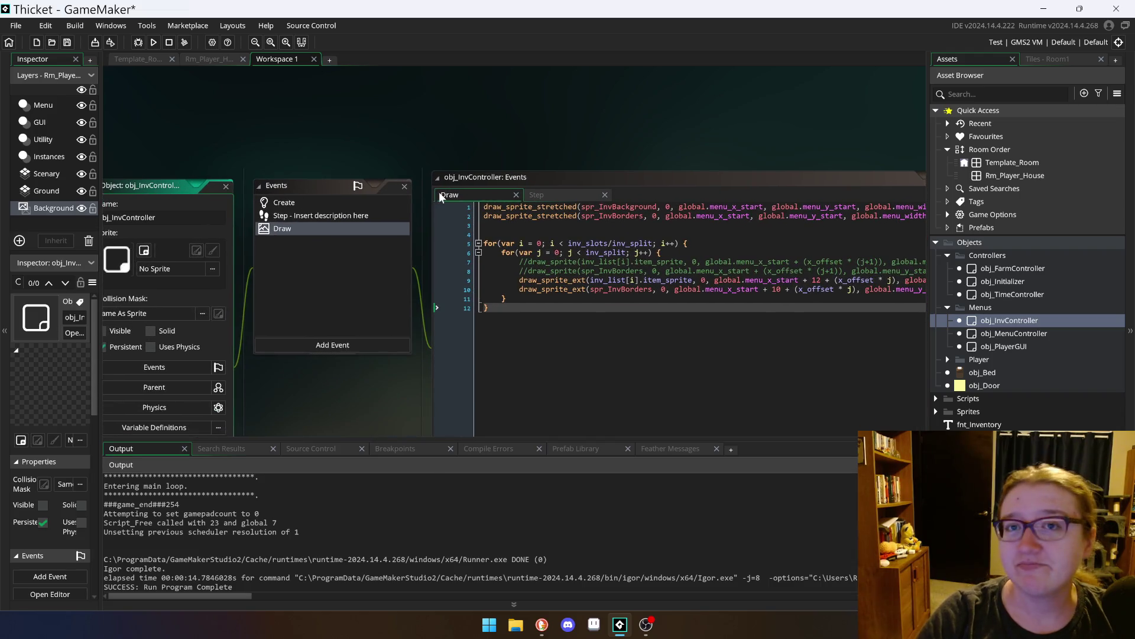
scroll(439, 192, "up", 1)
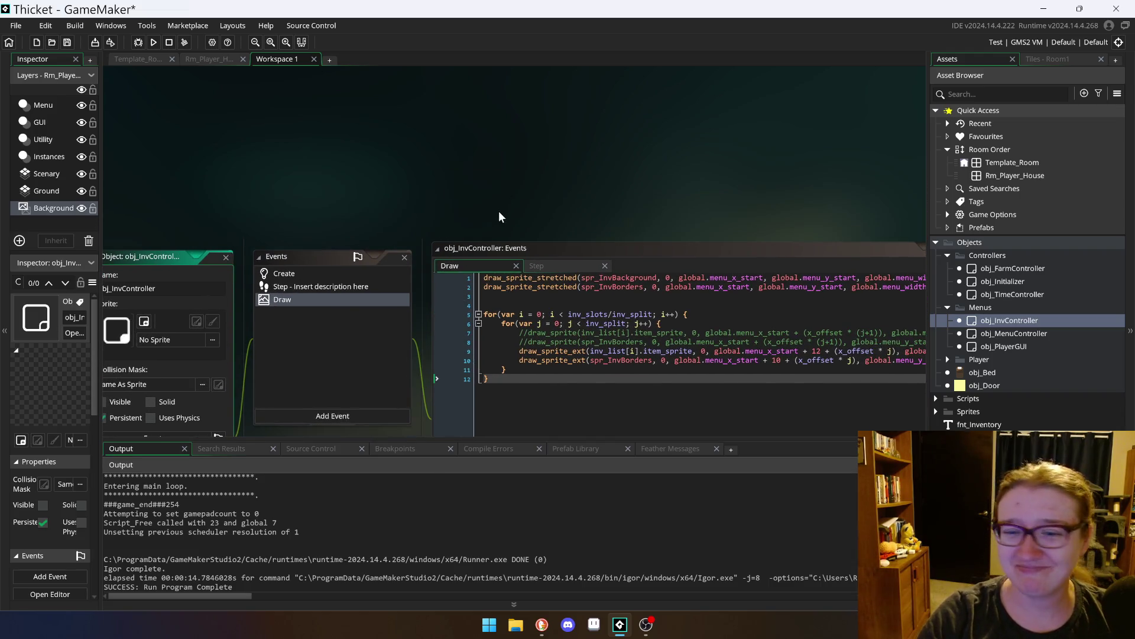
scroll(467, 210, "down", 3)
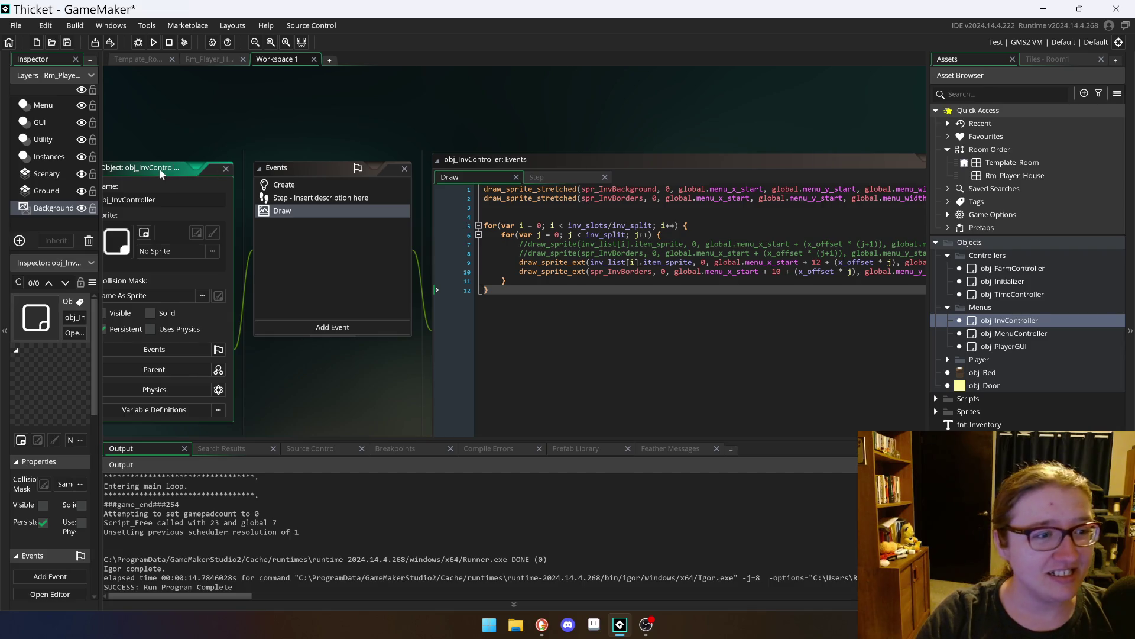
scroll(158, 168, "down", 2)
scroll(136, 148, "right", 2)
scroll(135, 129, "down", 1)
scroll(134, 129, "right", 1)
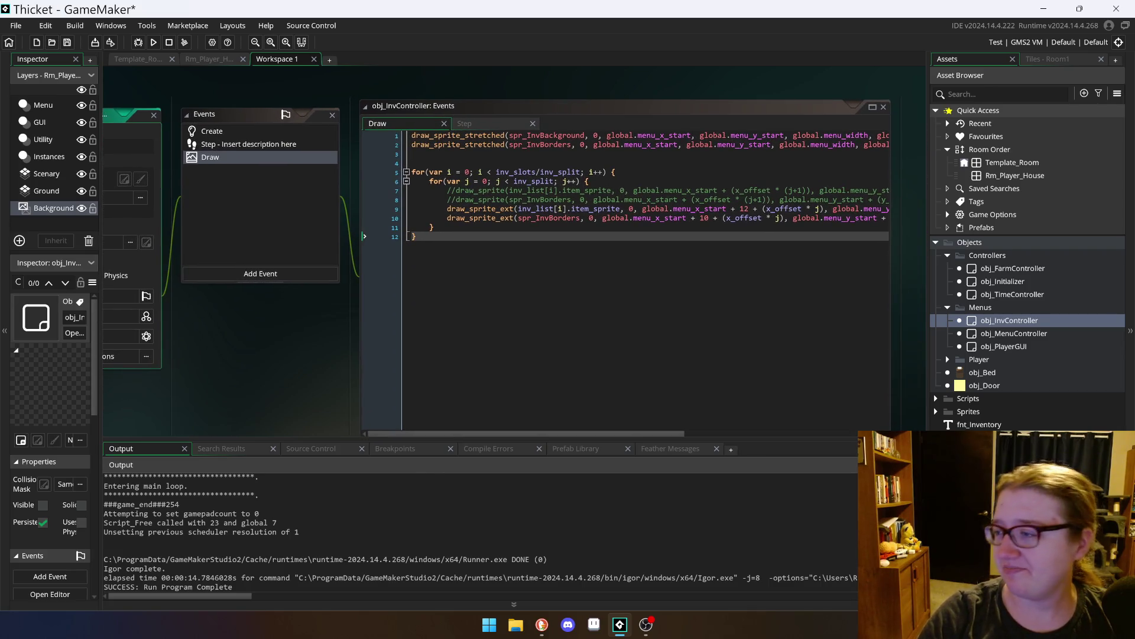
scroll(119, 133, "up", 1)
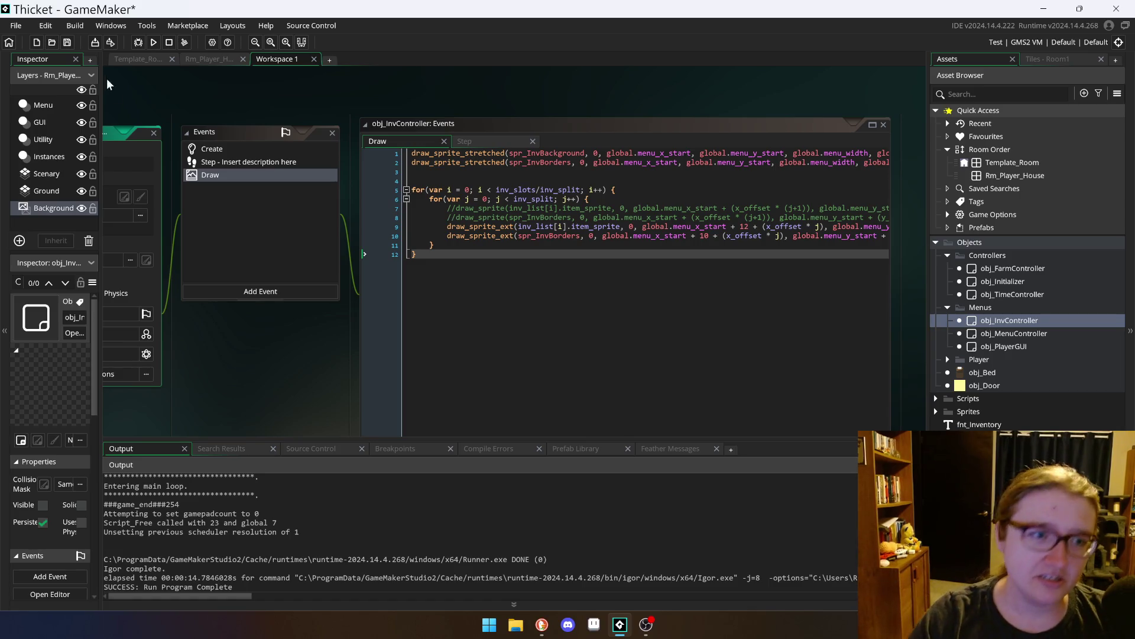
scroll(116, 134, "down", 1)
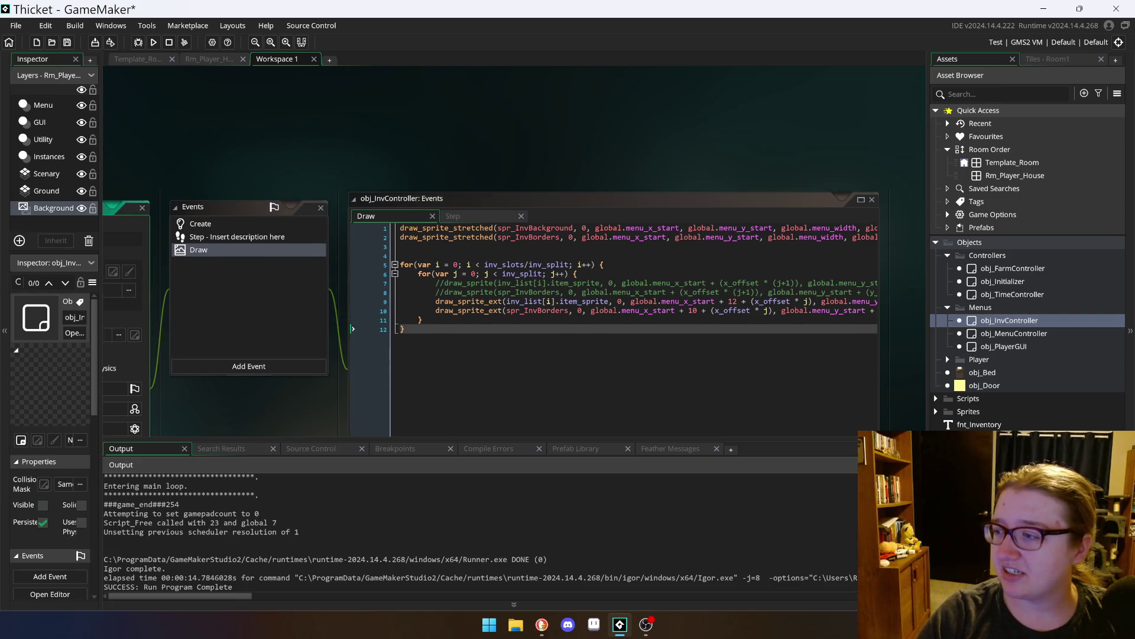
left_click(210, 58)
left_click(279, 61)
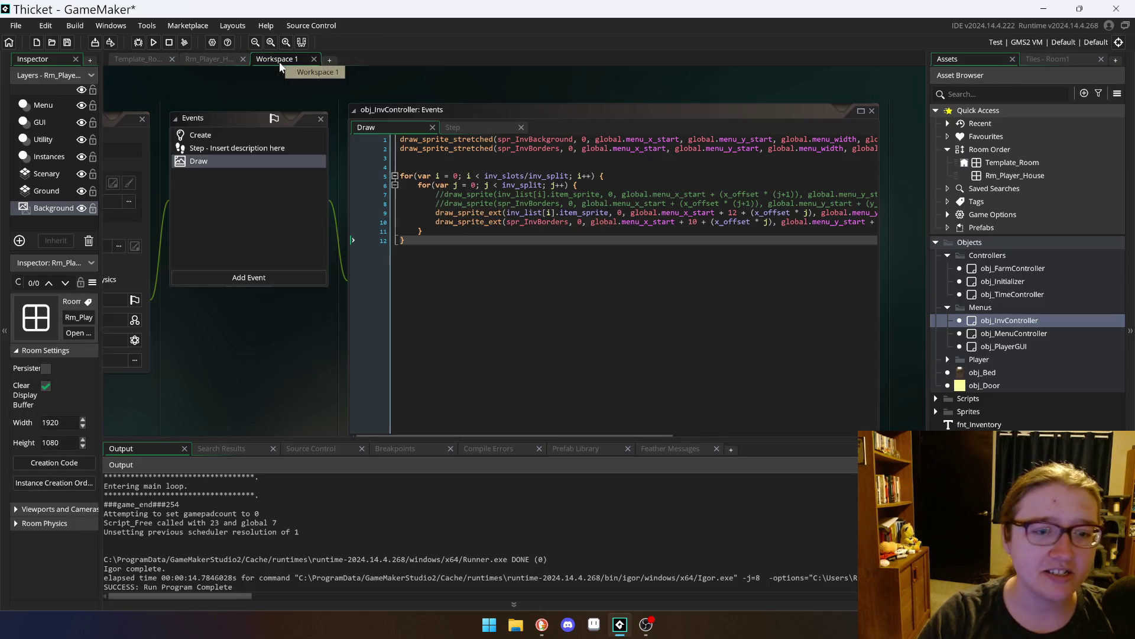
left_click(140, 59)
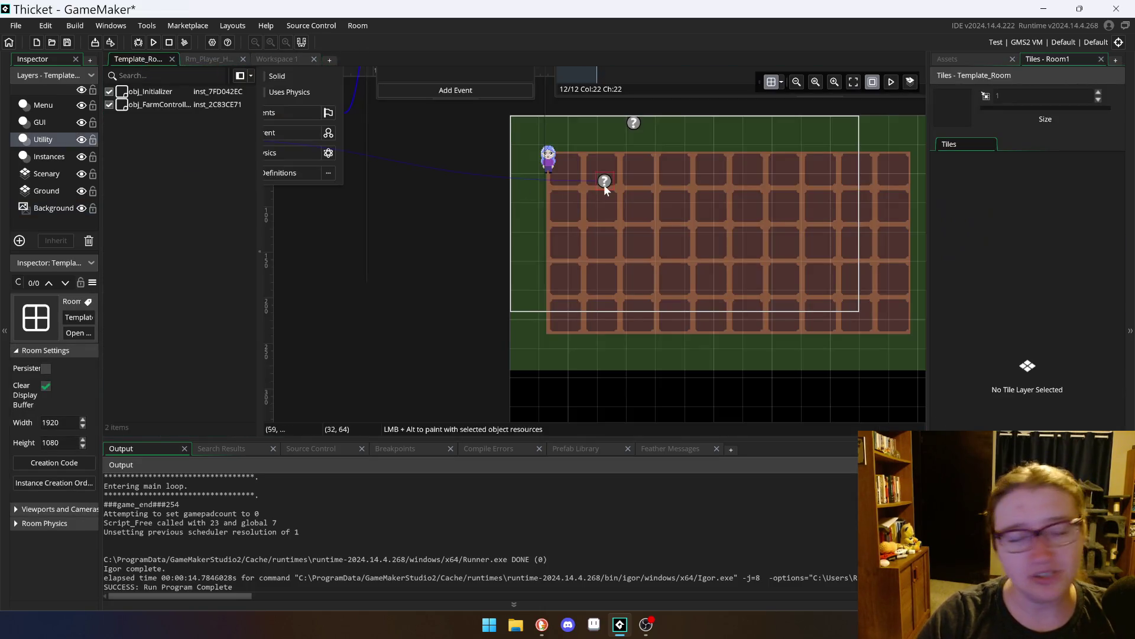
scroll(497, 173, "up", 3)
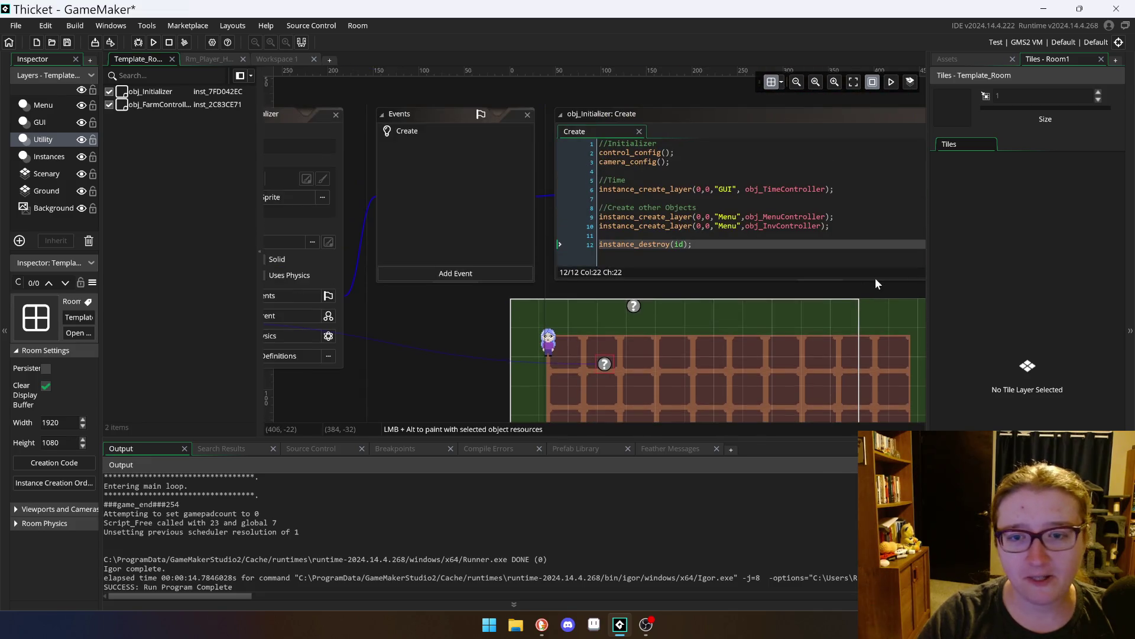
left_click(277, 58)
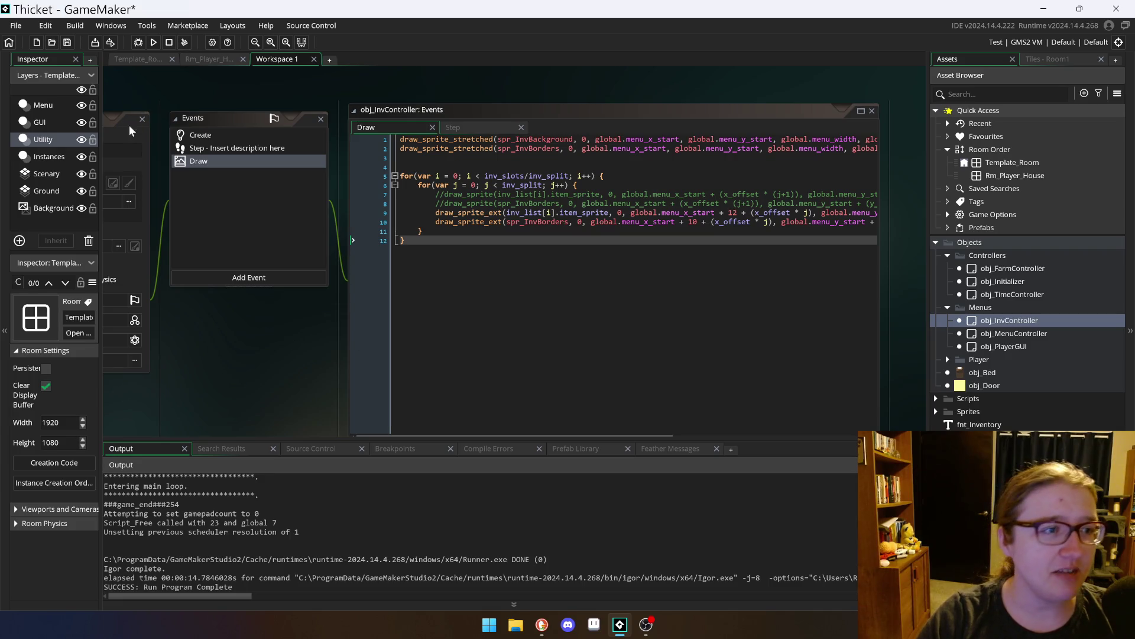
left_click(105, 119)
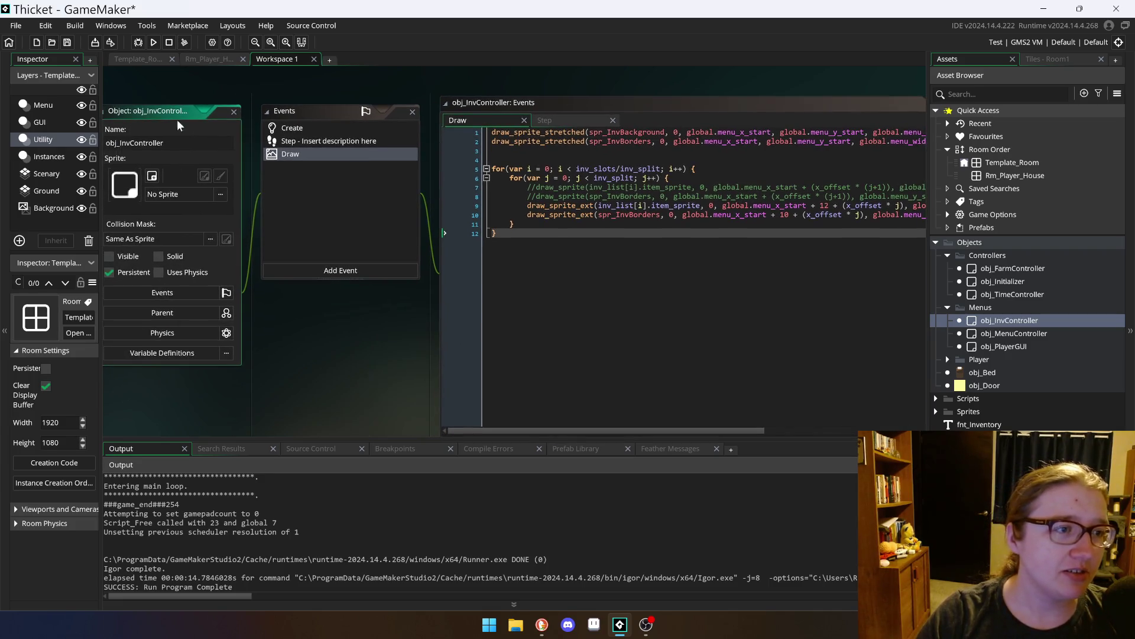
scroll(514, 264, "up", 2)
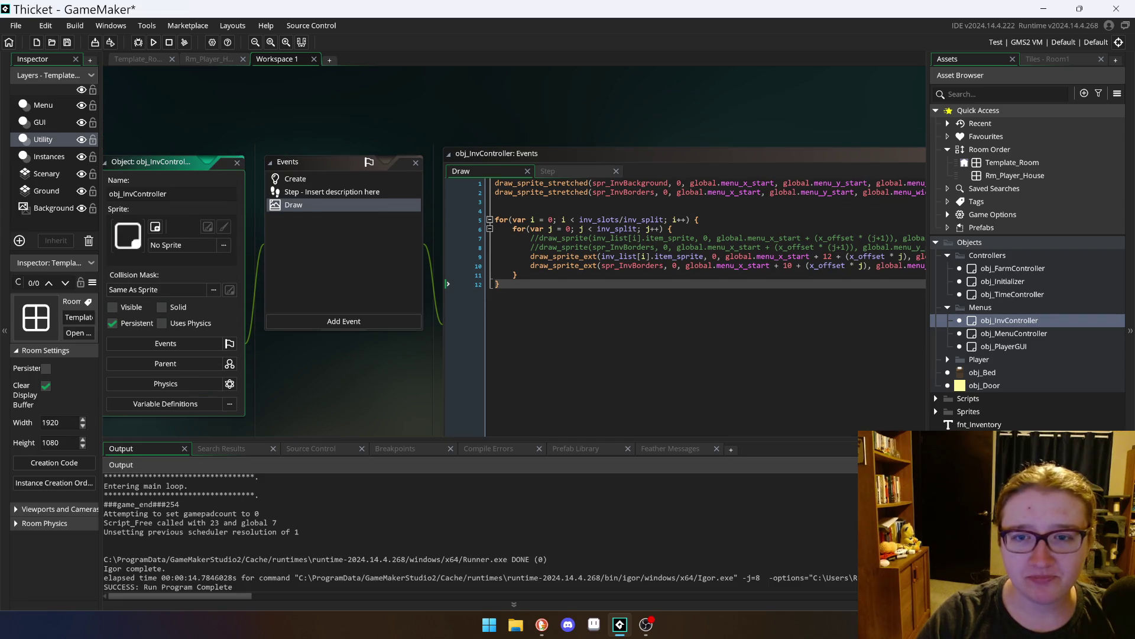
left_click(154, 42)
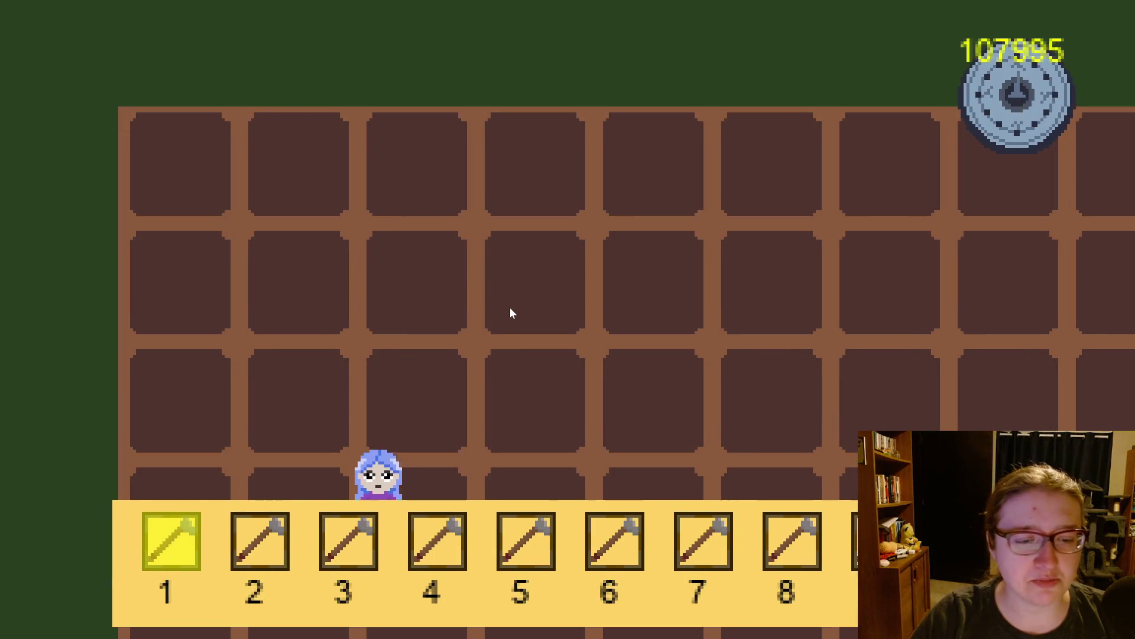
Step: Walk the character up and back down the field, watching the hotbar
key("w")
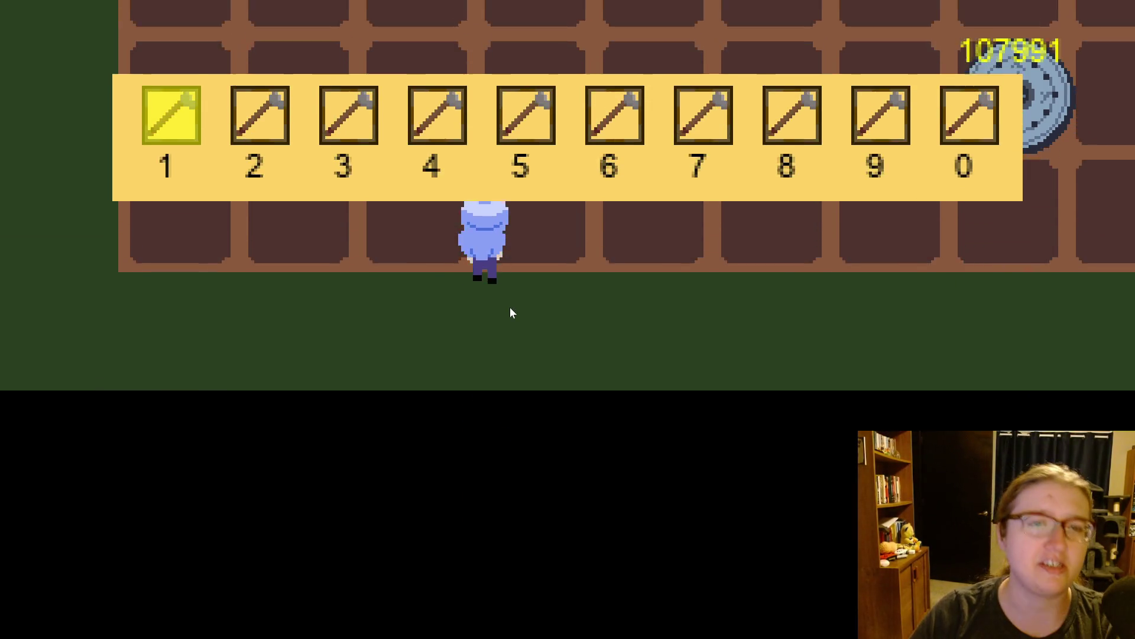
key("d")
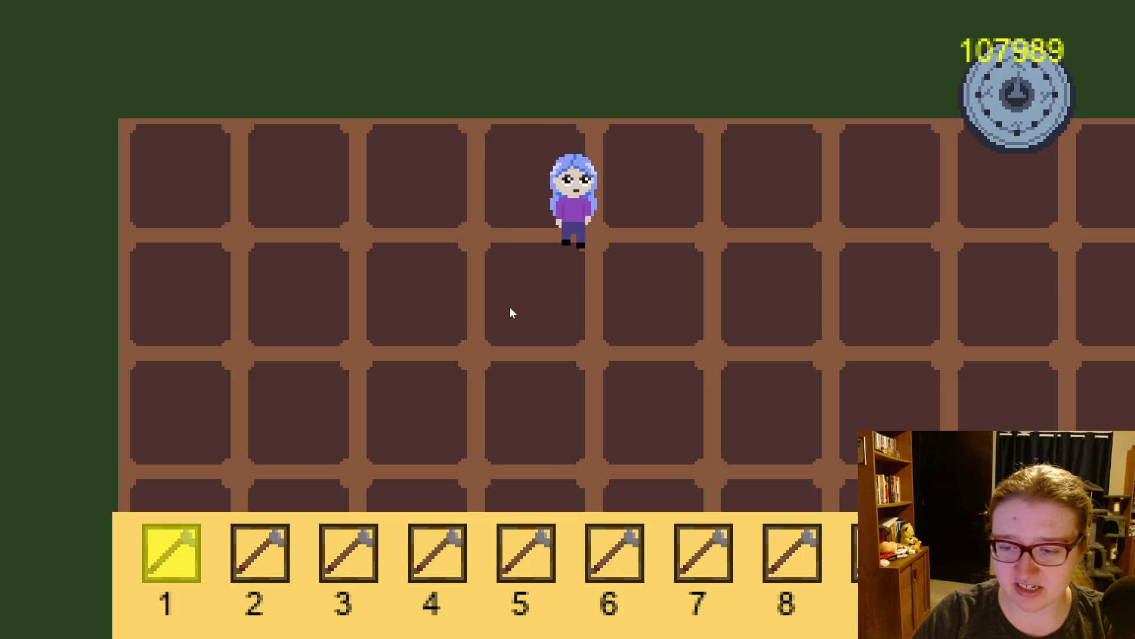
key("d")
key("d")
key("d")
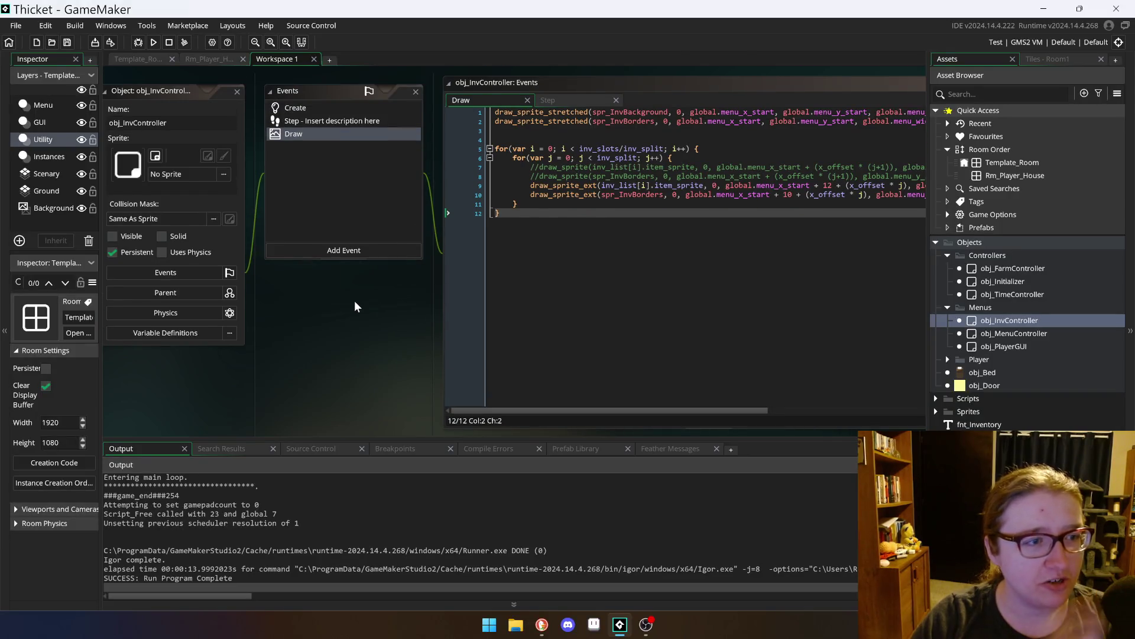
Step: Read obj_PlayerGUI's Draw code: the hotbar background call, hotbar_x_start and the icon offset
double_click(1017, 348)
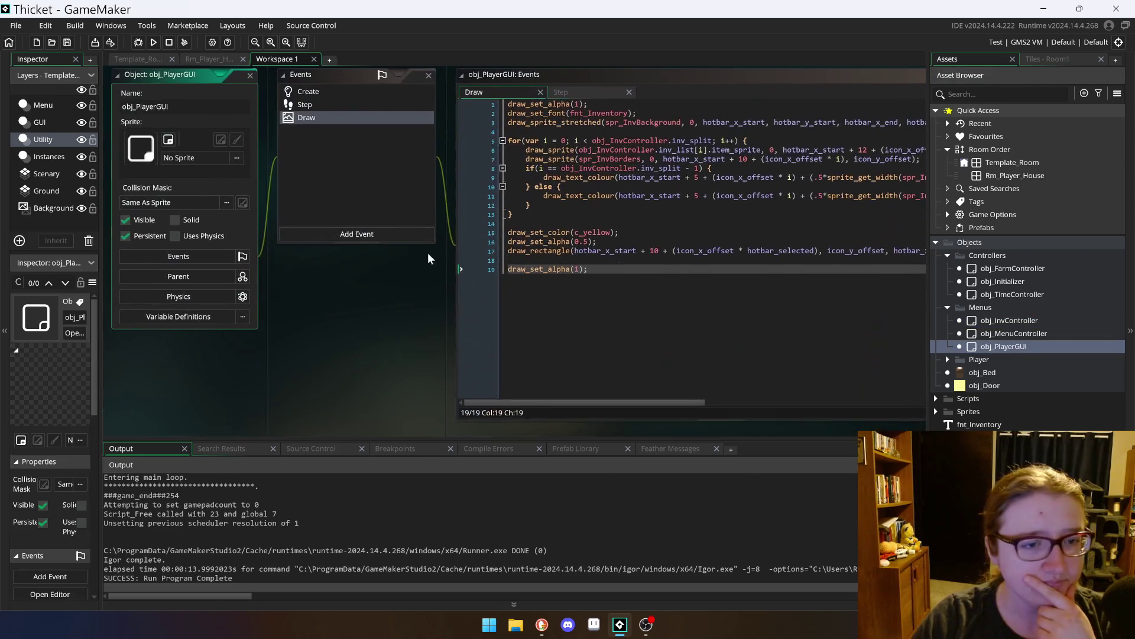
left_click(508, 224)
scroll(414, 237, "up", 2)
left_click_drag(557, 158, 923, 158)
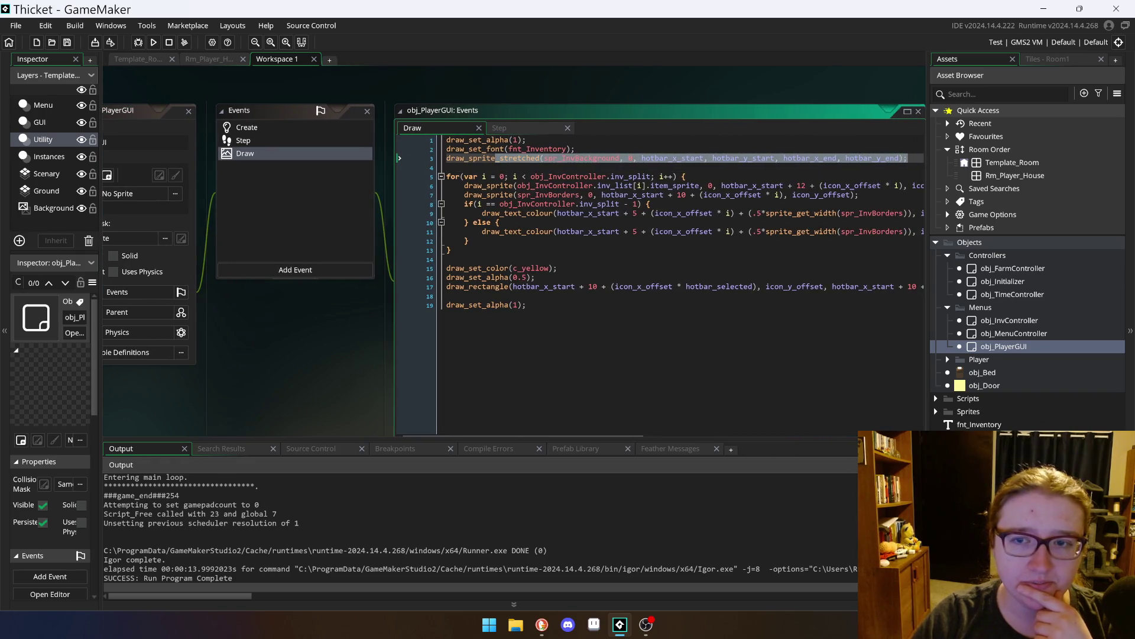
left_click(688, 213)
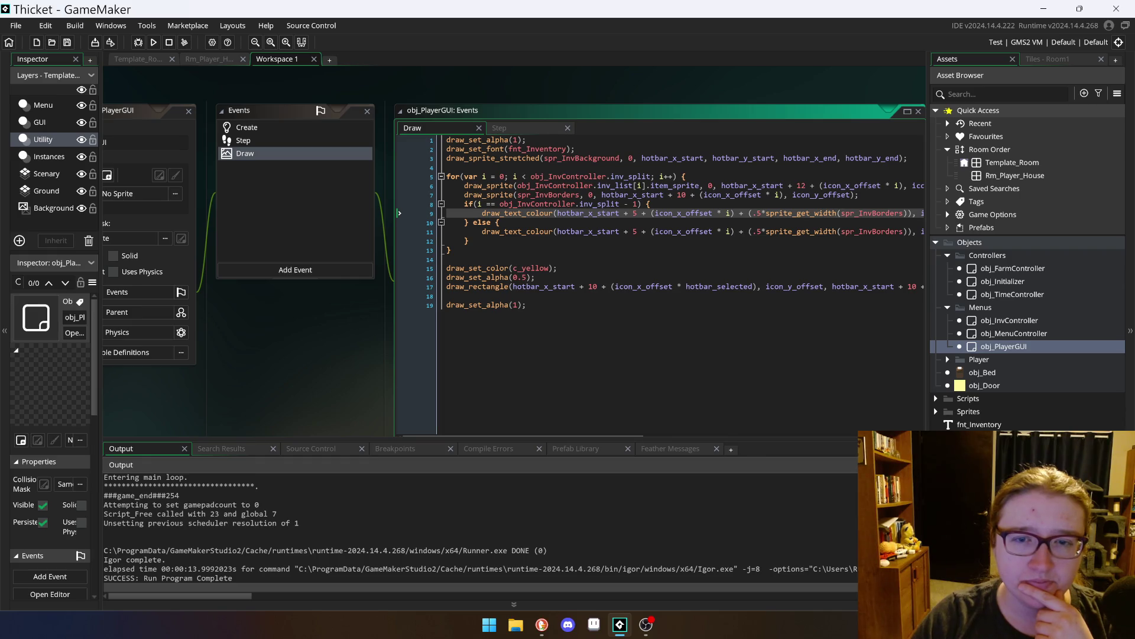
left_click(643, 158)
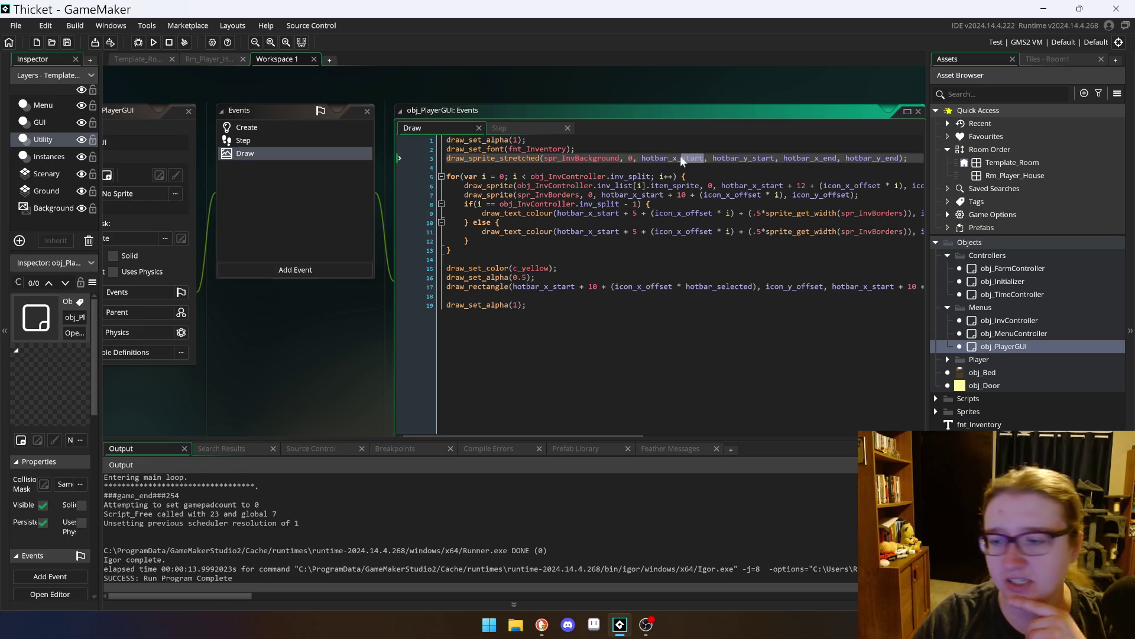
mouse_move(650, 156)
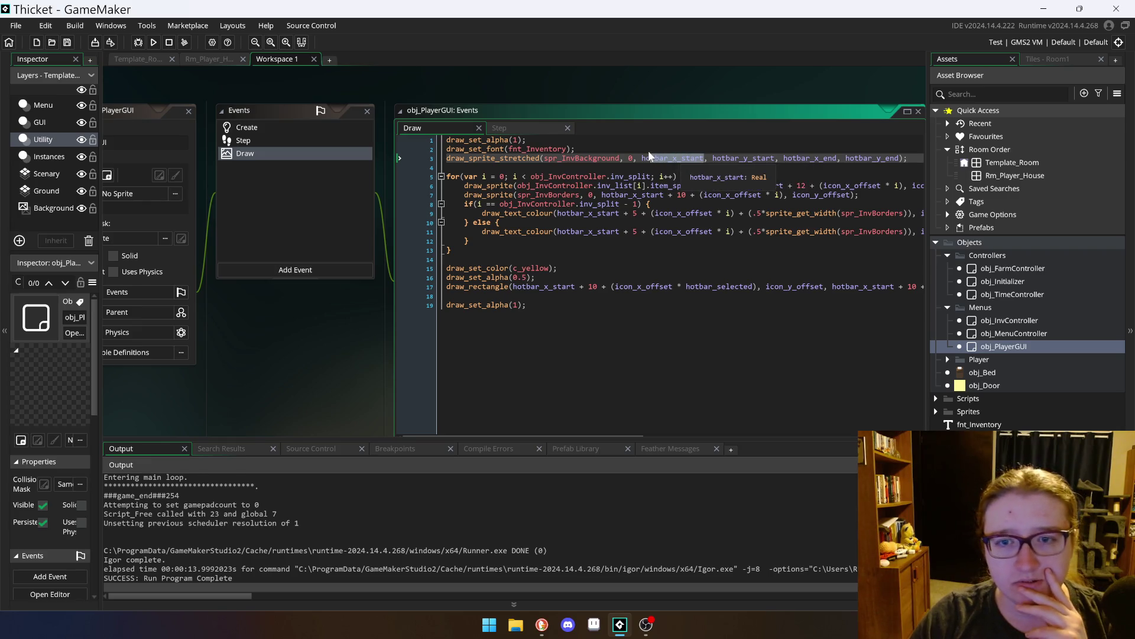
Step: Inspect the Create event's camera_get_view_width call, then switch to the Template_Room layout
left_click(283, 127)
left_click(526, 222)
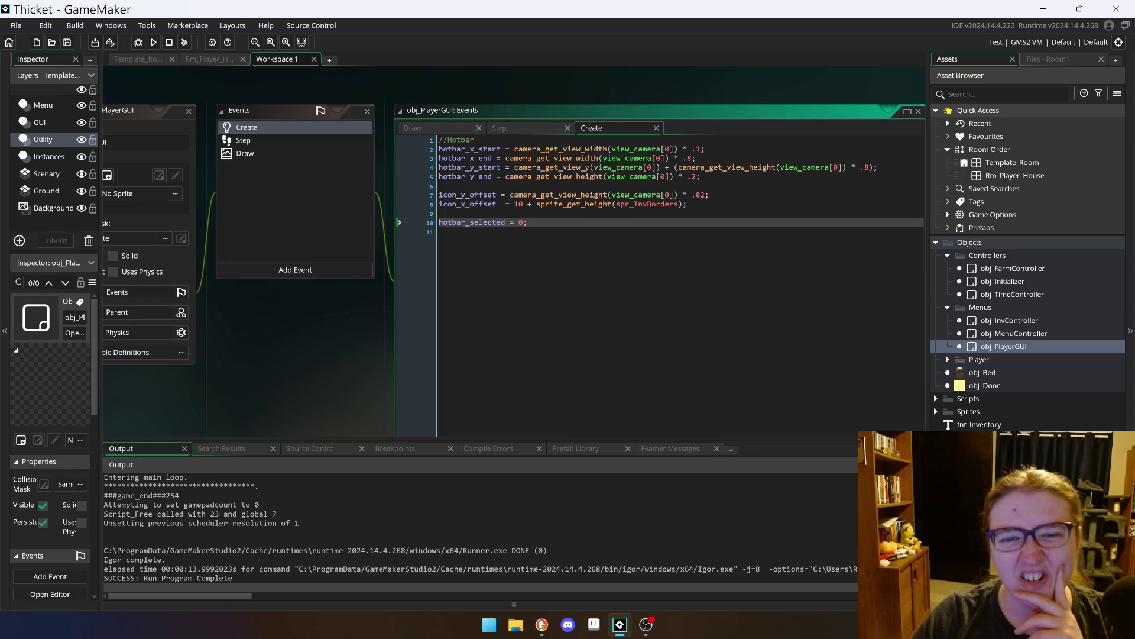
left_click(566, 148)
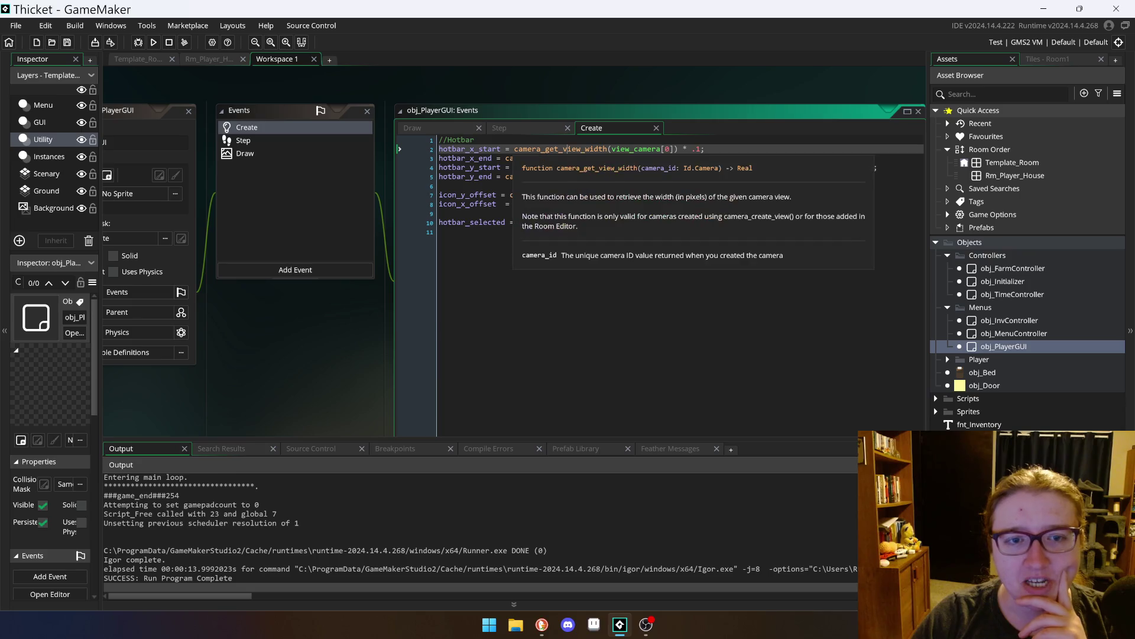
left_click_drag(514, 149, 546, 149)
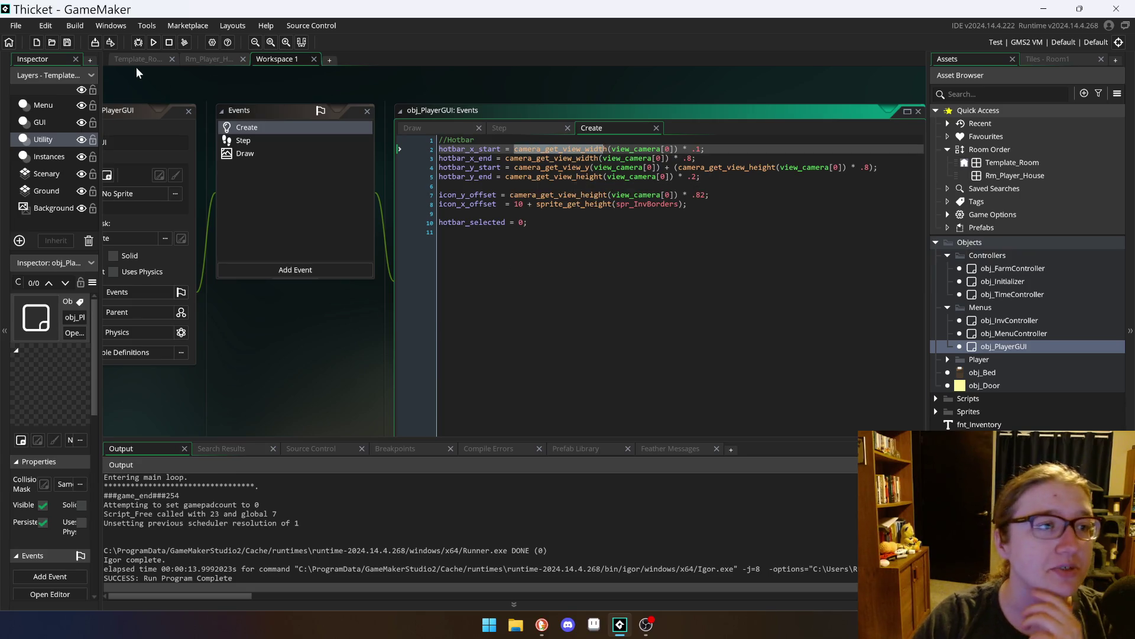
left_click(137, 59)
scroll(772, 321, "down", 5)
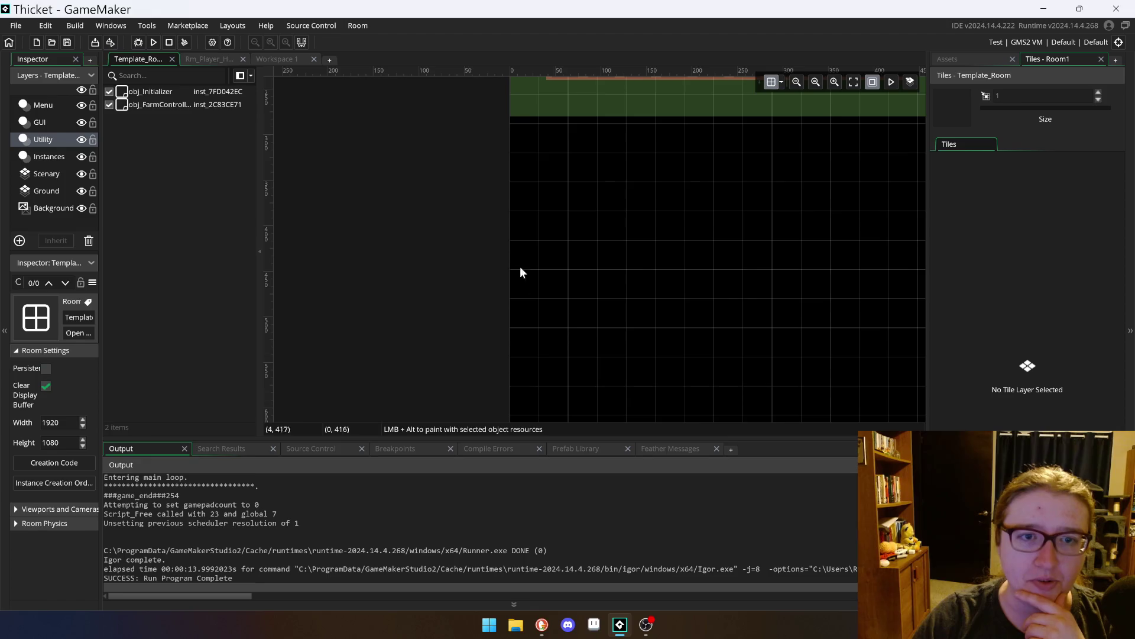
Step: Scroll around Template_Room to check its bounds, then return to Workspace 1
scroll(615, 313, "up", 5)
scroll(623, 316, "down", 6)
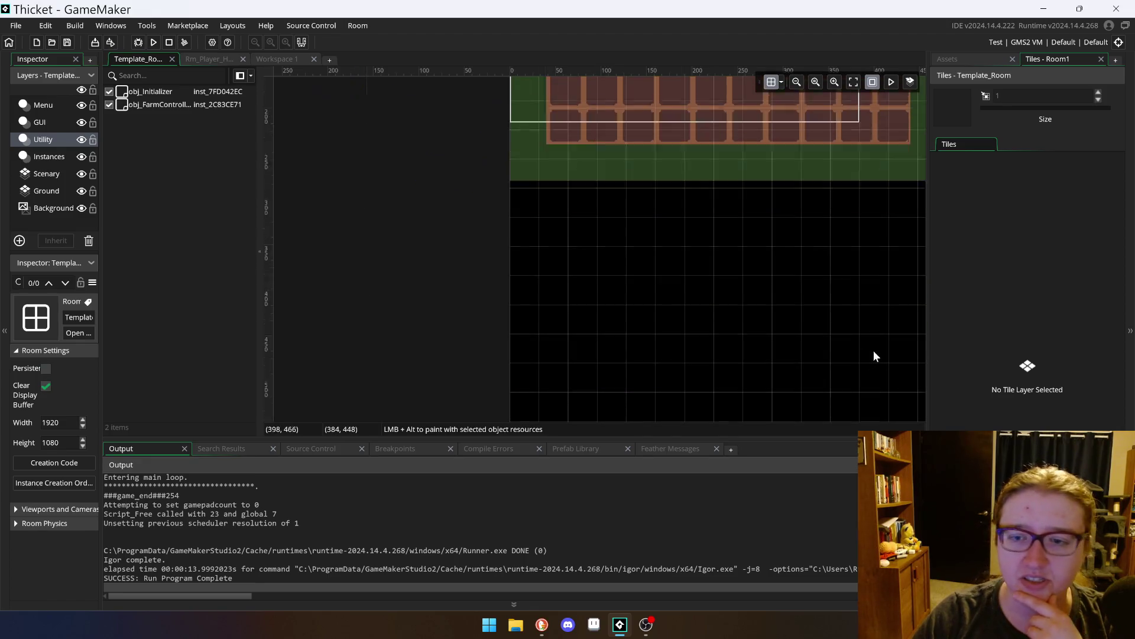
scroll(697, 372, "down", 2)
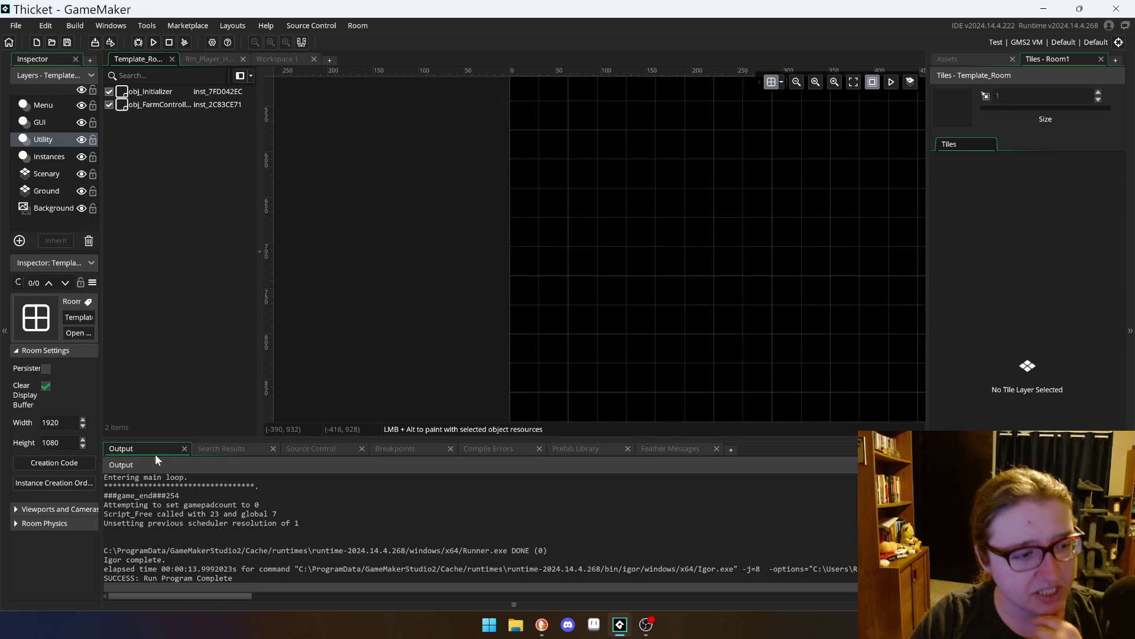
scroll(589, 359, "down", 5)
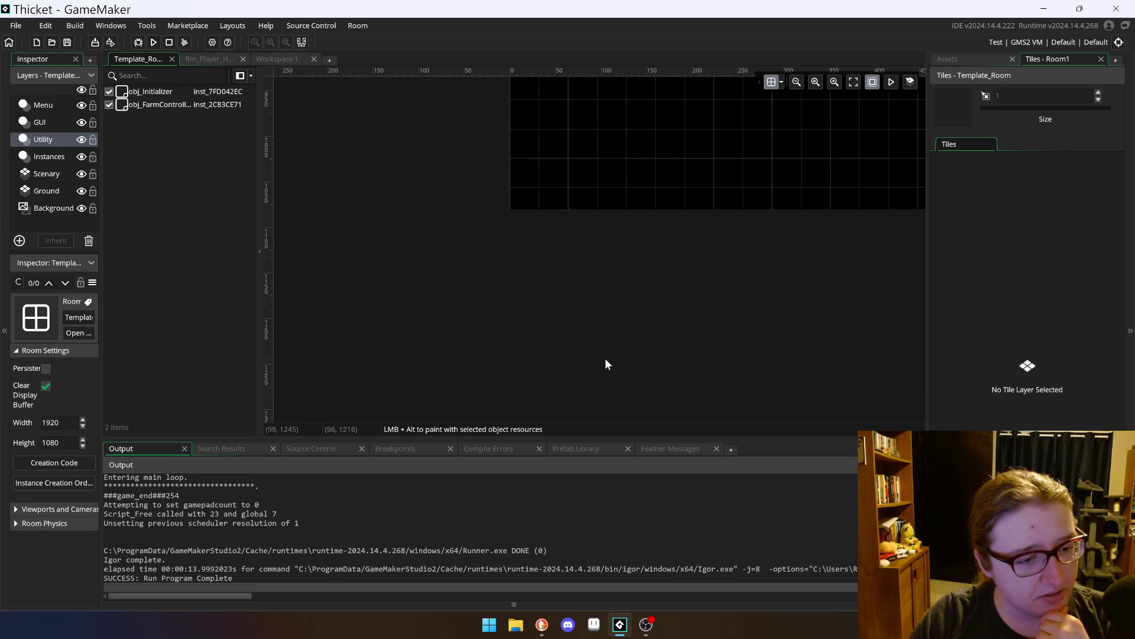
scroll(803, 316, "up", 10)
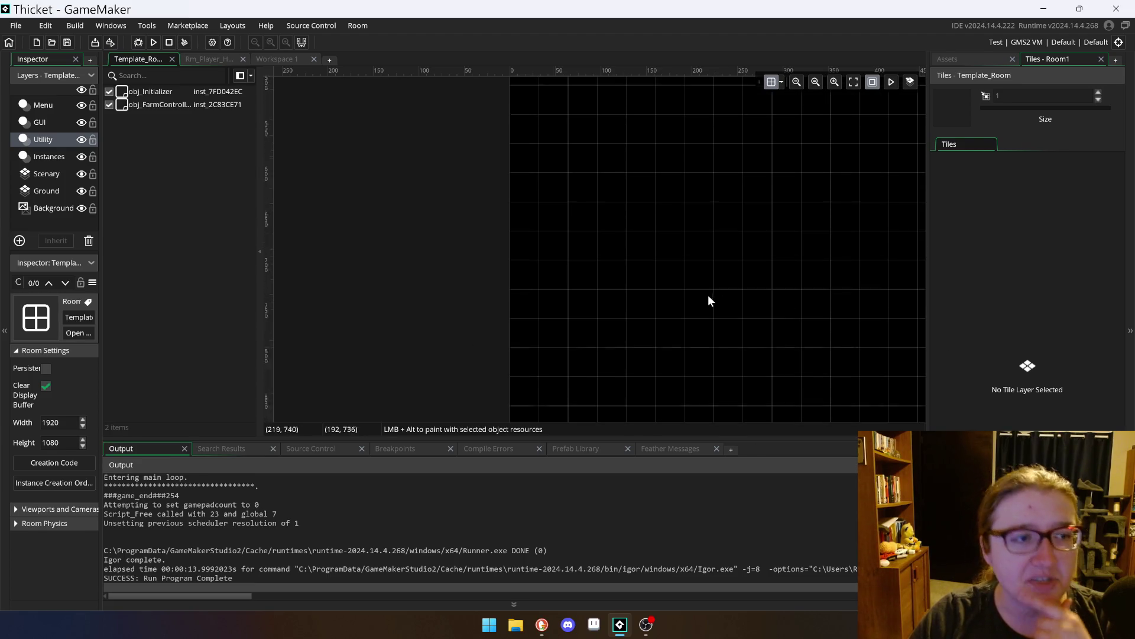
scroll(630, 284, "up", 3)
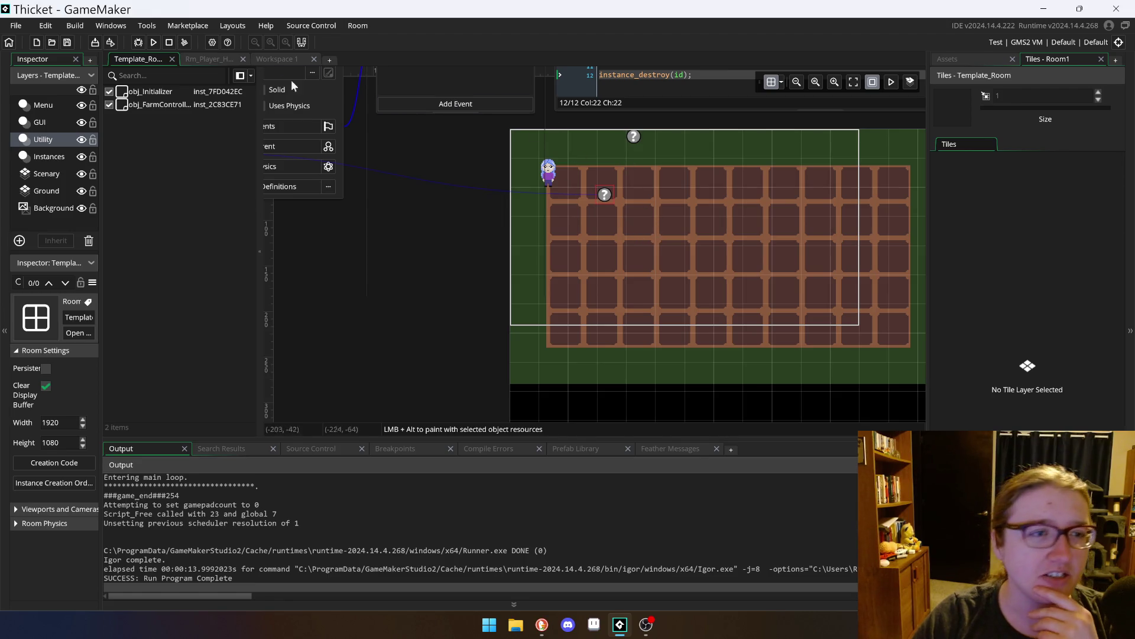
left_click(258, 59)
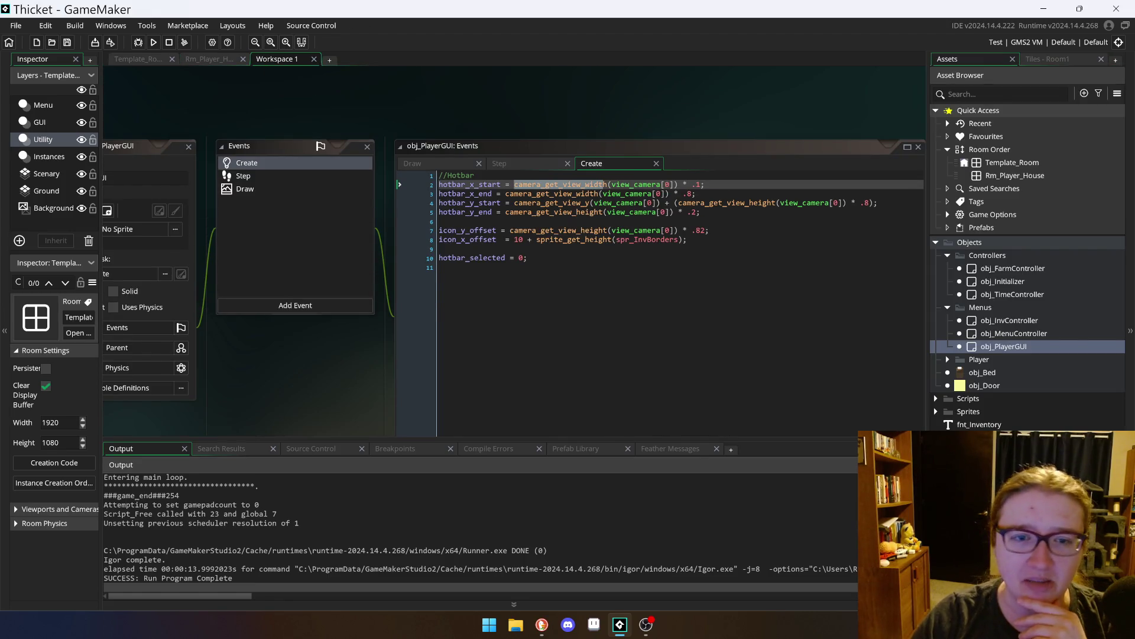
Step: Step through obj_PlayerGUI's Create, Step and Draw event tabs to show the Draw code
left_click(439, 249)
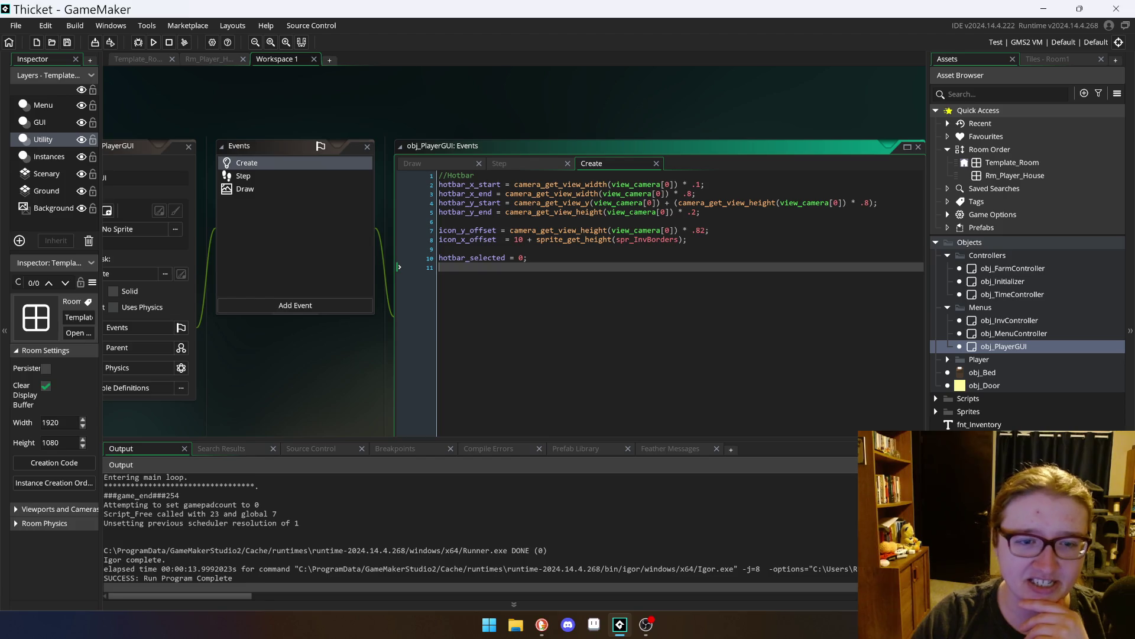
left_click(522, 160)
left_click(617, 163)
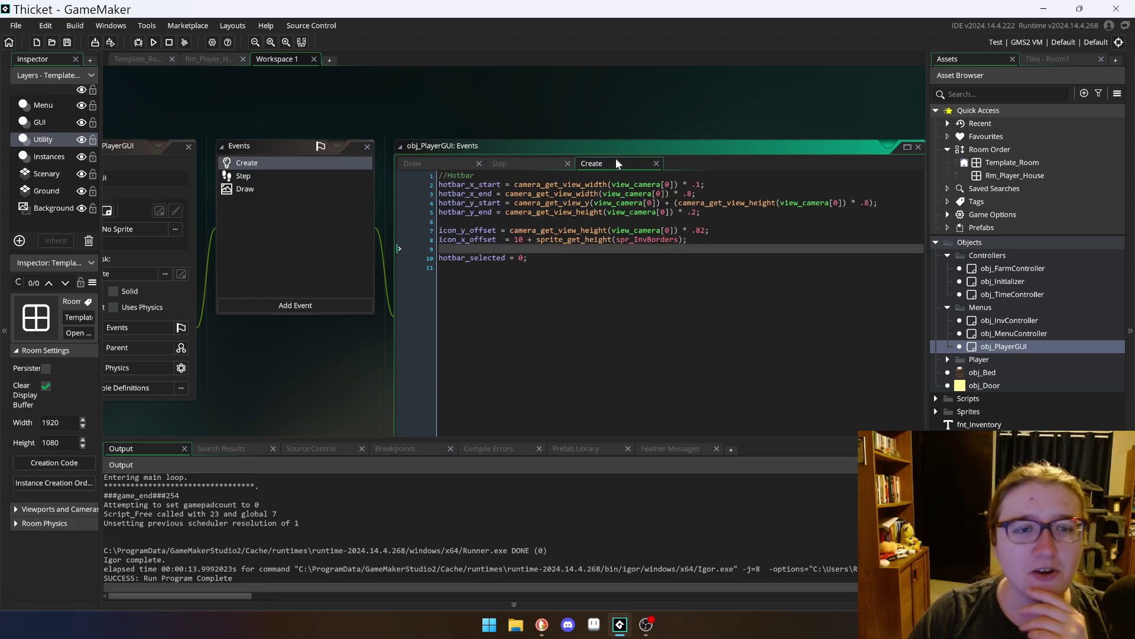
left_click(410, 160)
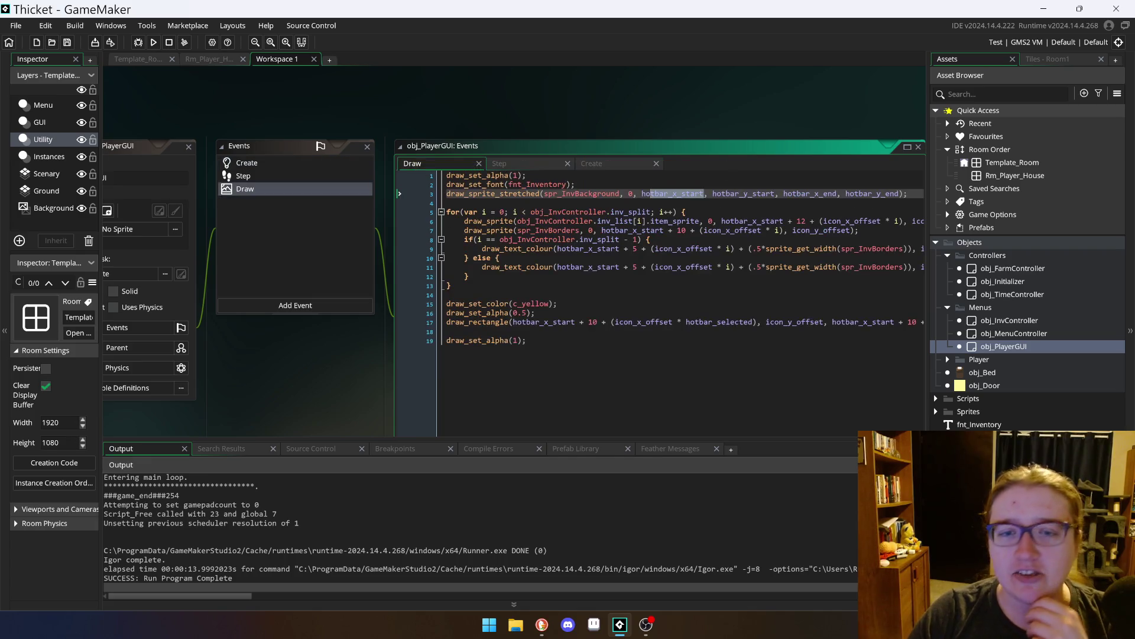
scroll(592, 267, "down", 1)
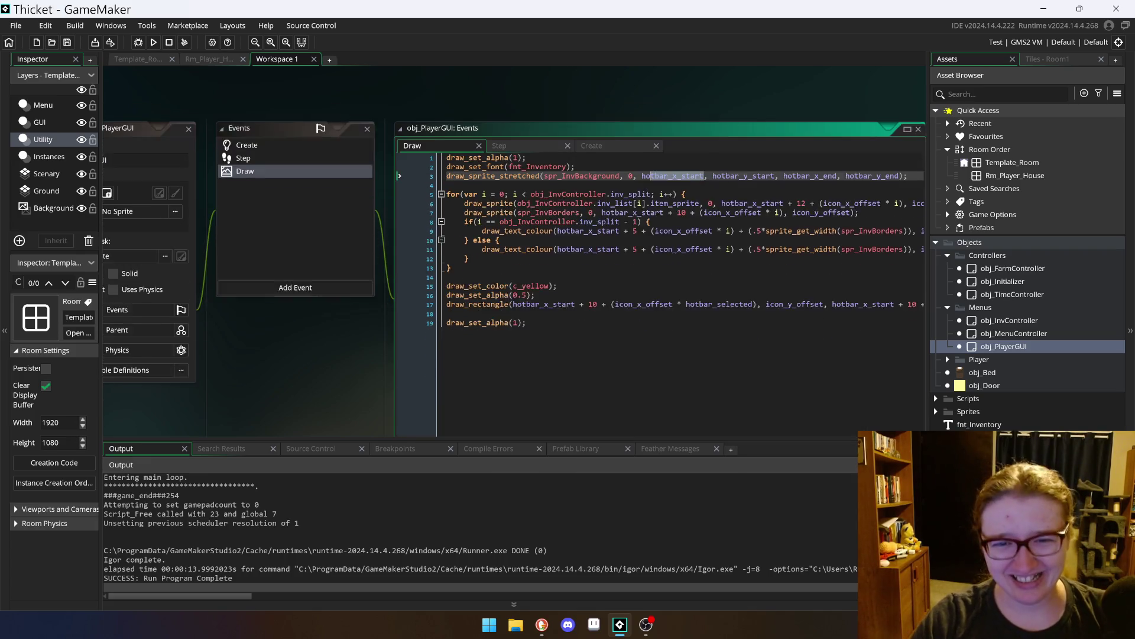
scroll(591, 267, "up", 1)
left_click(473, 285)
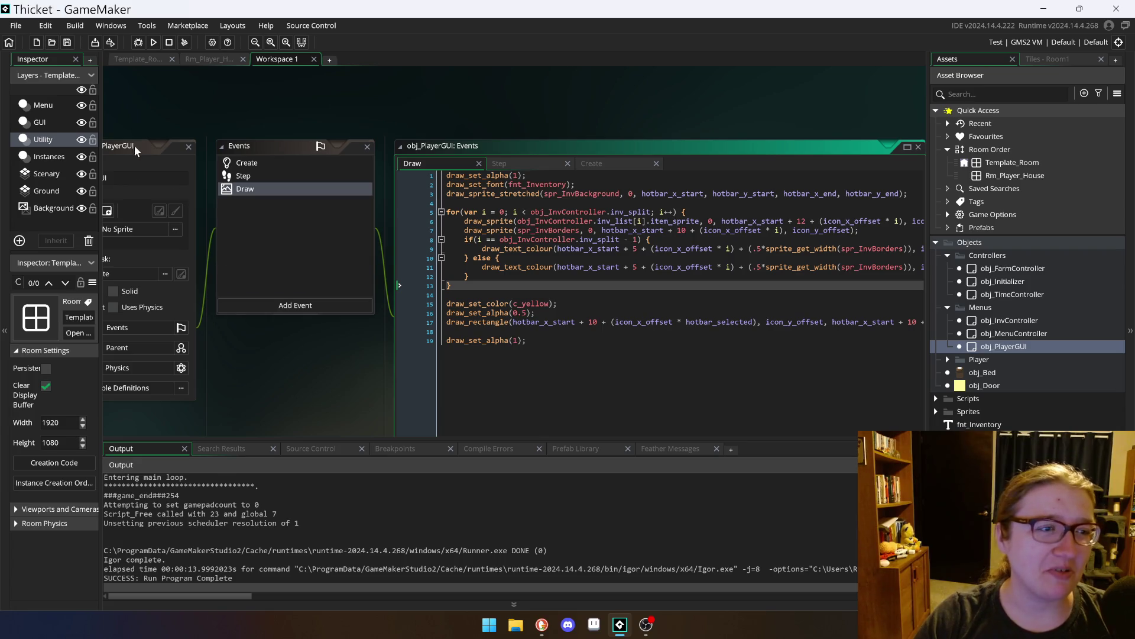
Step: Reposition the chained windows and widen the code editor so the long hotbar lines fit
left_click_drag(134, 145, 103, 138)
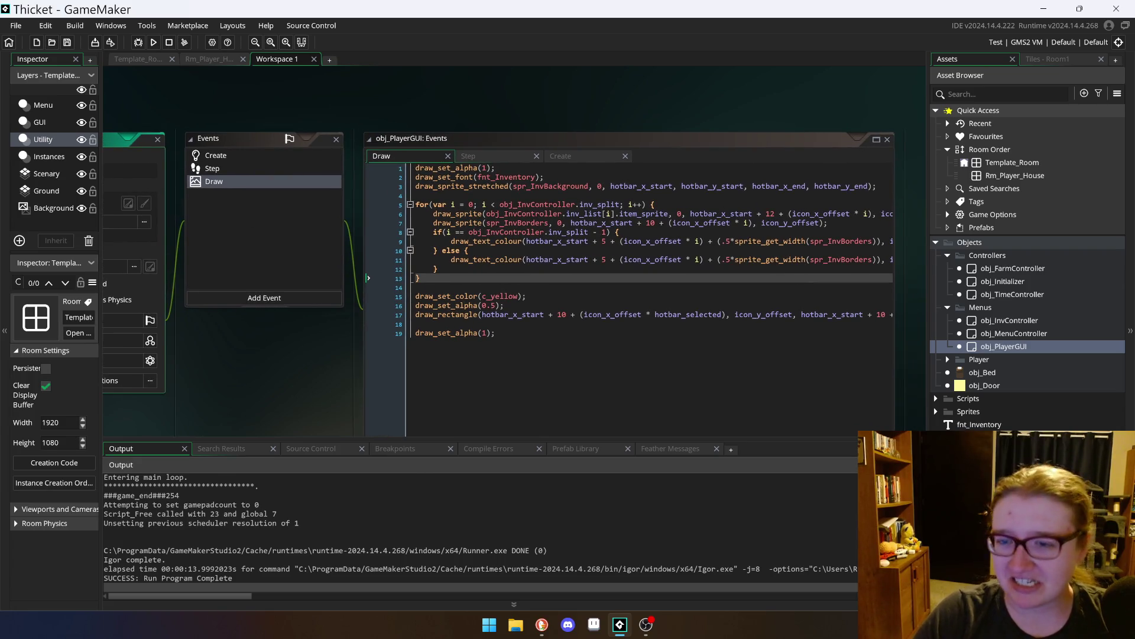
left_click_drag(894, 271, 926, 272)
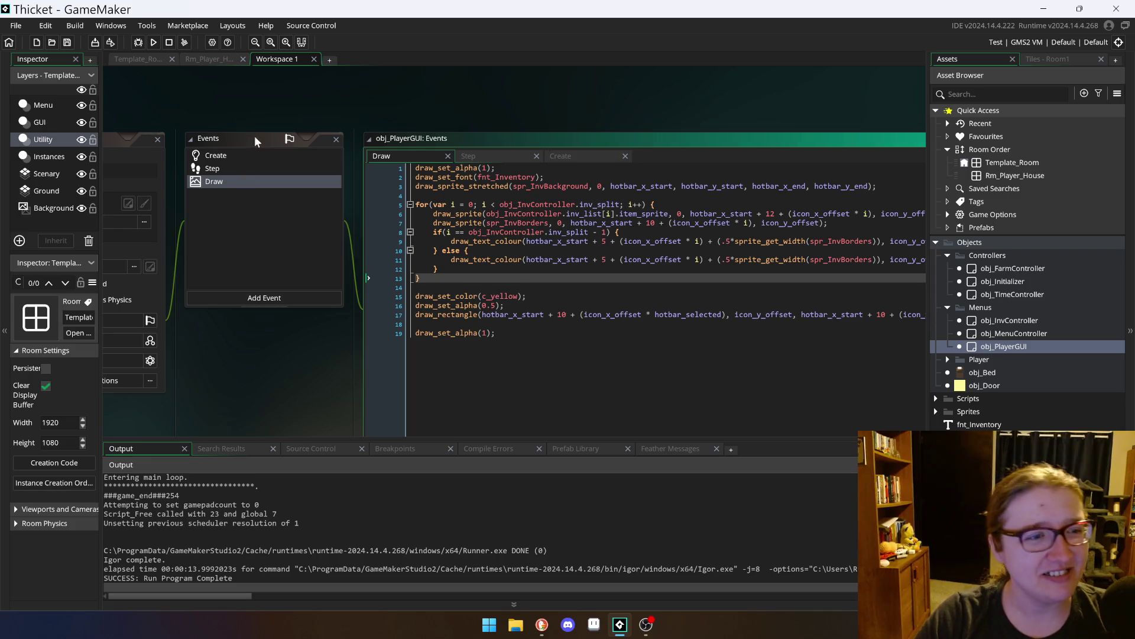
left_click(126, 141)
mouse_move(126, 140)
left_mouse_down()
mouse_move(126, 212)
mouse_move(126, 159)
left_mouse_up()
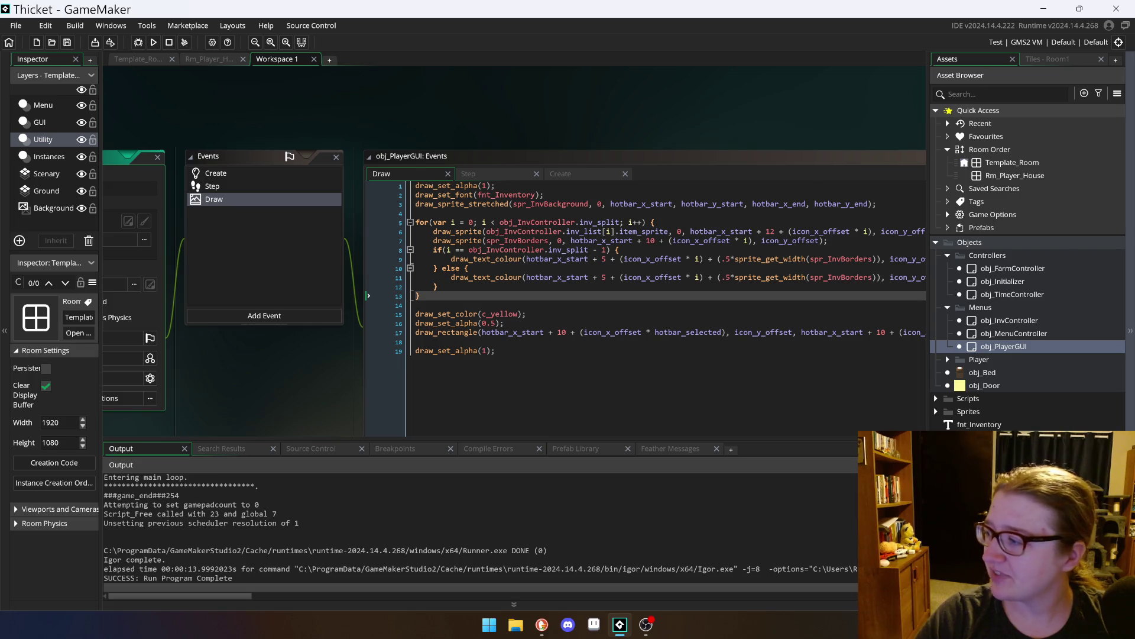
key("alt+Tab")
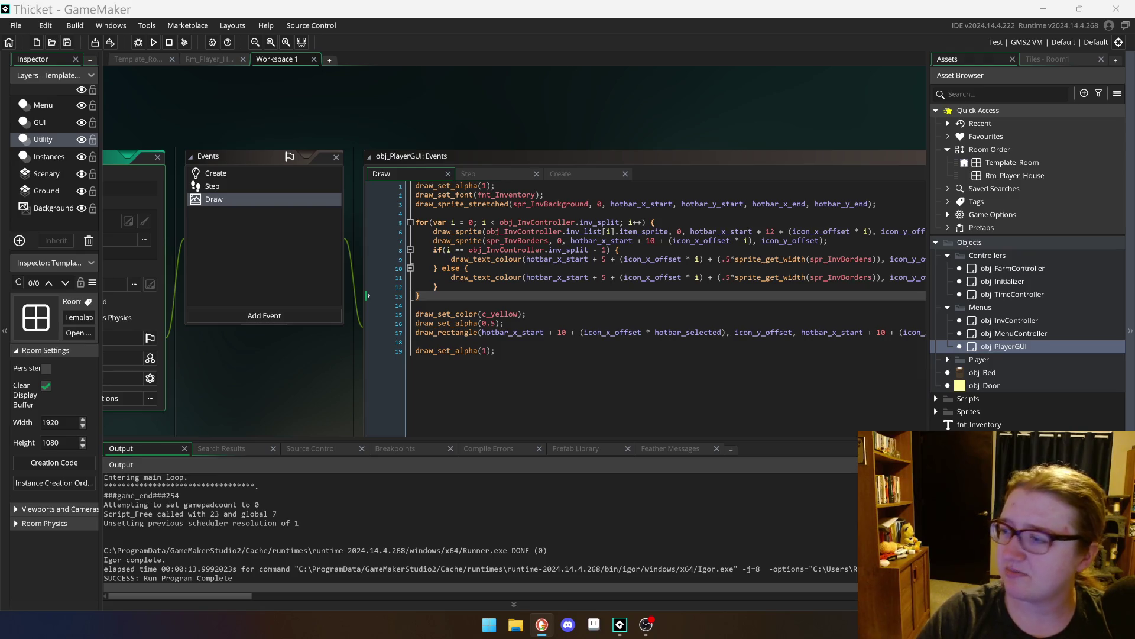
left_click(608, 404)
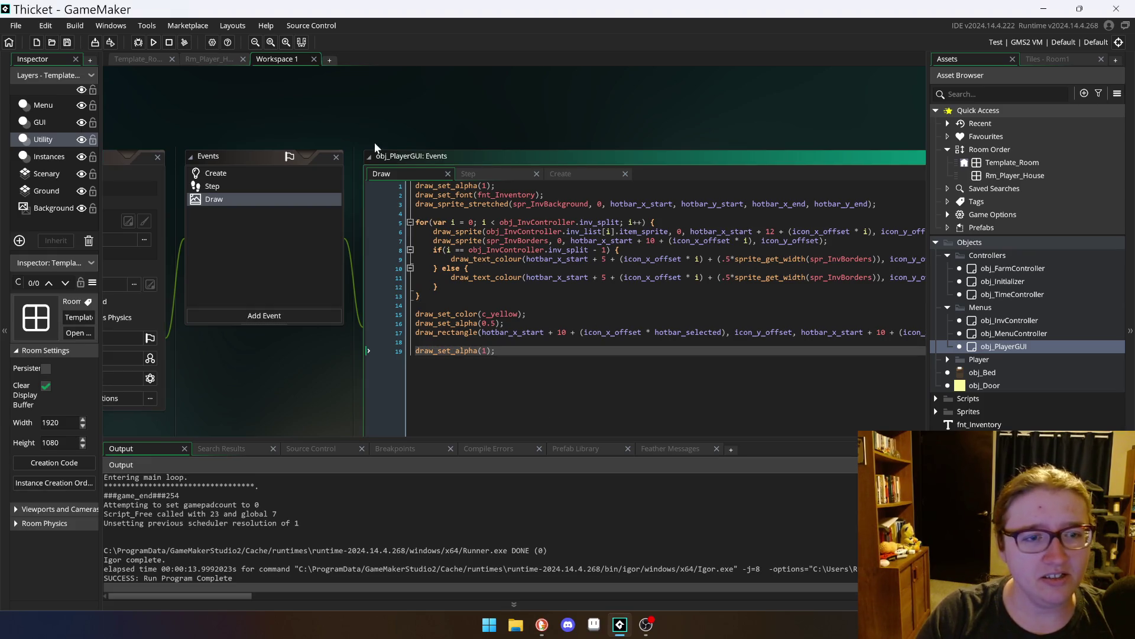
mouse_move(423, 148)
left_mouse_down()
mouse_move(417, 74)
mouse_move(416, 94)
mouse_move(433, 104)
mouse_move(423, 86)
left_mouse_up()
mouse_move(518, 420)
left_mouse_down()
mouse_move(518, 438)
mouse_move(518, 402)
mouse_move(870, 400)
mouse_move(574, 405)
left_mouse_up()
scroll(591, 432, "up", 3)
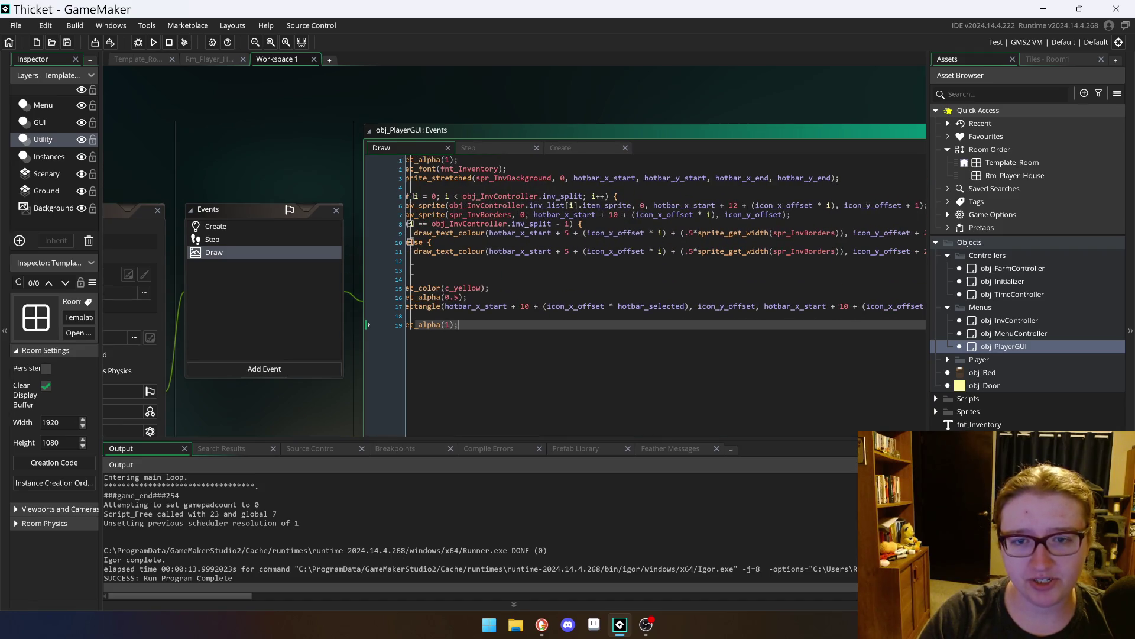
scroll(470, 269, "up", 1)
scroll(470, 269, "left", 2)
mouse_move(470, 269)
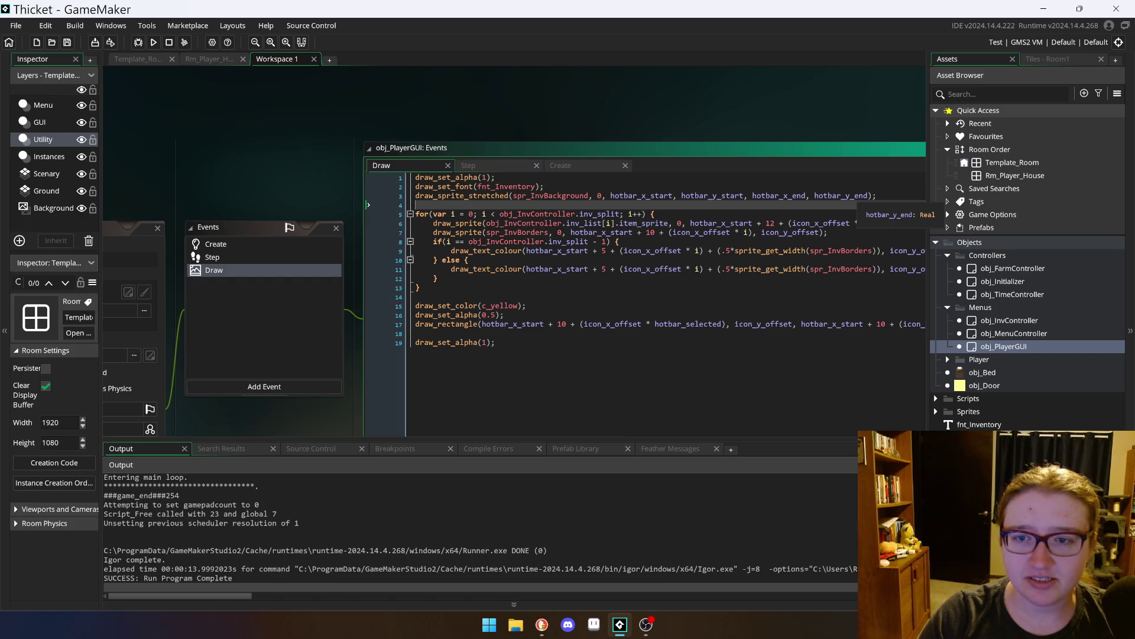
left_click(482, 165)
Step: Select the hotbar setup lines in the Create event and toggle them into comments
left_click(561, 165)
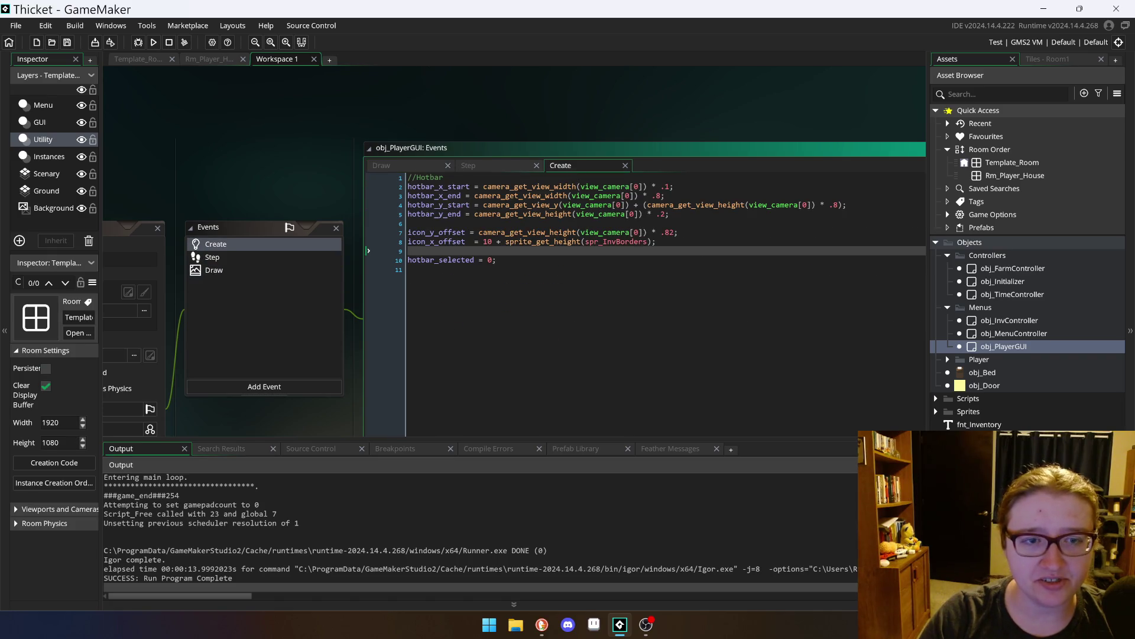
key("ctrl+z")
key("ctrl+y")
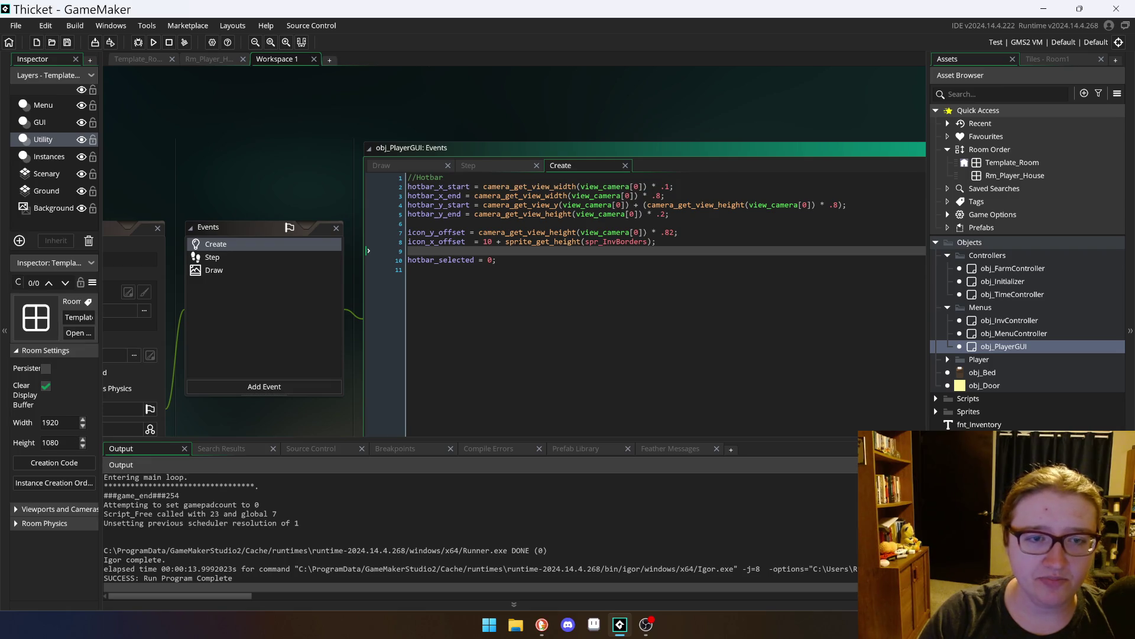
mouse_move(500, 260)
left_mouse_down()
mouse_move(390, 189)
mouse_move(395, 177)
left_mouse_up()
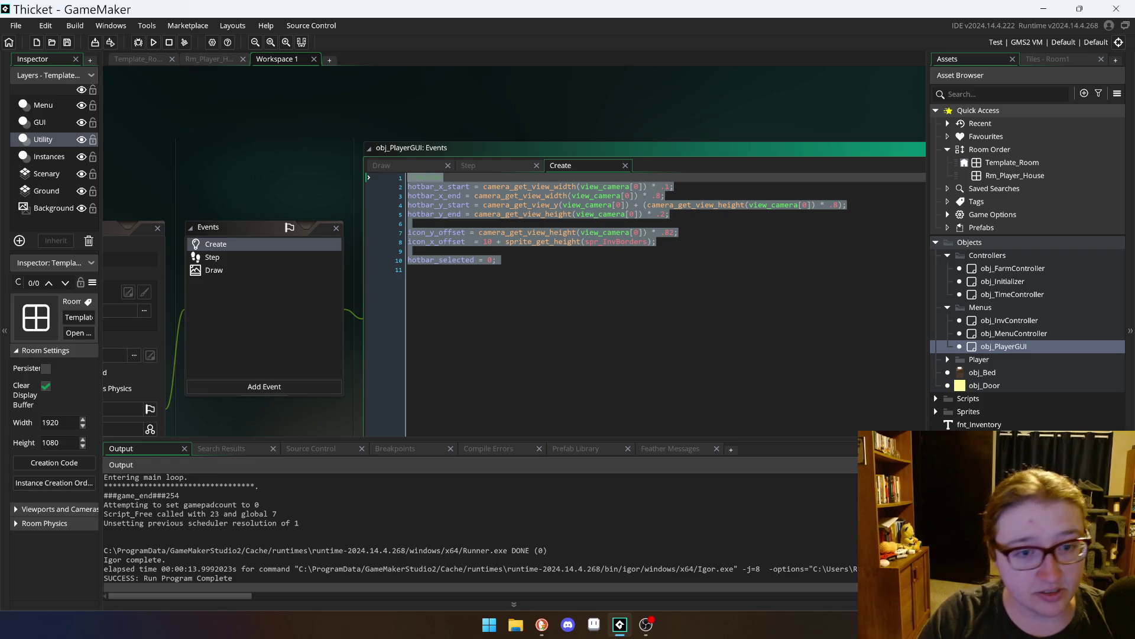
right_click(508, 240)
left_click(598, 315)
Step: Paste the hotbar setup at the top of the Step event, save, and run the game
left_click(491, 168)
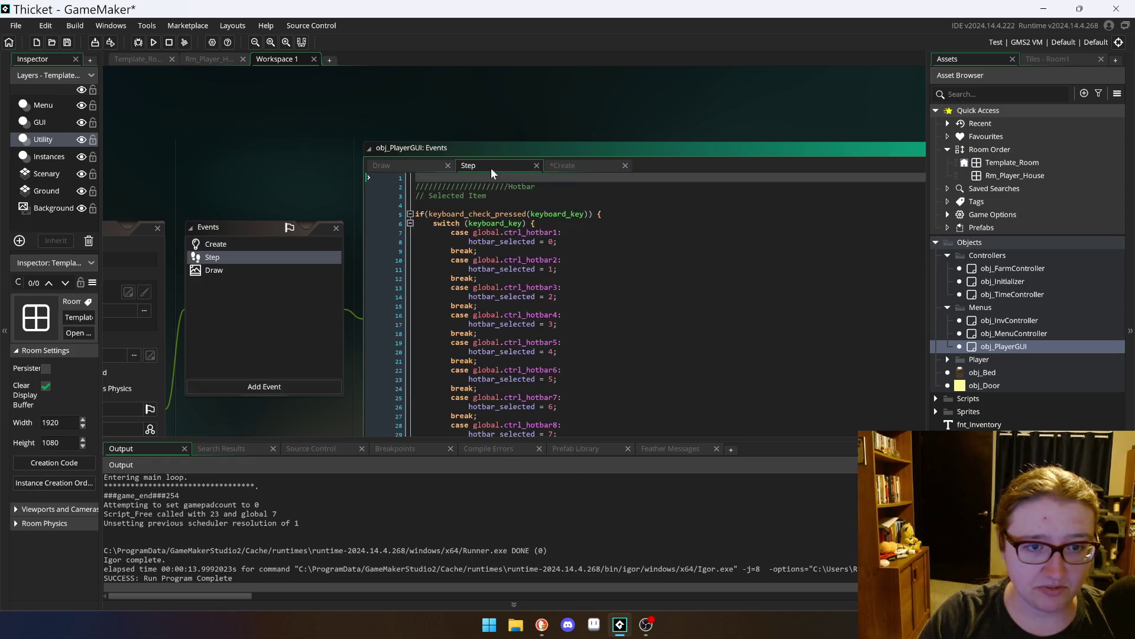
left_click(415, 204)
key("ctrl+v")
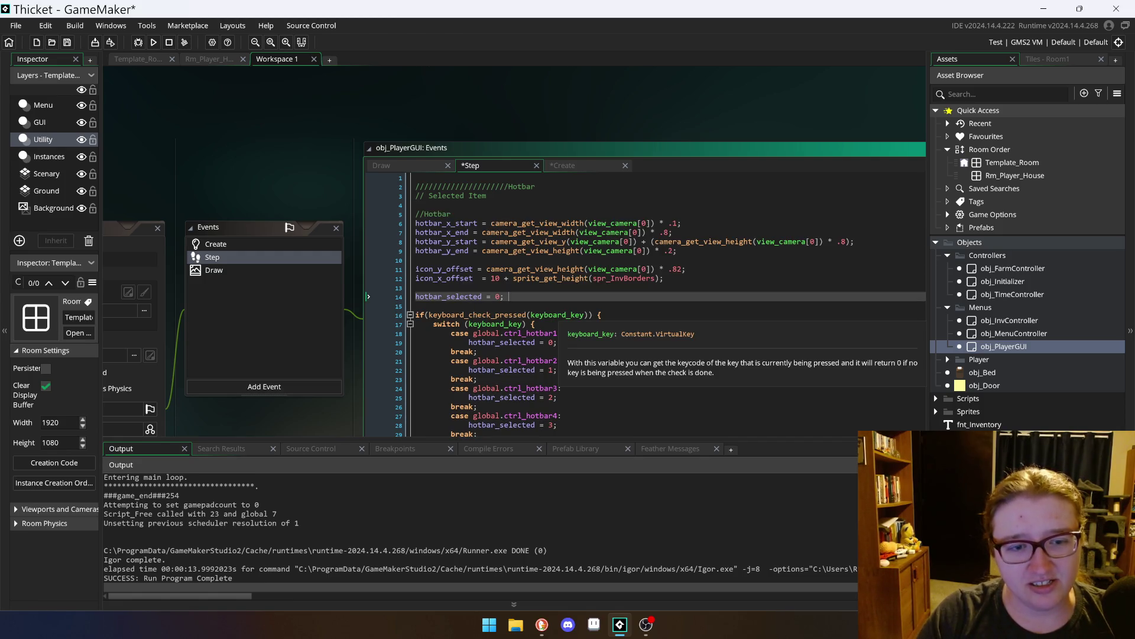
key("ctrl+s")
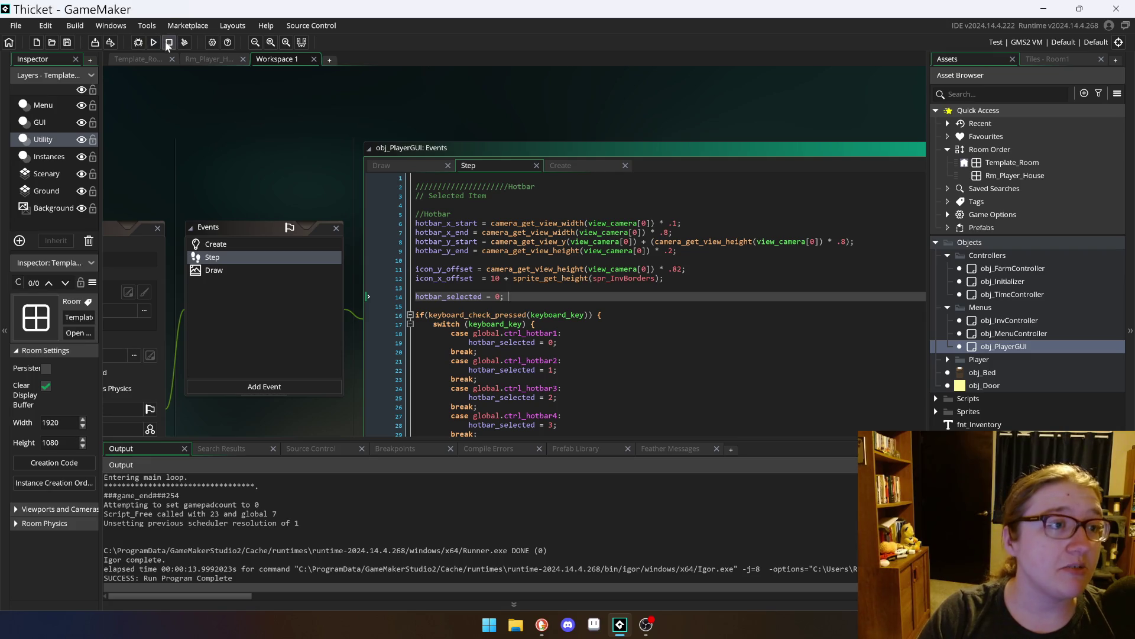
left_click(153, 42)
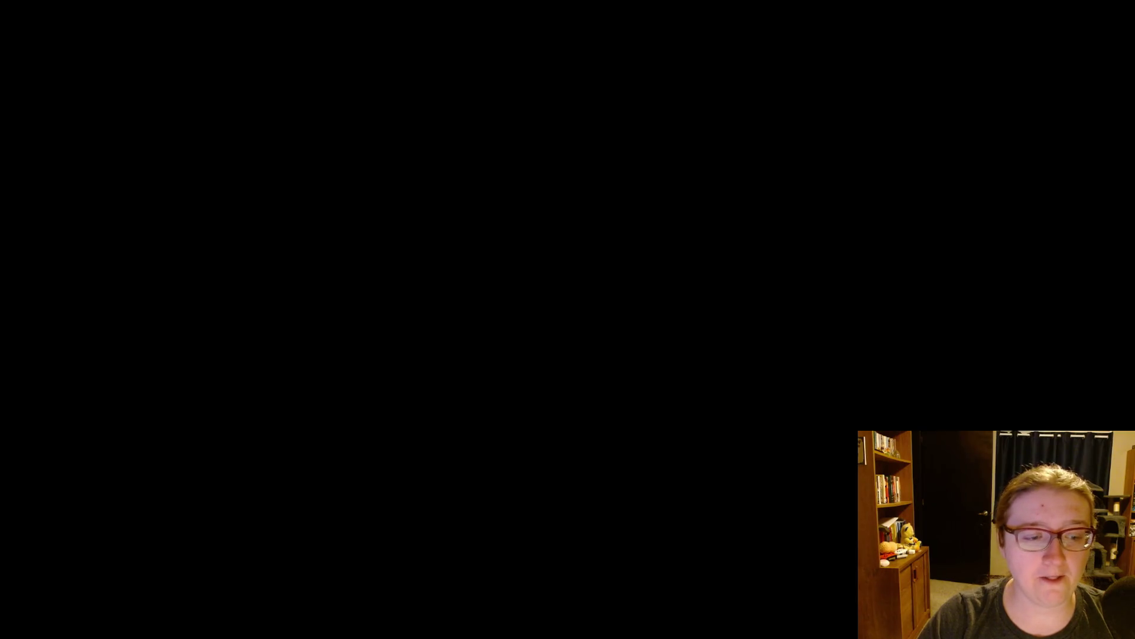
Step: Walk the character up, right past the field, down and left while the hotbar stays anchored
key("w")
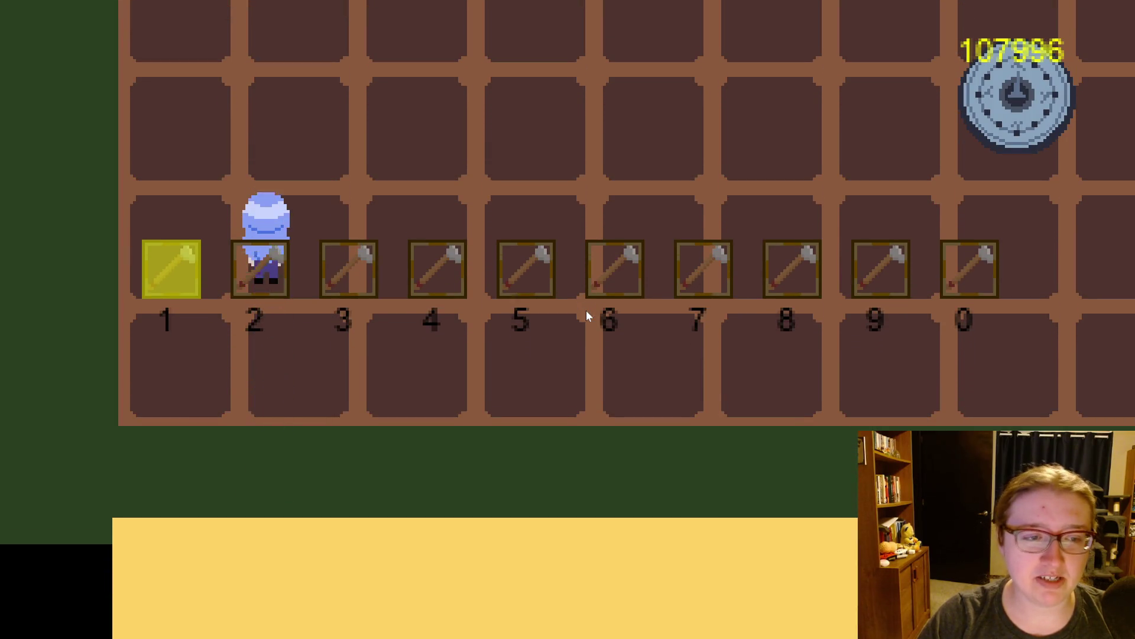
key("d")
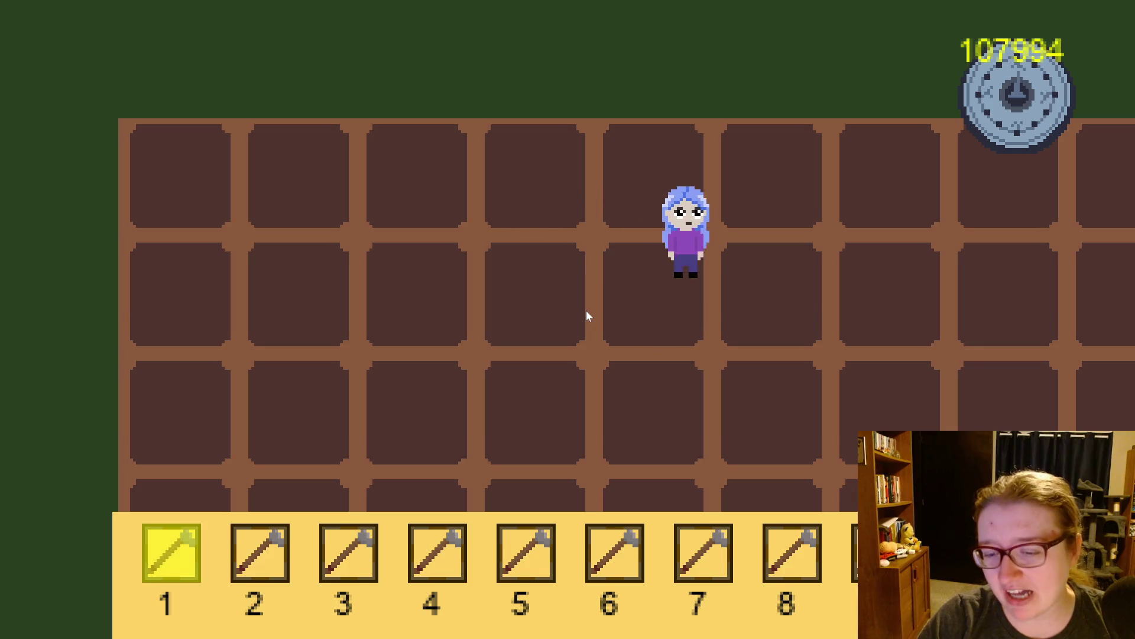
key("d")
key("s")
key("s")
key("d")
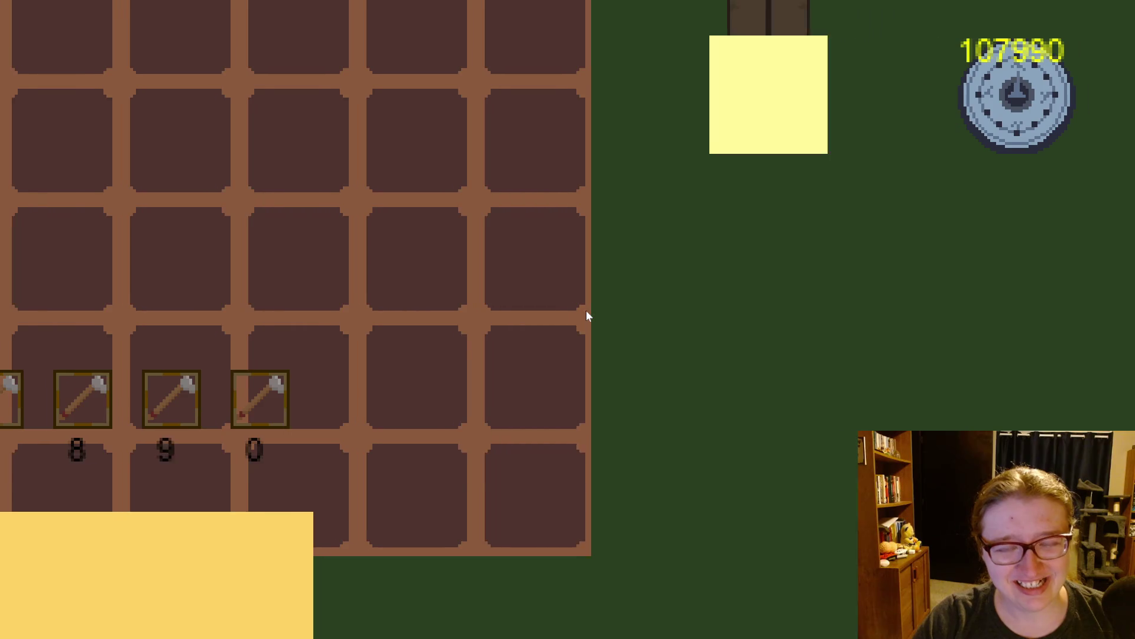
key("a")
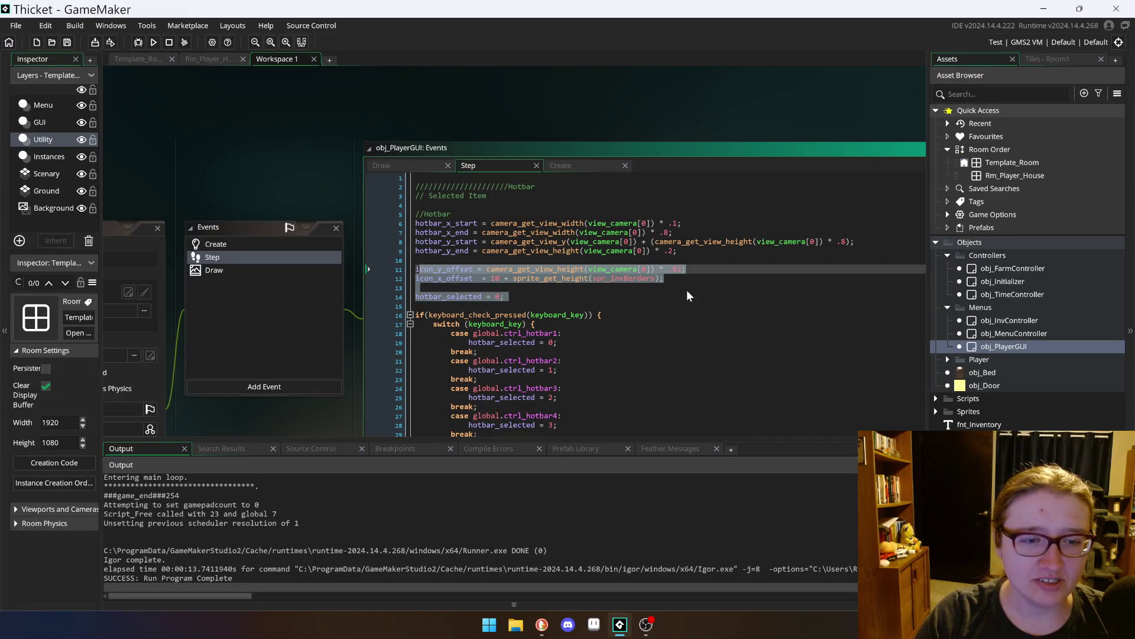
Step: Delete the icon offset and hotbar_selected lines from the Step event
left_click(424, 287)
left_click_drag(508, 297, 412, 271)
key("BackSpace")
key("BackSpace")
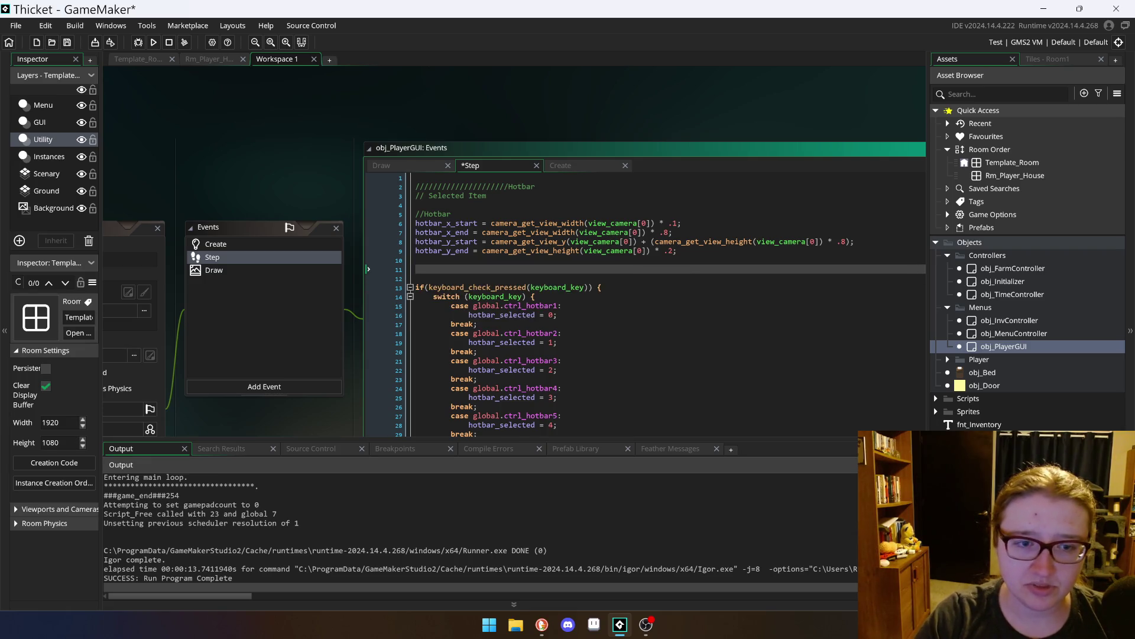
Step: Uncomment hotbar_selected, icon_x_offset and icon_y_offset in the Create event, then save
left_click(563, 165)
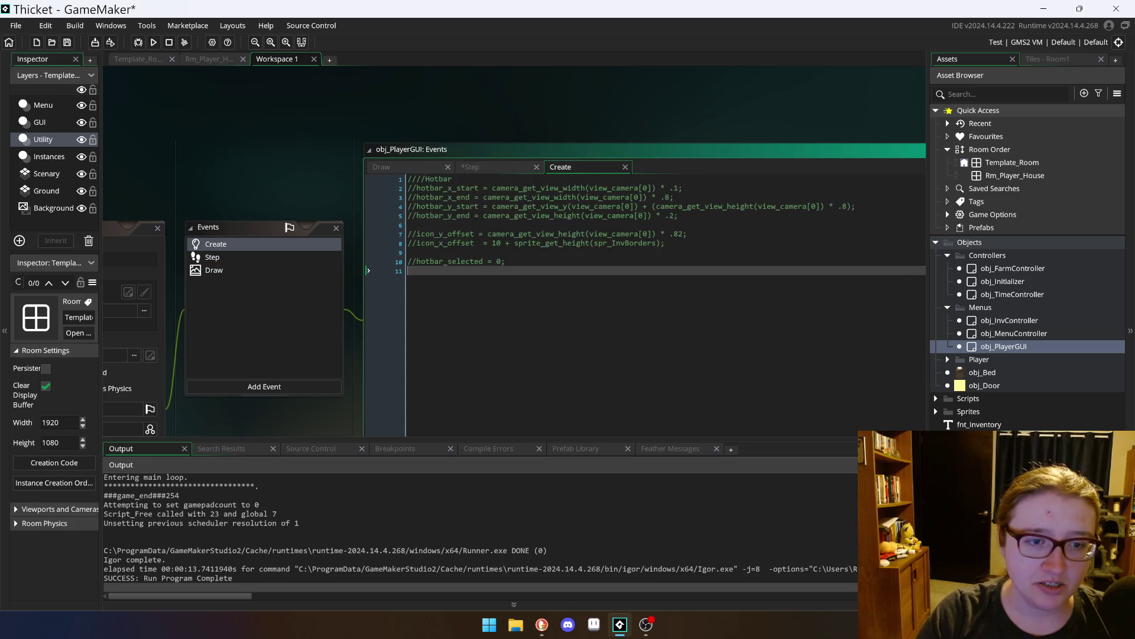
left_click(417, 261)
key("BackSpace")
key("BackSpace")
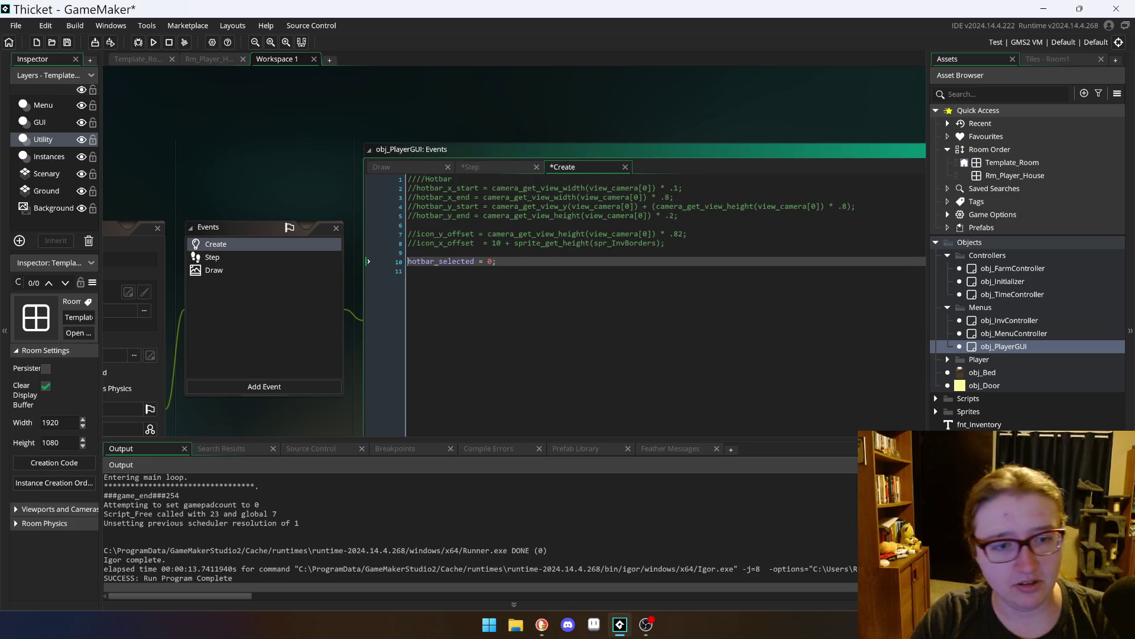
key("Up")
key("Up")
key("BackSpace")
key("Up")
key("Delete")
key("Delete")
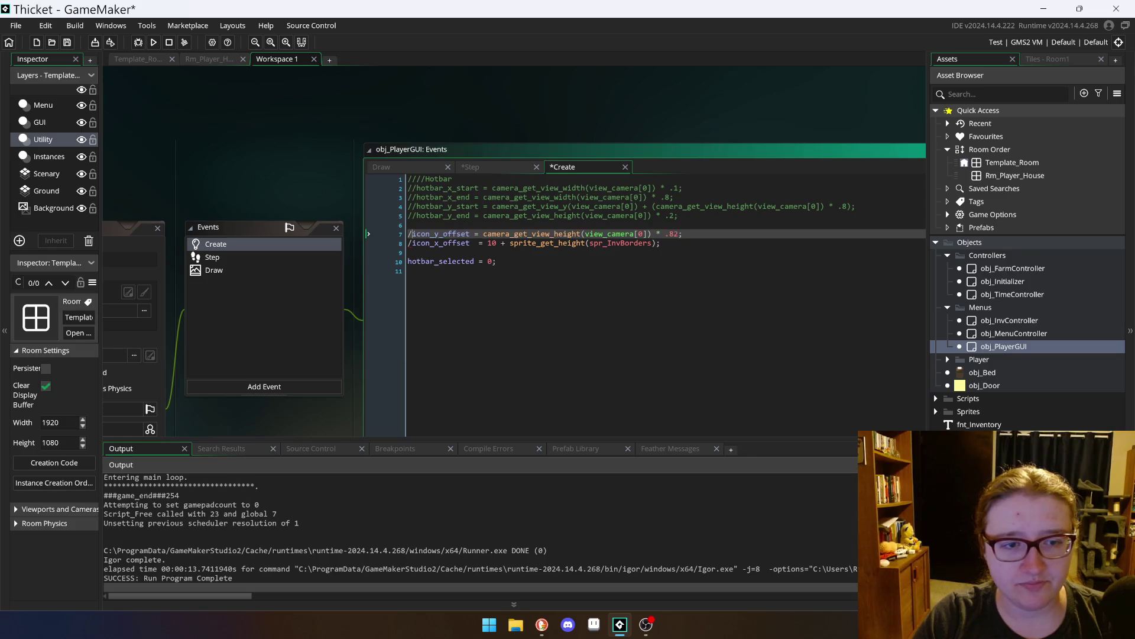
key("Down")
key("Delete")
key("ctrl+s")
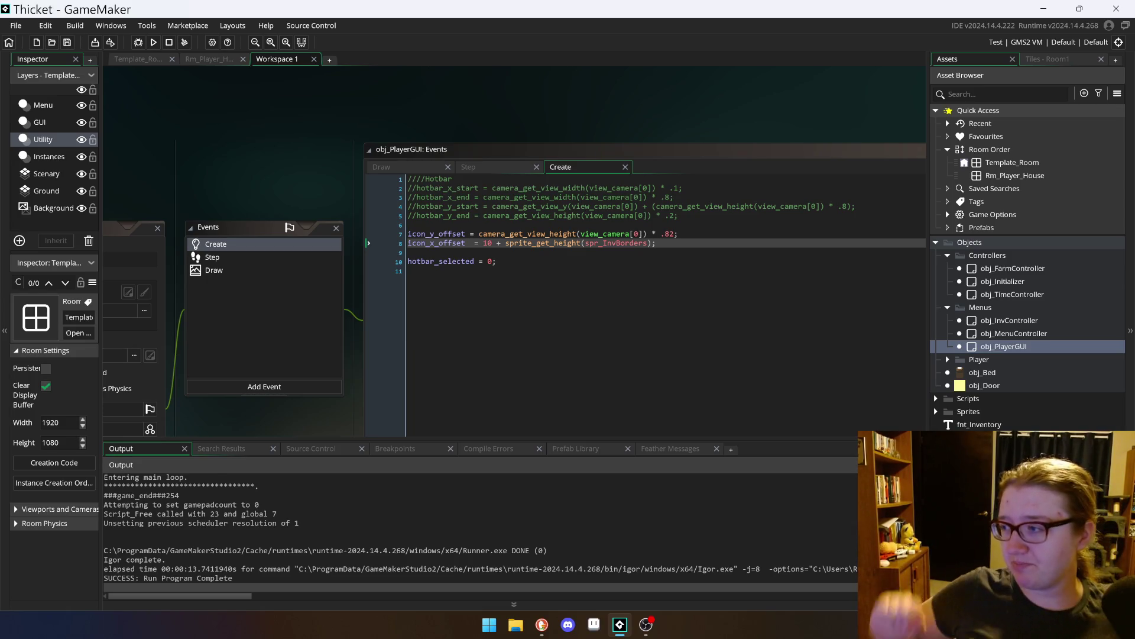
Step: Run the game and walk the character right, down and up to test the hotbar
left_click(154, 43)
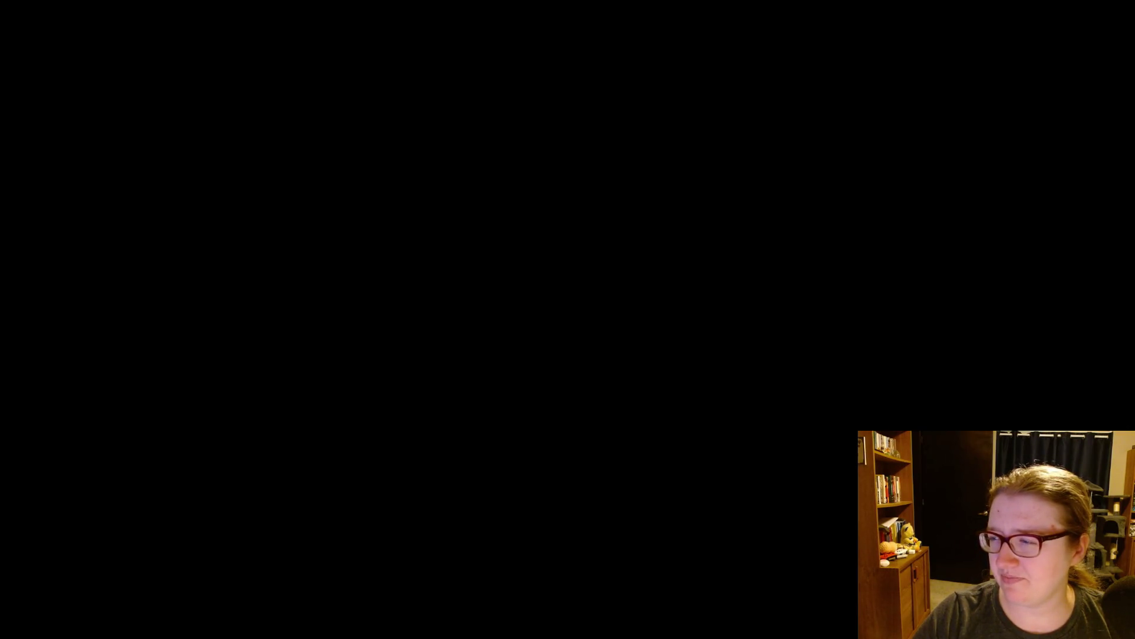
key("Right")
key("Down")
key("Down")
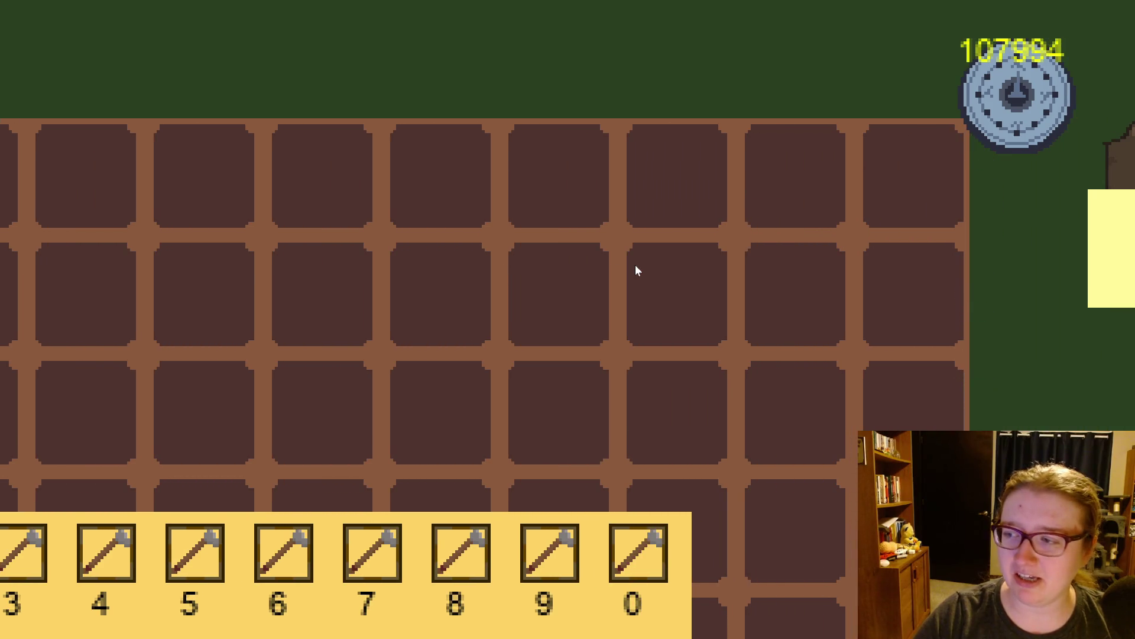
key("Up")
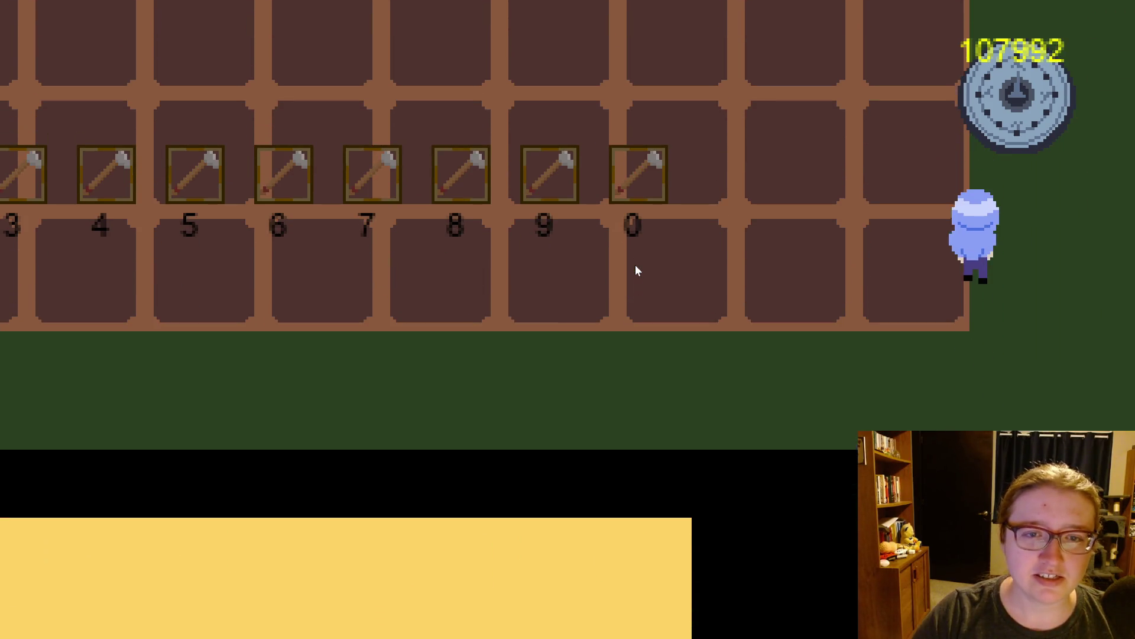
key("Down")
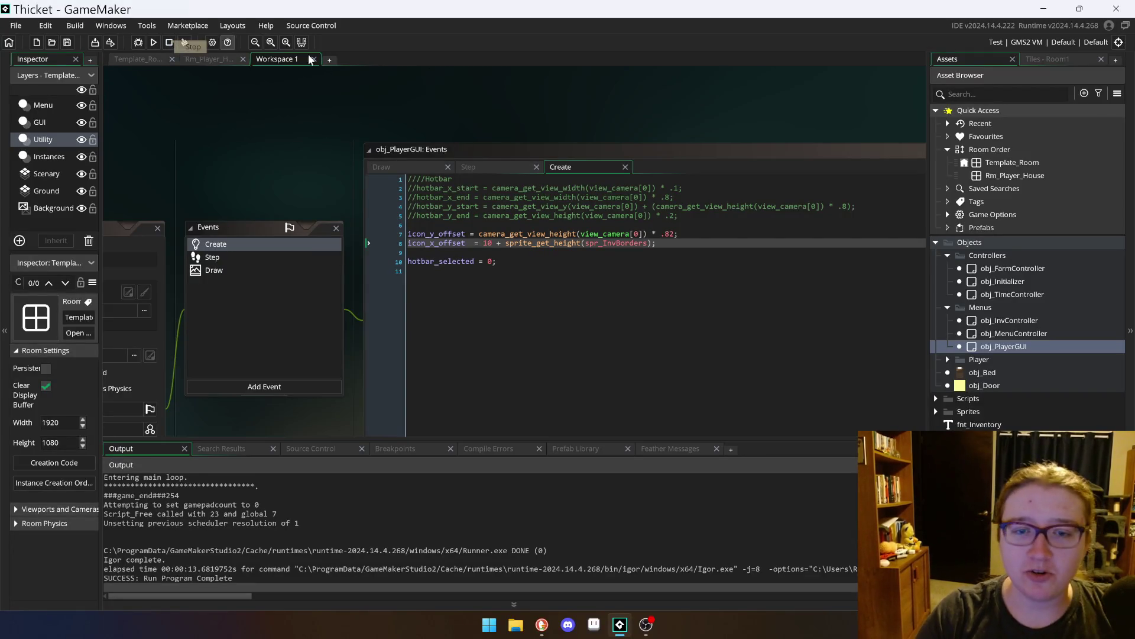
Step: Widen the inspector panel and shift the obj_PlayerGUI and code windows up-left
left_click(414, 270)
left_click(112, 231)
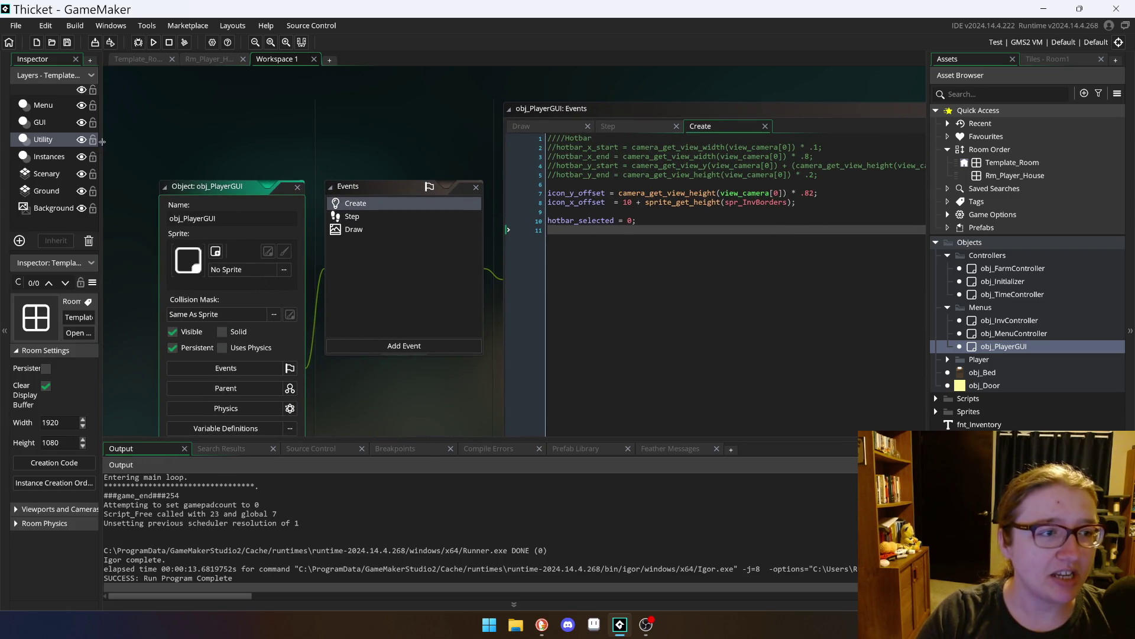
left_click_drag(100, 143, 120, 144)
scroll(420, 313, "up", 1)
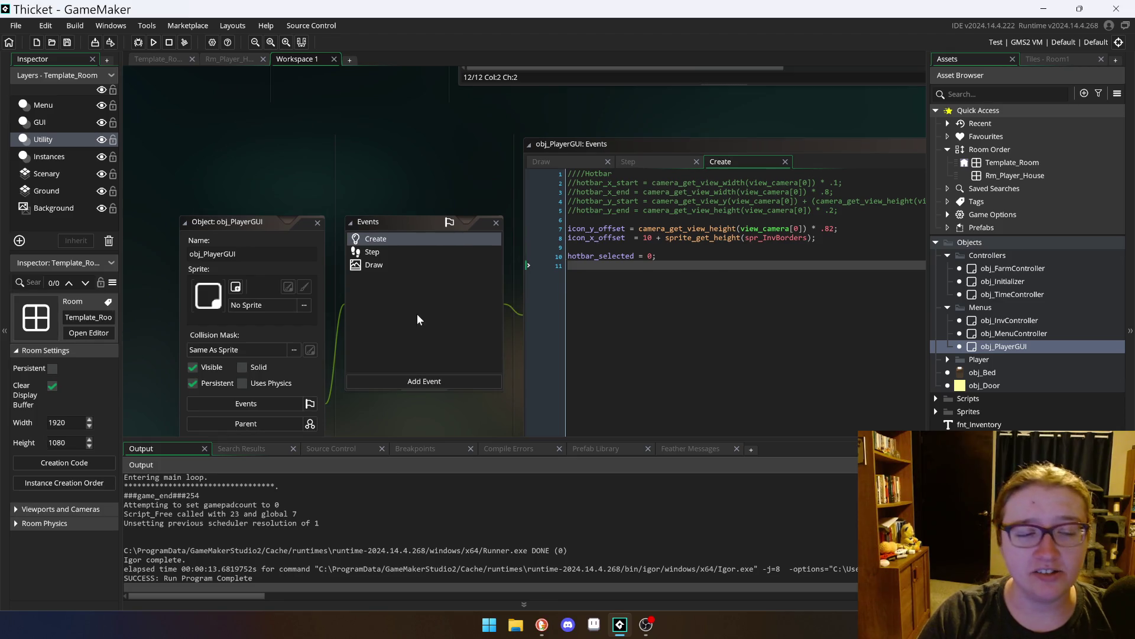
left_click_drag(236, 221, 212, 201)
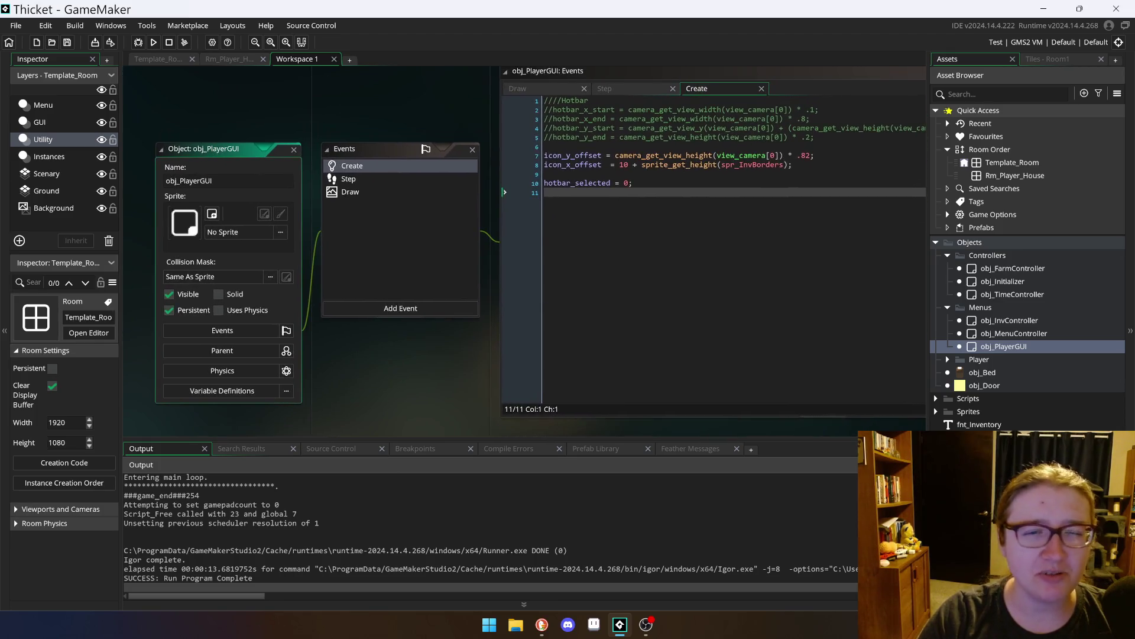
scroll(137, 277, "down", 2)
scroll(137, 278, "up", 2)
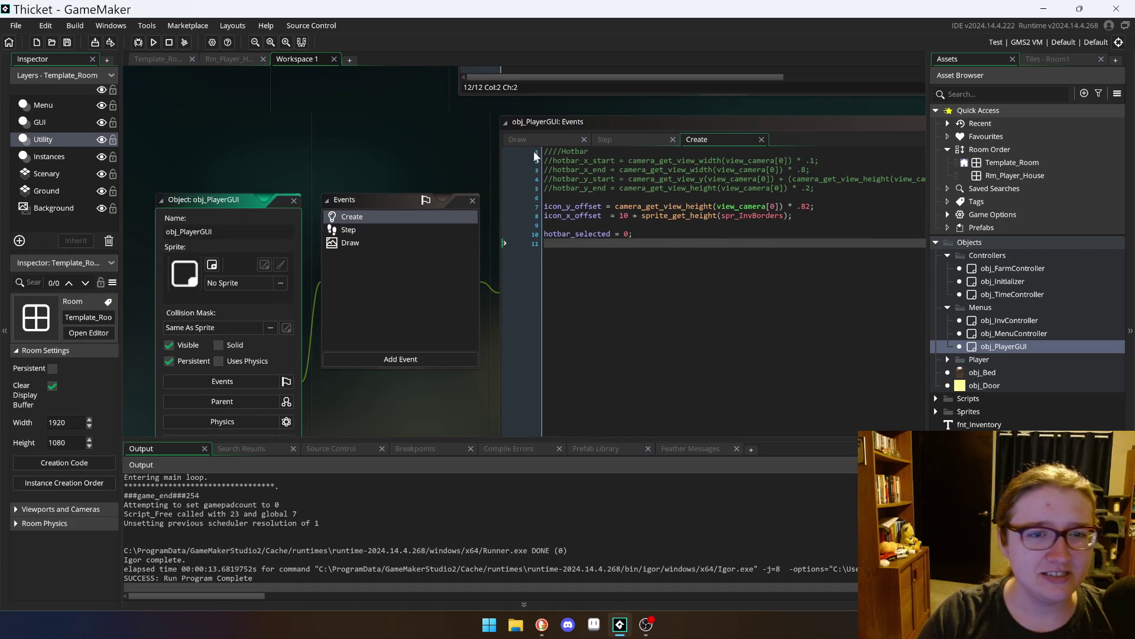
Step: Read the Step event's hotbar code down to hotbar_x_end, then open the Draw event
left_click(587, 120)
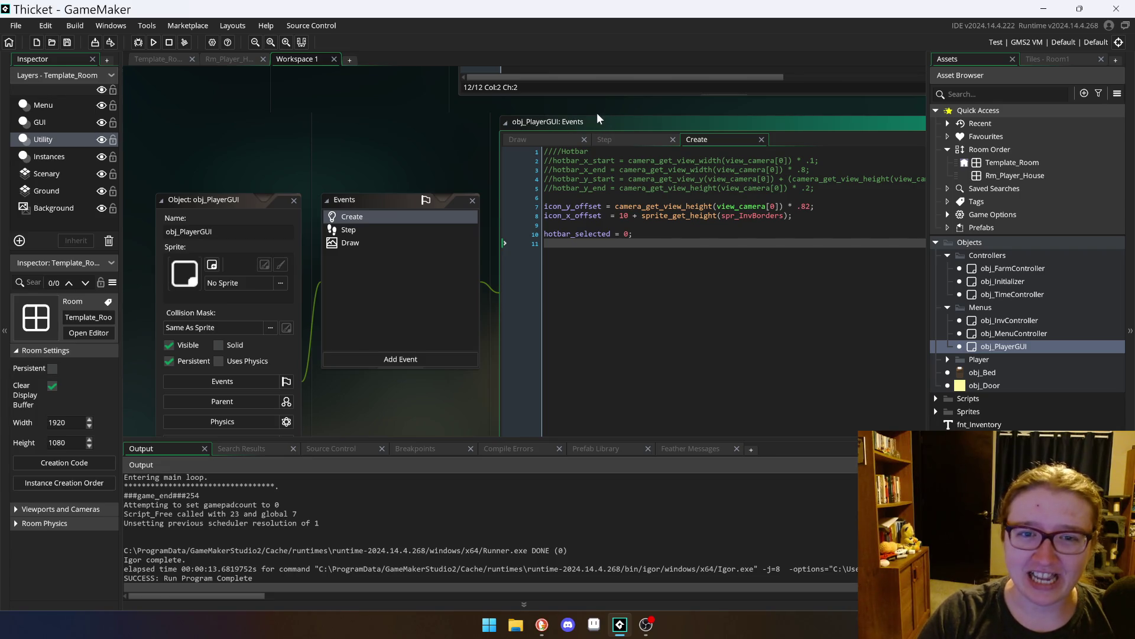
left_click(648, 140)
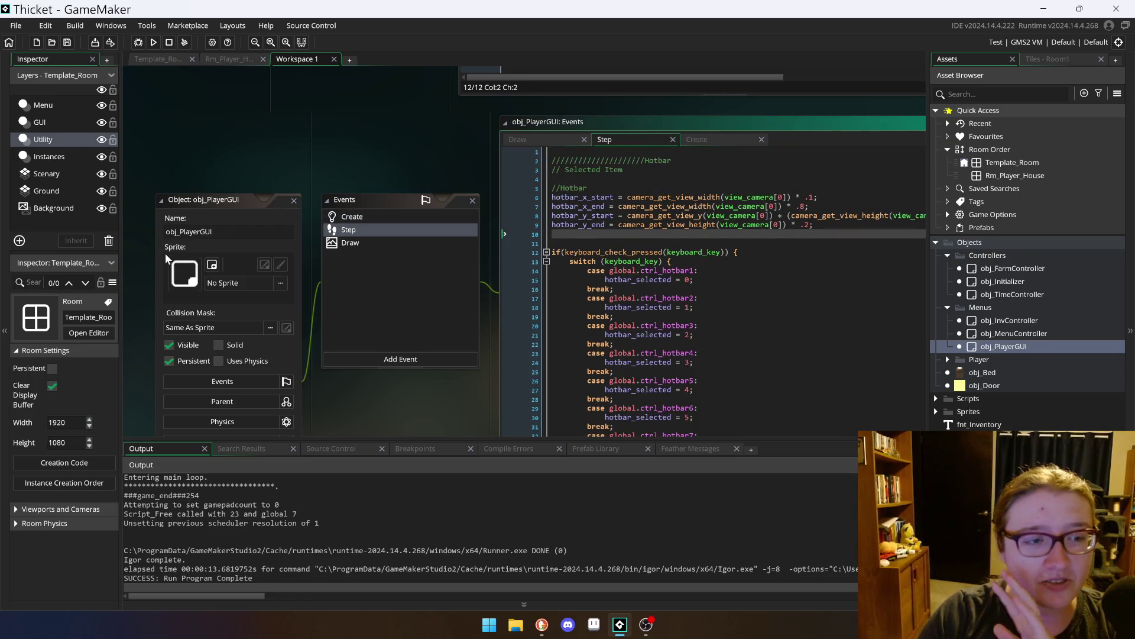
scroll(232, 200, "right", 2)
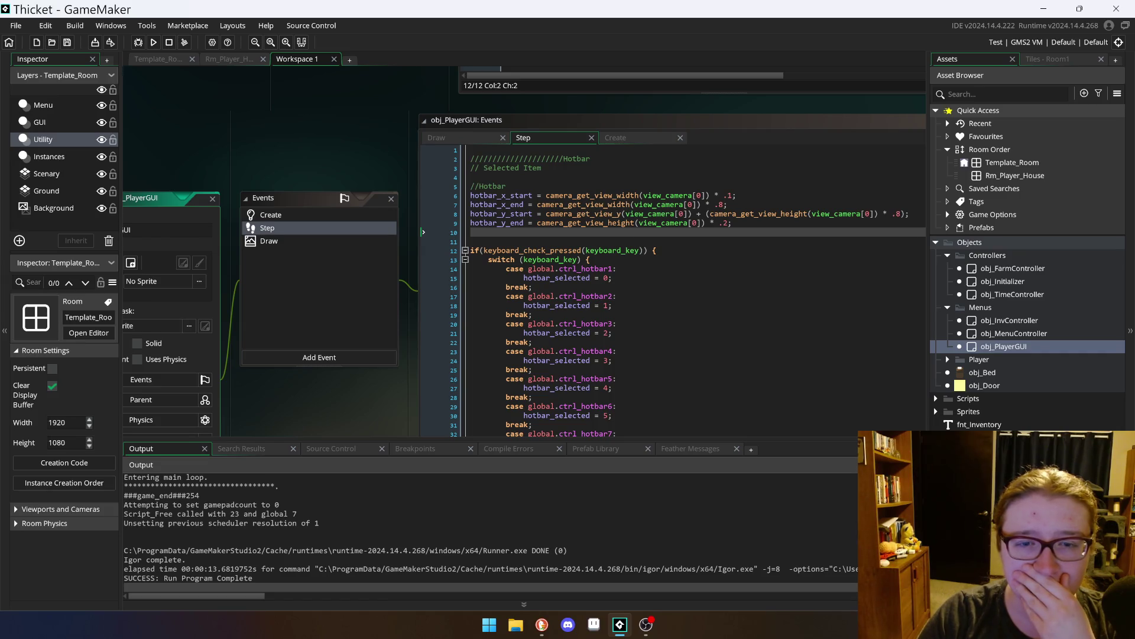
left_click(497, 205)
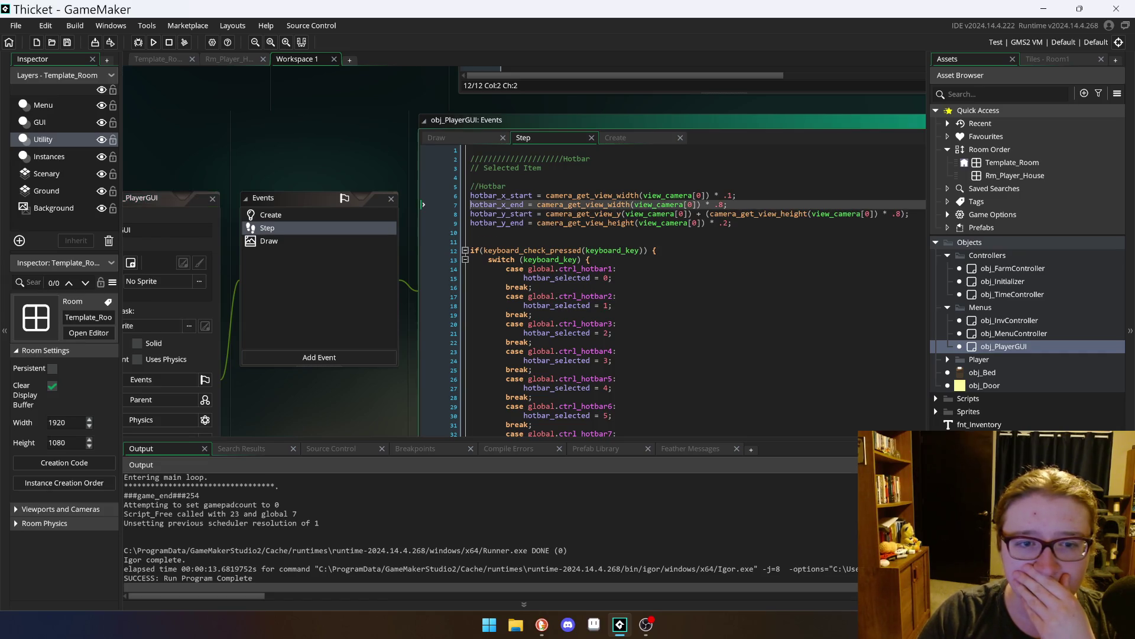
scroll(591, 290, "down", 2)
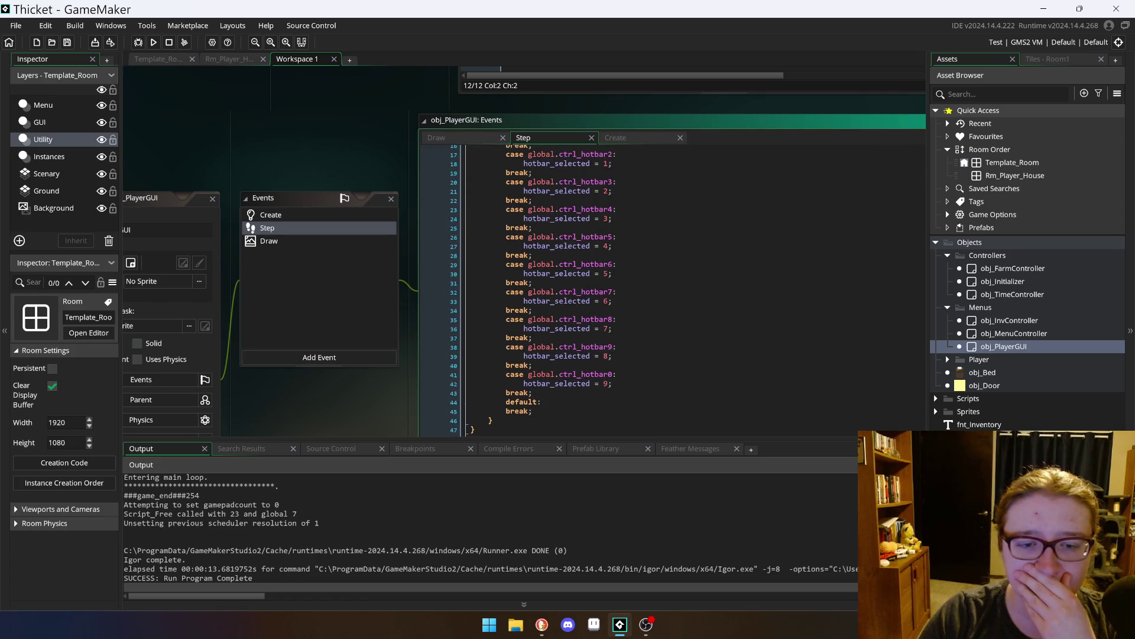
left_click(287, 244)
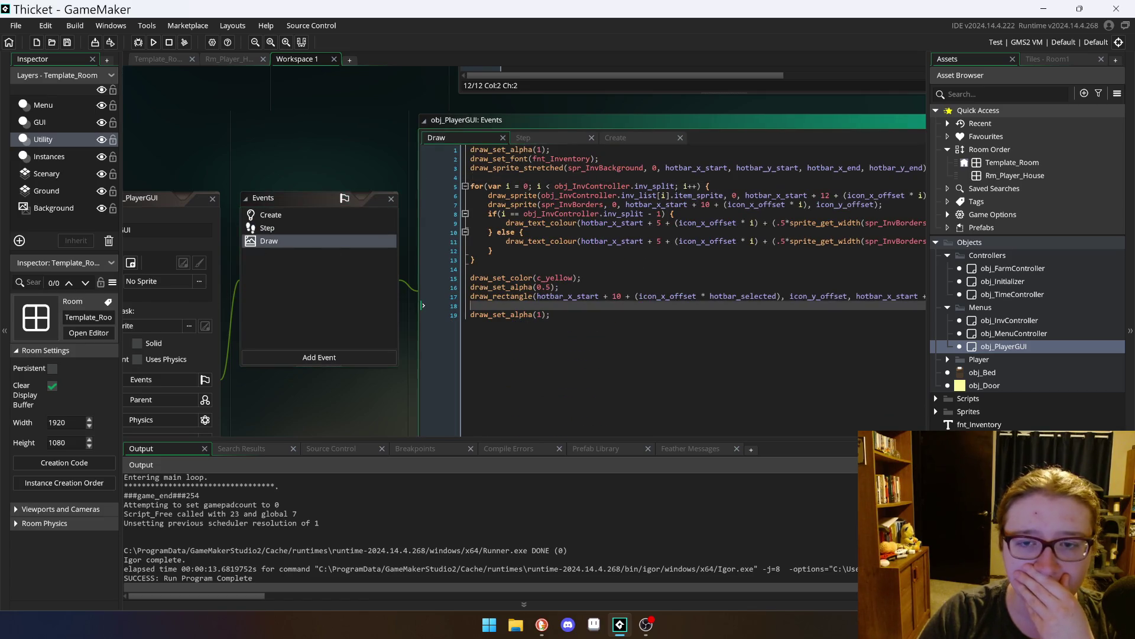
Step: Review the camera-based hotbar_x_end and hotbar_y_end lines and their view_camera arguments in the Step event
left_click(619, 214)
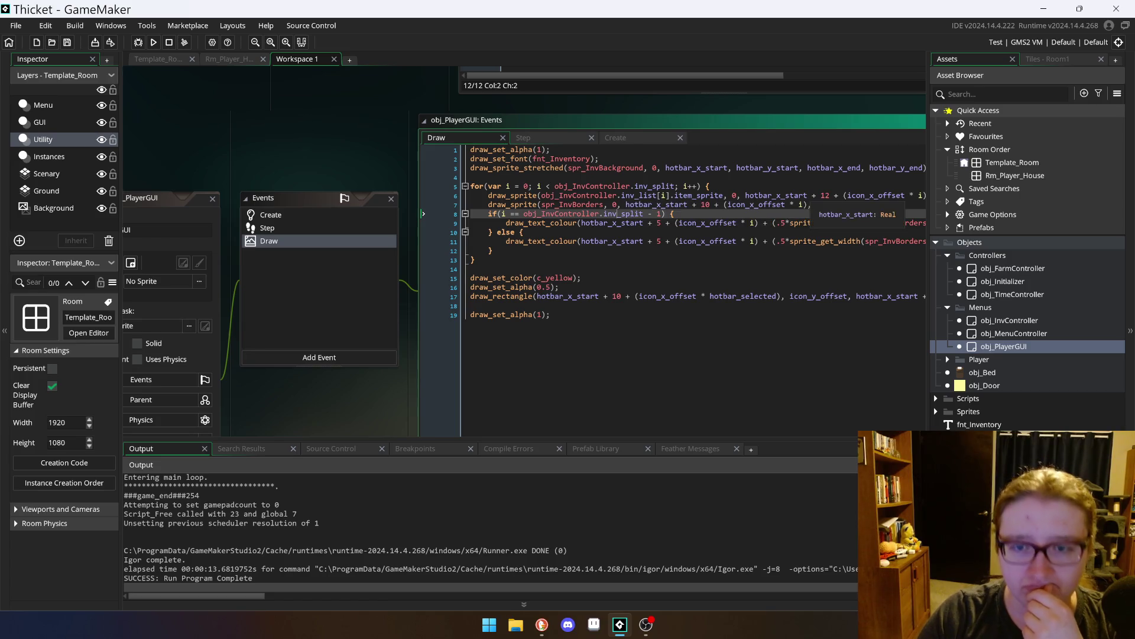
left_click(559, 138)
scroll(650, 266, "up", 2)
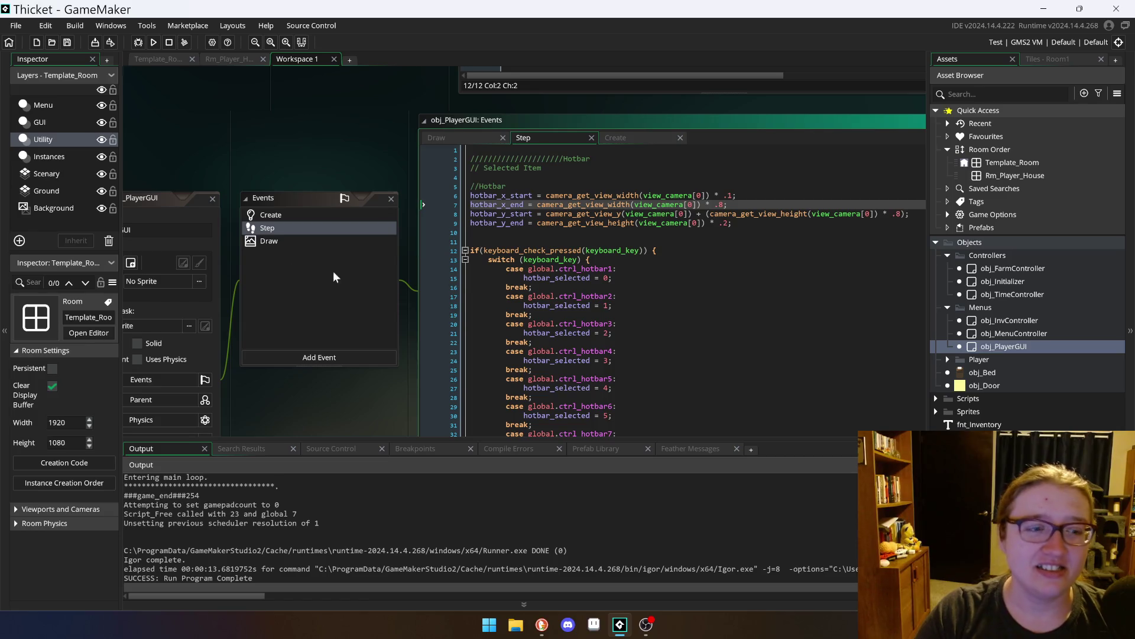
left_click_drag(162, 200, 124, 194)
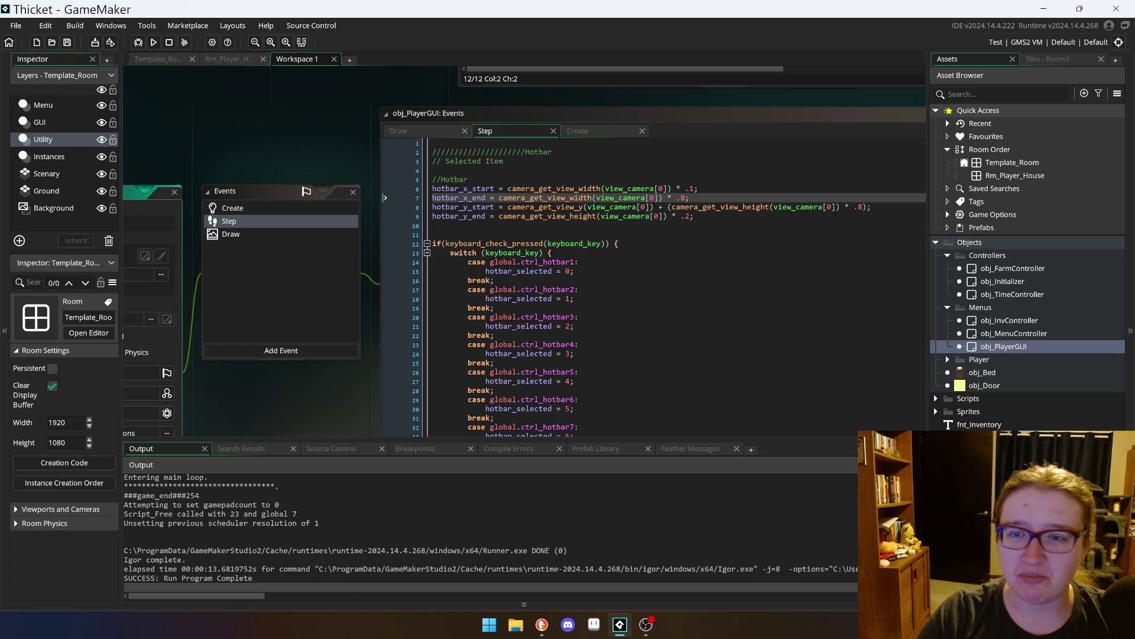
left_click(695, 216)
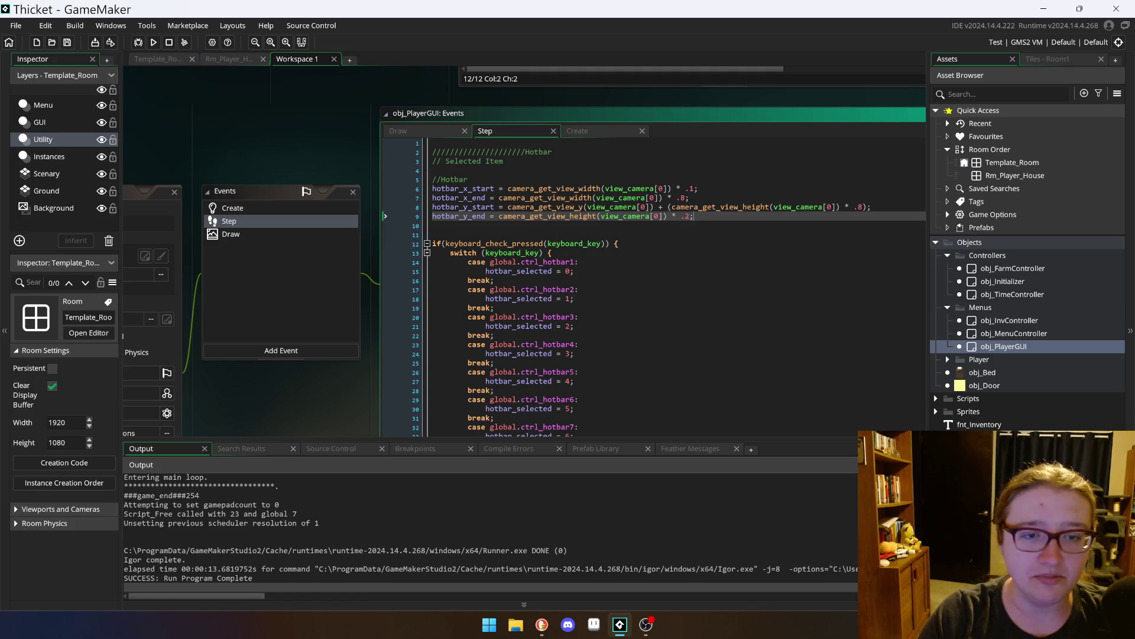
mouse_move(516, 200)
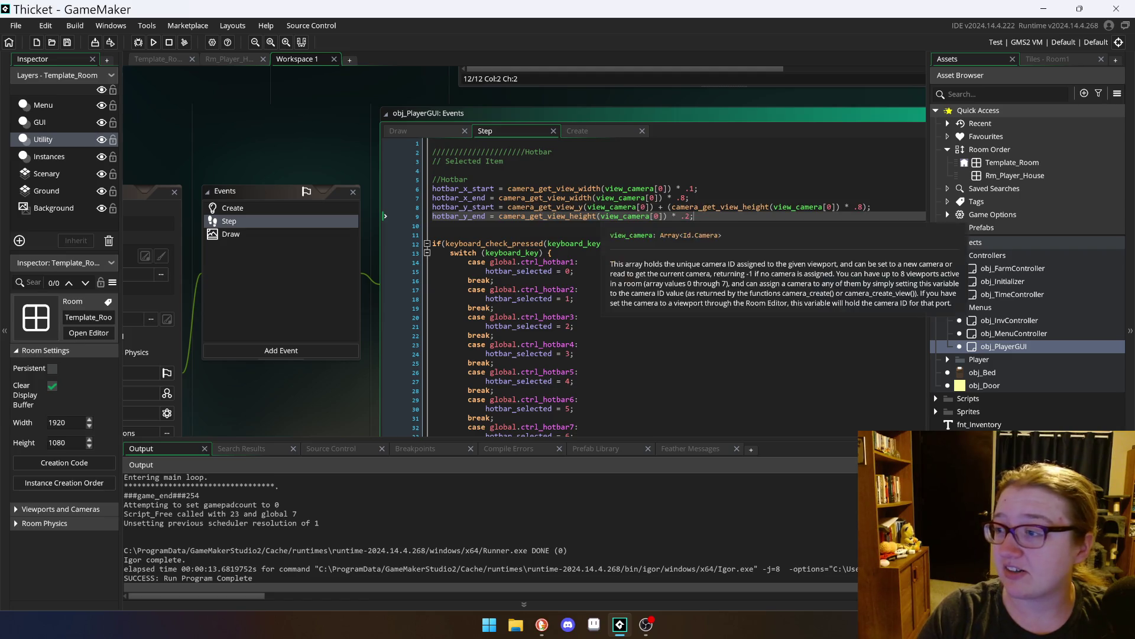
left_click(666, 216)
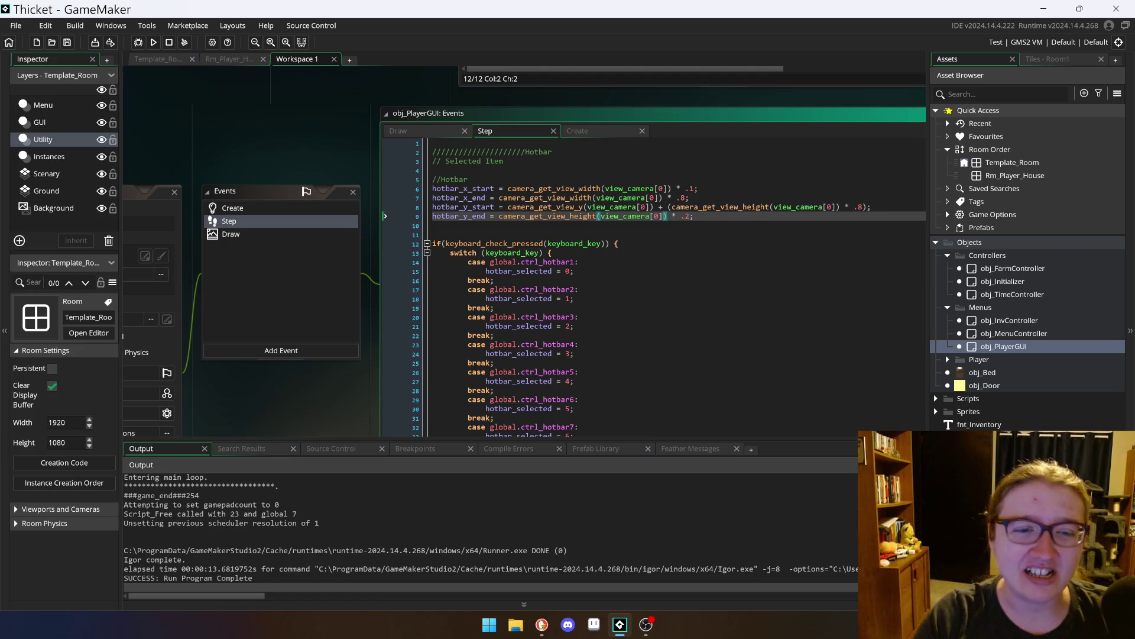
left_click(611, 198)
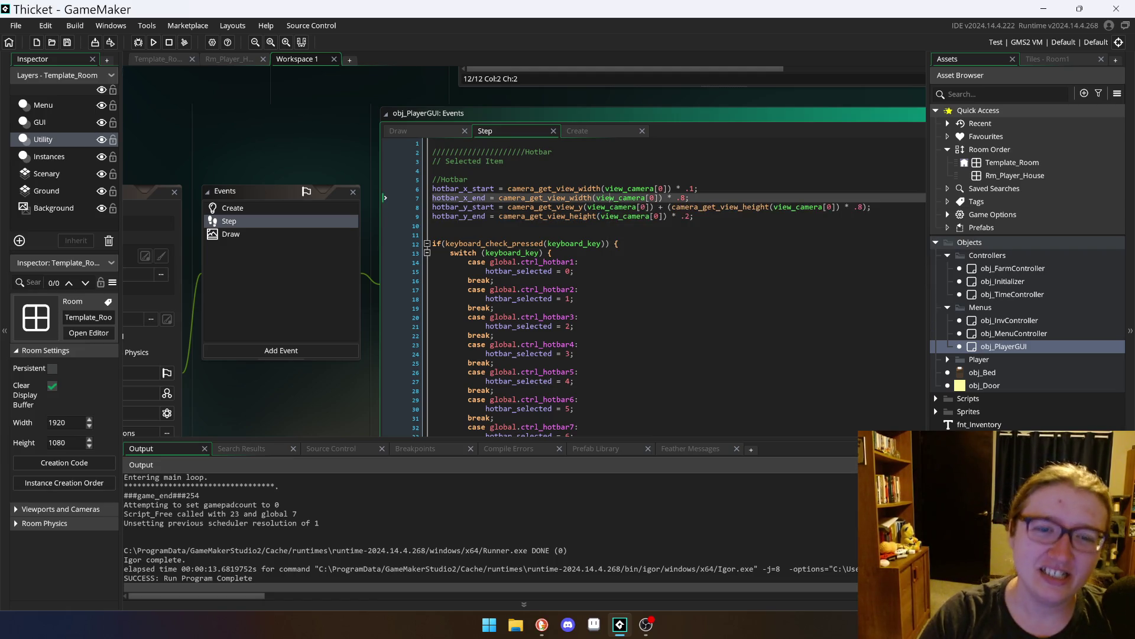
left_click(586, 131)
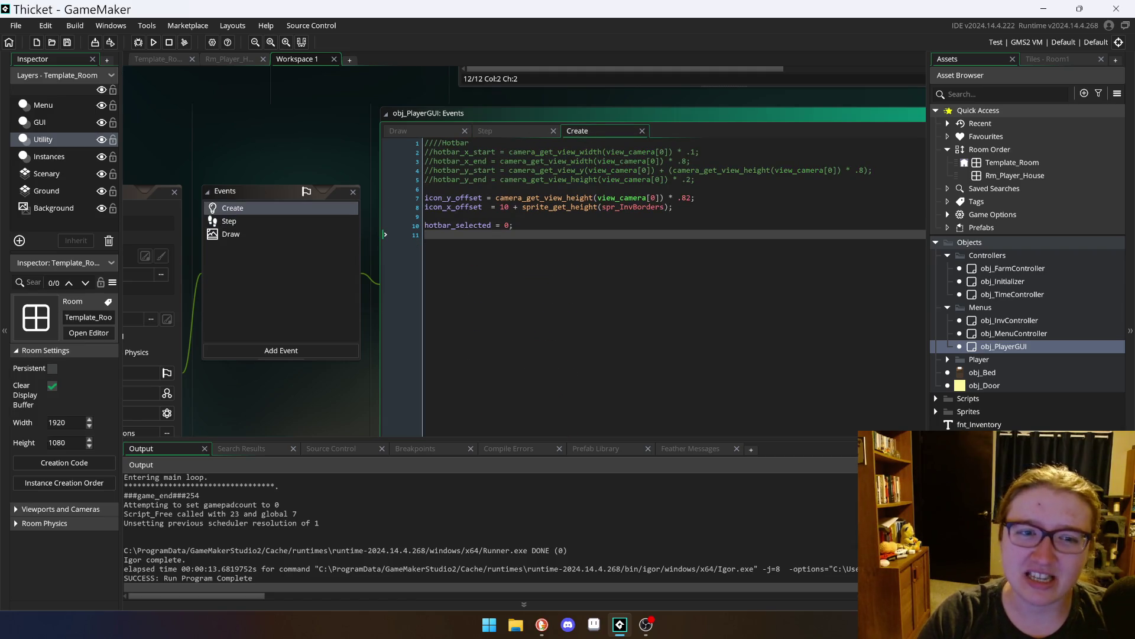
Step: Uncomment the hotbar start and end position lines 2–5 in the Create event
left_click_drag(697, 180, 424, 152)
right_click(480, 158)
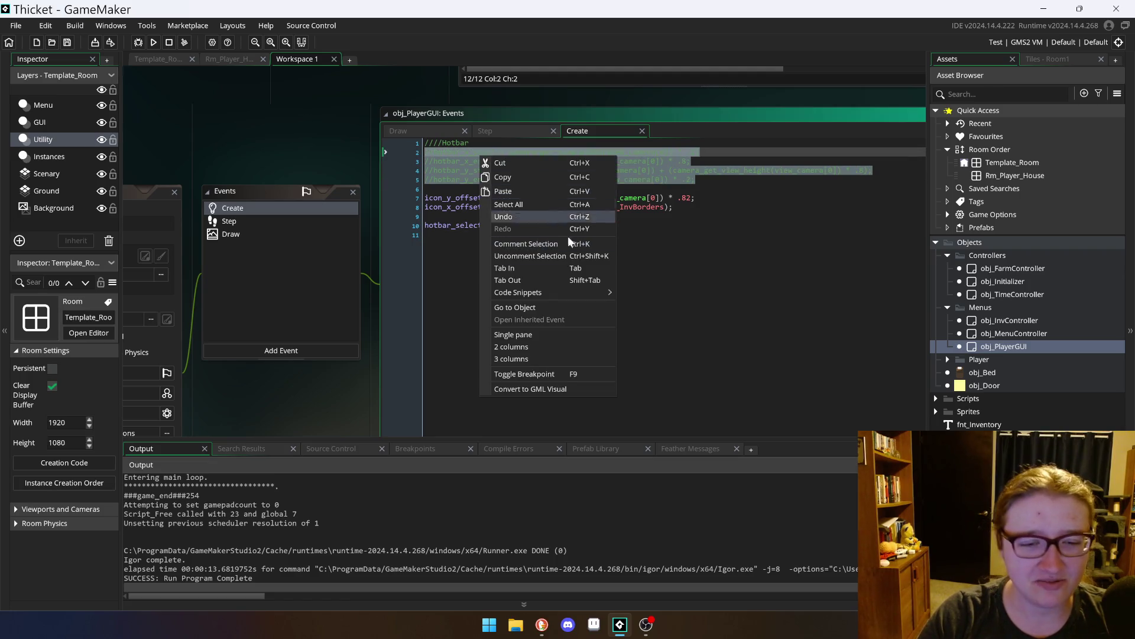
left_click(535, 252)
Step: Compare the hotbar_x_end, hotbar_y_start and hotbar_y_end lines in the Step event code
left_click(533, 131)
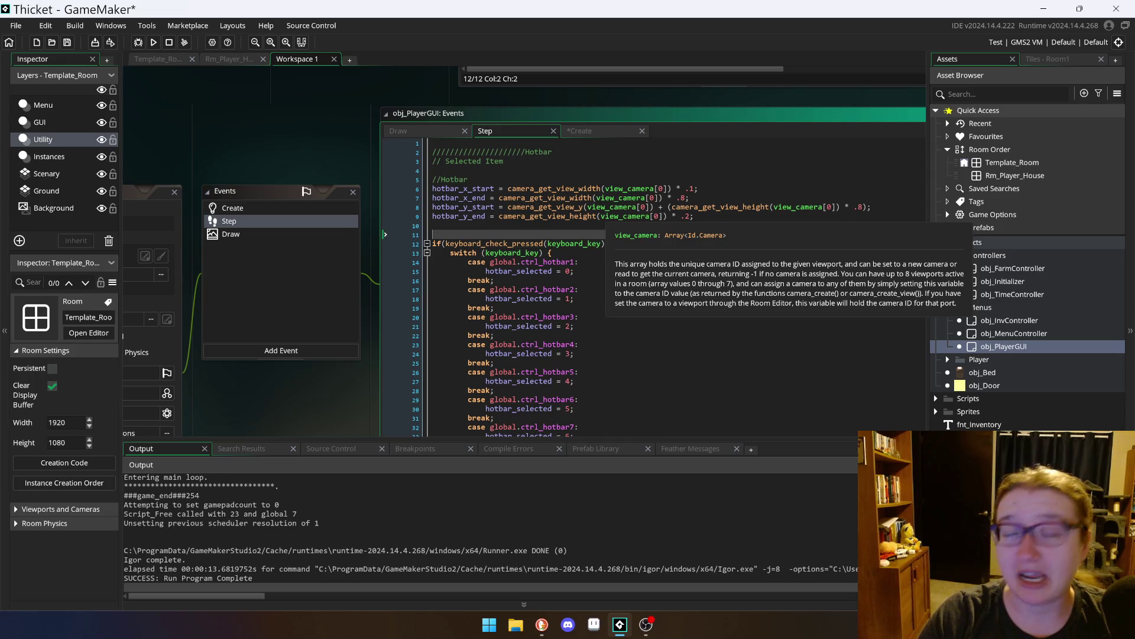
left_click(433, 190)
key("Down")
key("Down")
key("Down")
key("Up")
key("Up")
key("Down")
key("Up")
key("Down")
key("Down")
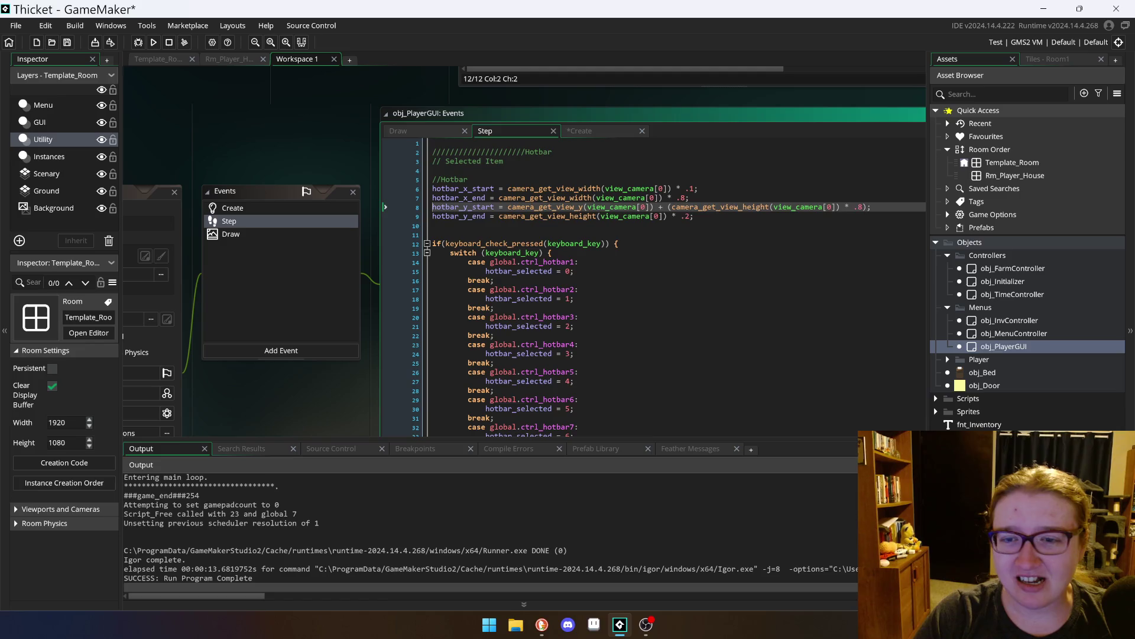
key("Up")
key("Up")
key("Up")
key("Down")
key("Down")
key("Up")
key("Down")
key("Up")
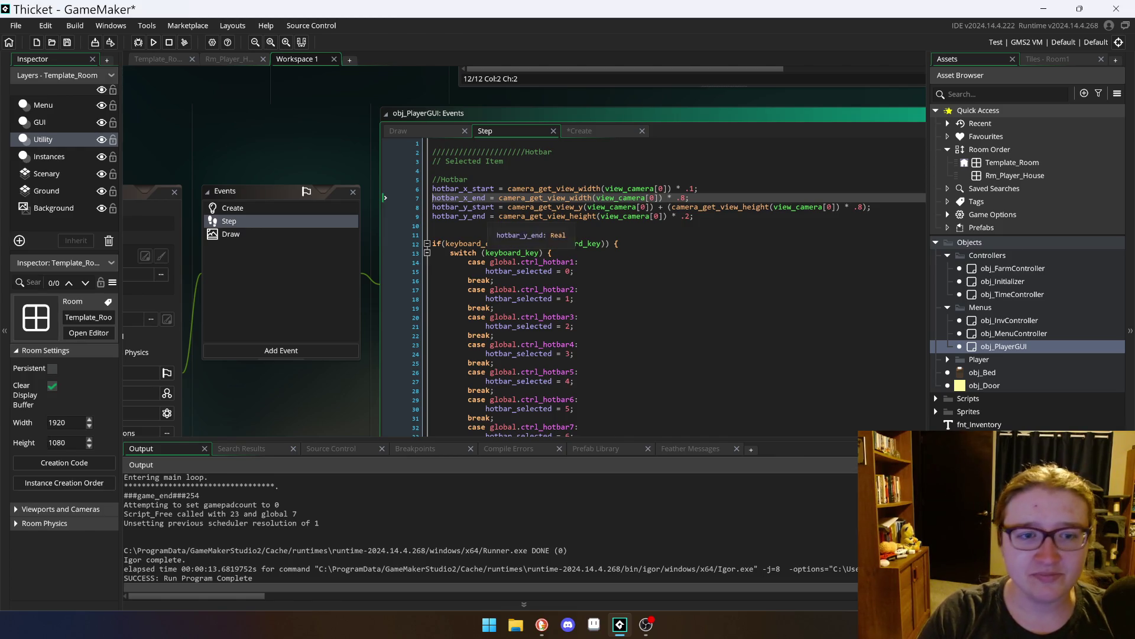
left_click(462, 206)
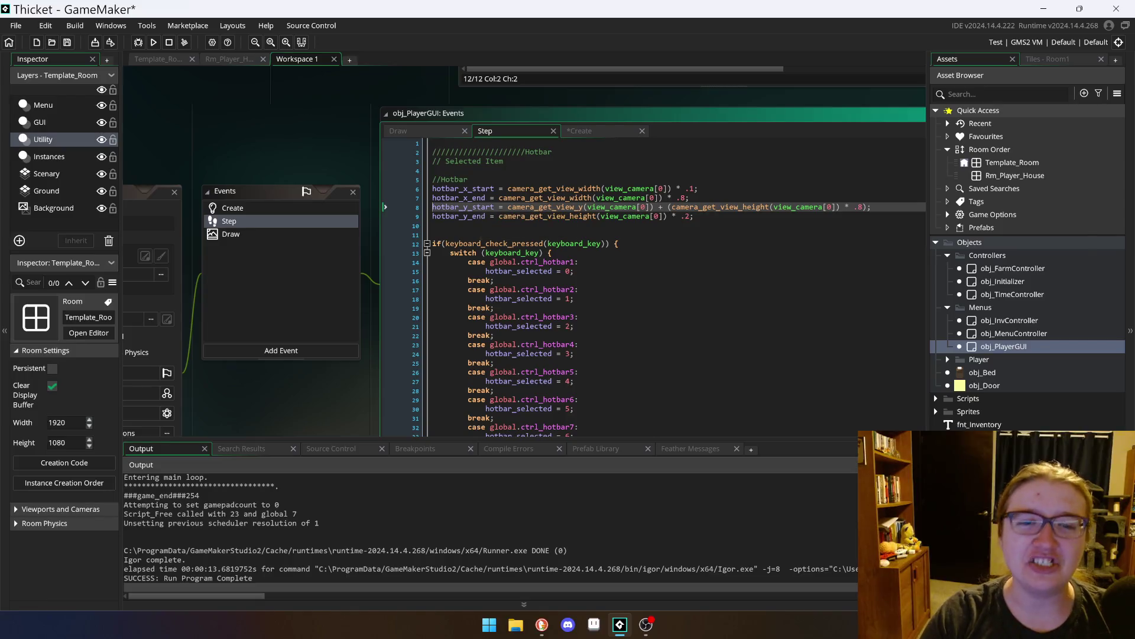
left_click(445, 216)
left_click(433, 225)
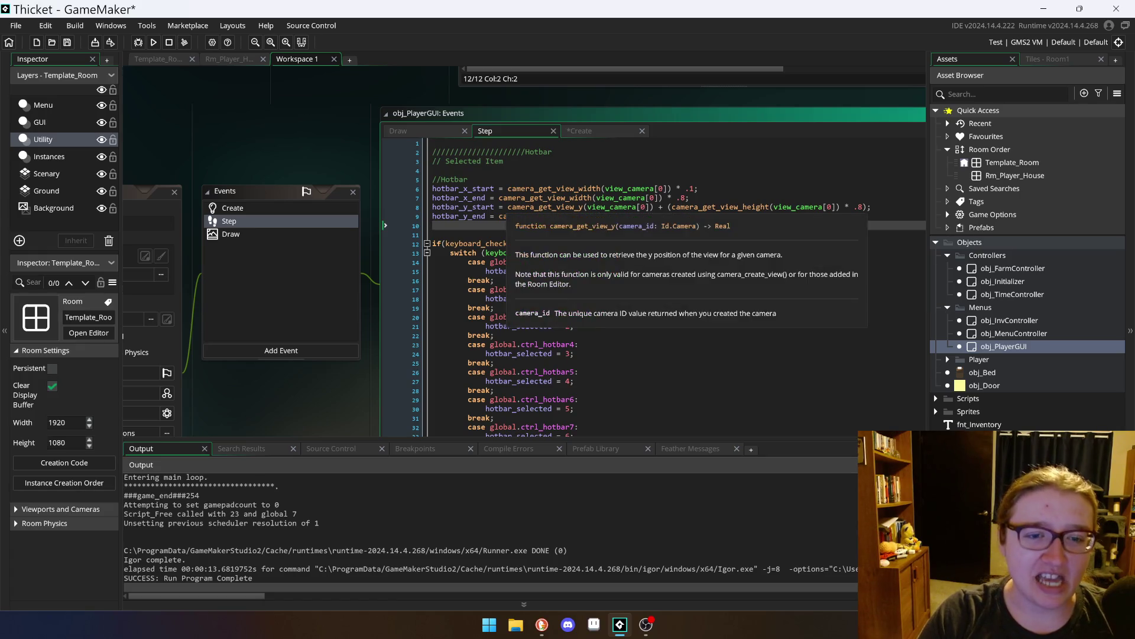
left_click(521, 207)
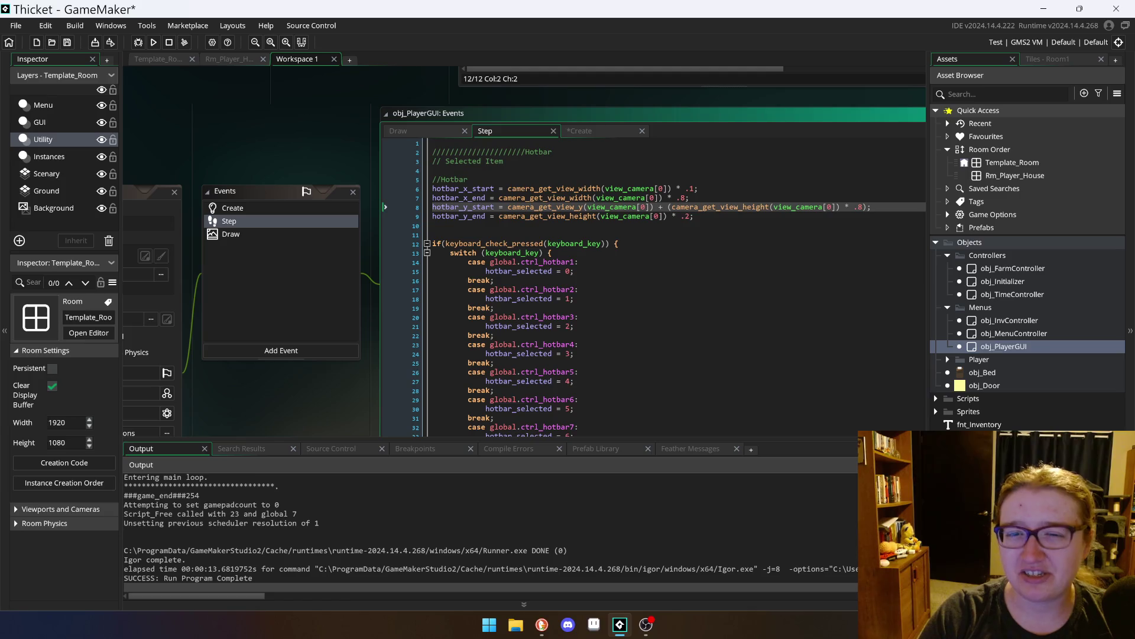
left_click(433, 198)
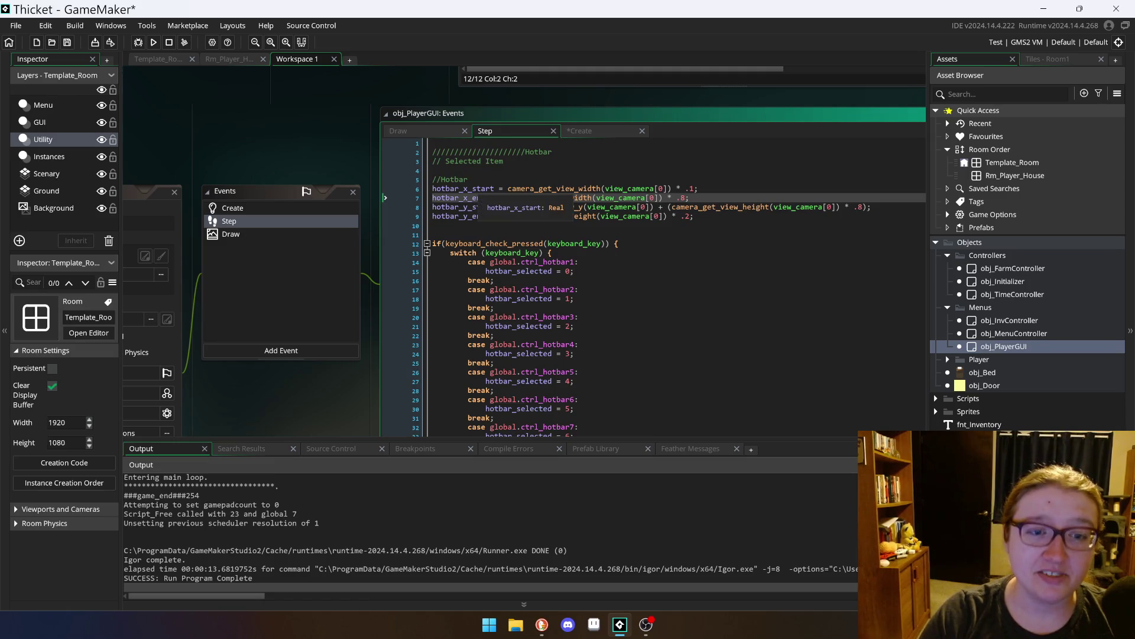
Step: Check the camera_get_view_height usage in the Create event and save the project
left_click(596, 133)
scroll(596, 134, "up", 2)
left_click(532, 223)
key("ctrl+s")
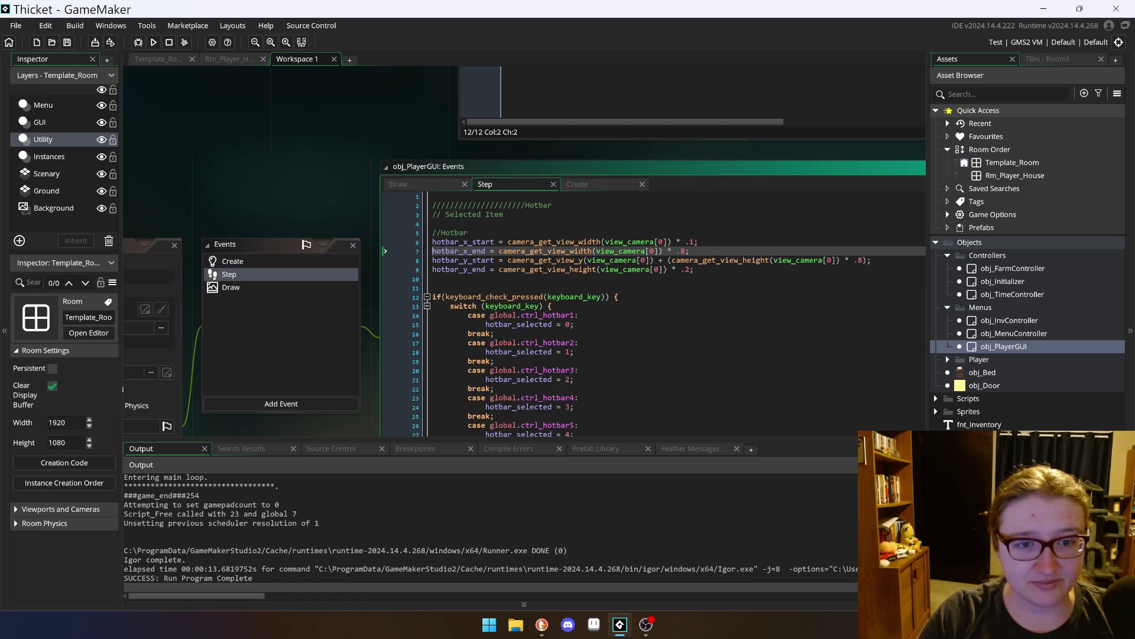
left_click(512, 185)
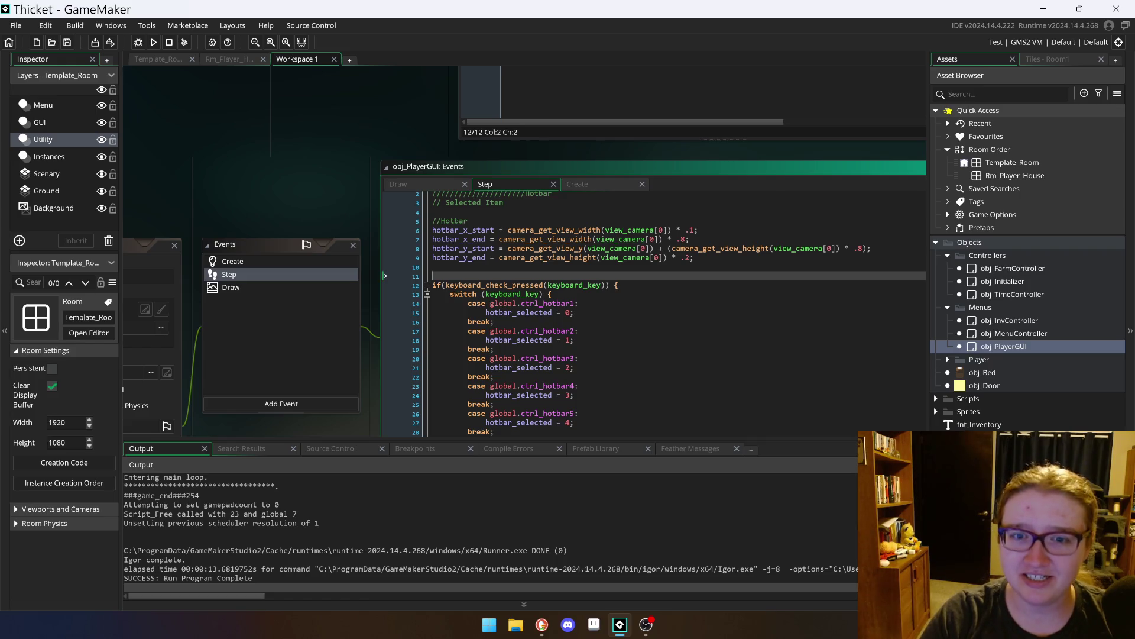
left_click(548, 258)
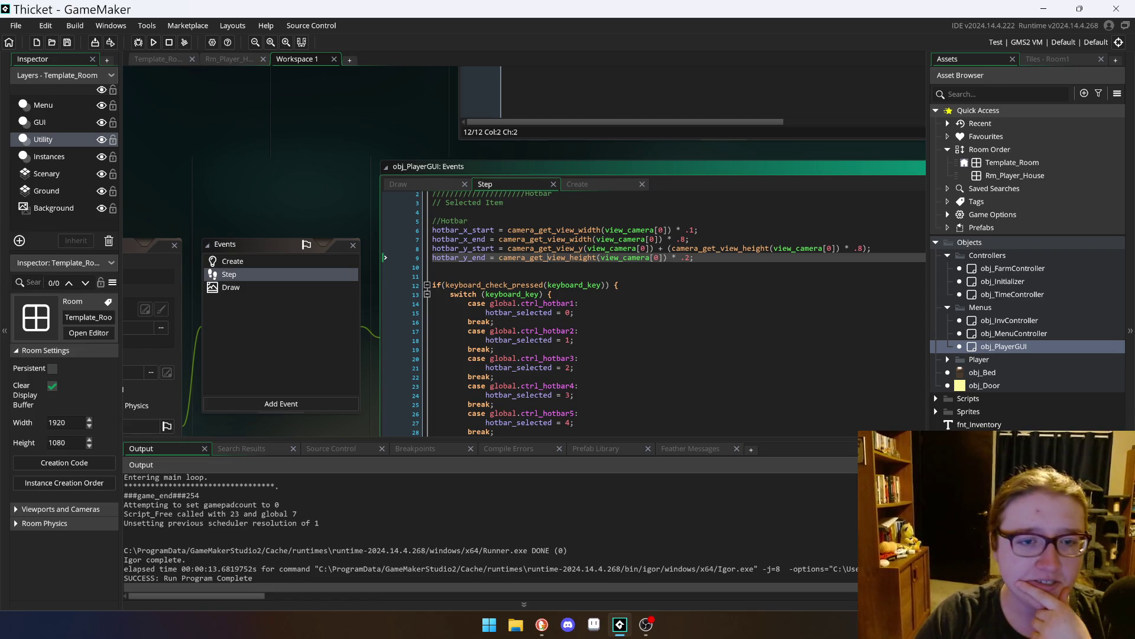
mouse_move(514, 240)
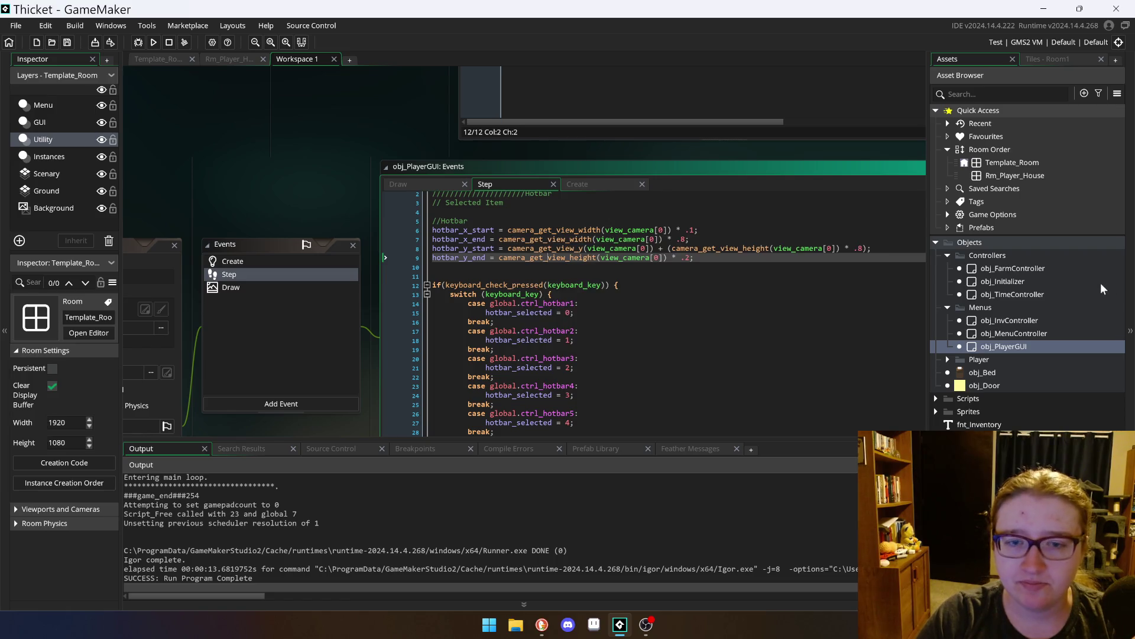
left_click(502, 230)
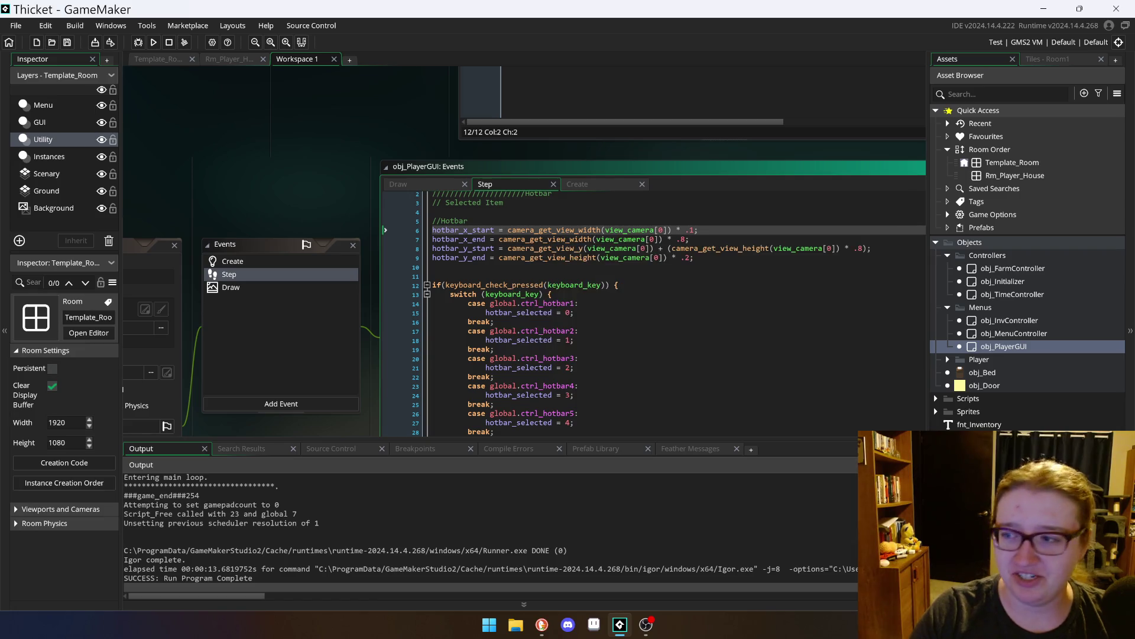
mouse_move(532, 248)
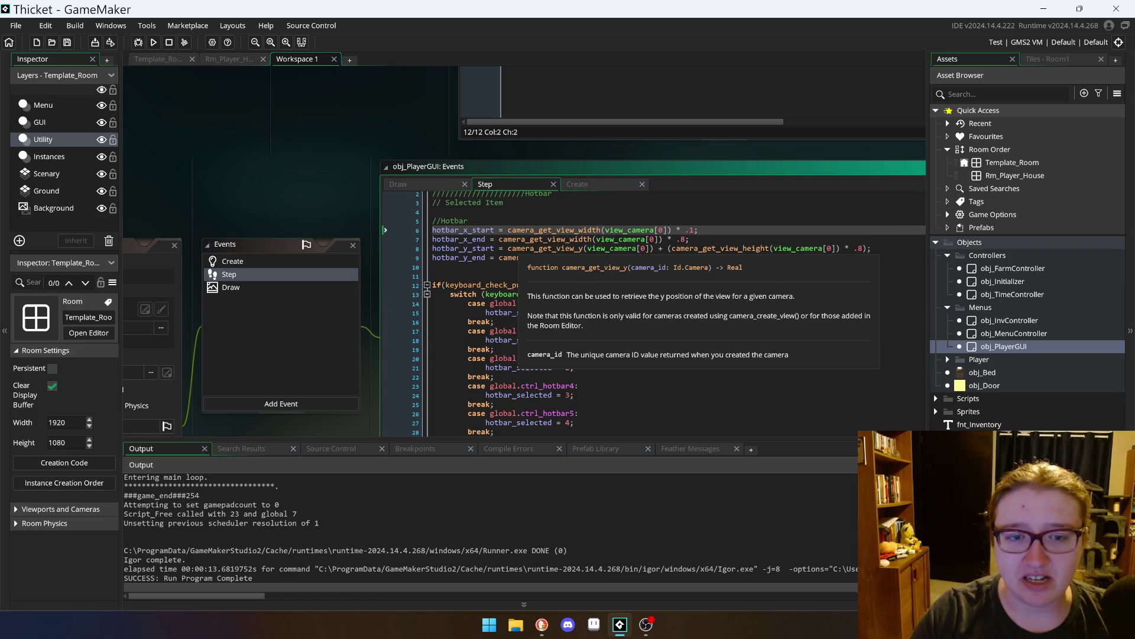
Step: Erase the partial camera text on line 6 and expand Scripts to show Configs > camera_config
type("camerea")
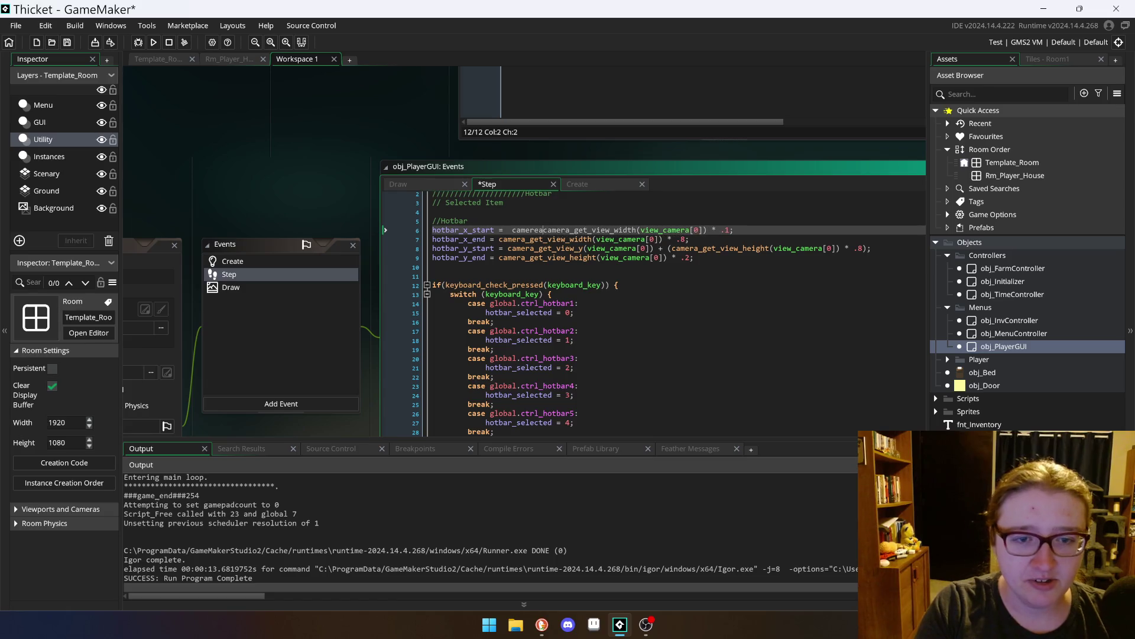
key("BackSpace")
key("BackSpace")
key("BackSpace")
type("camera_")
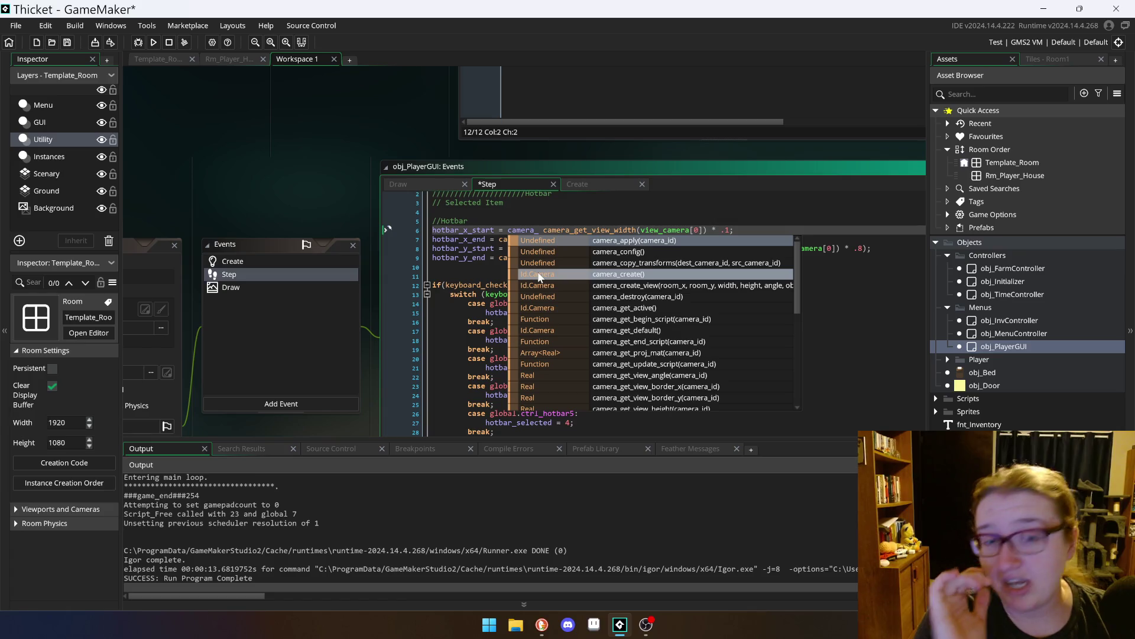
key("BackSpace")
key("BackSpace")
key("BackSpace")
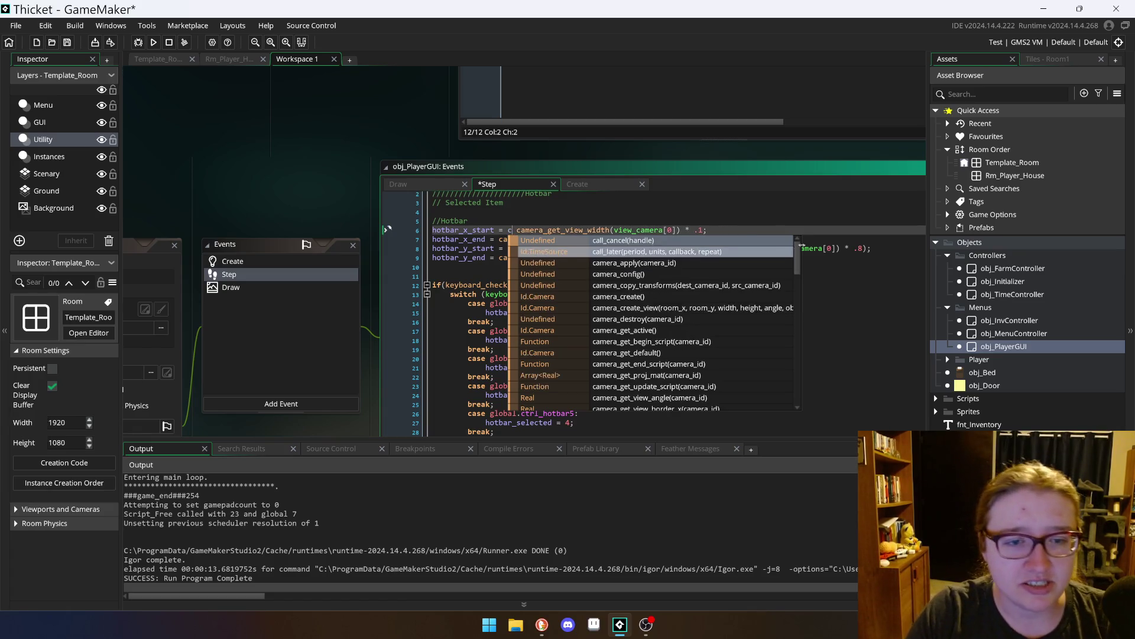
key("BackSpace")
key("BackSpace")
key("BackSpace")
key("Down")
key("Down")
key("Down")
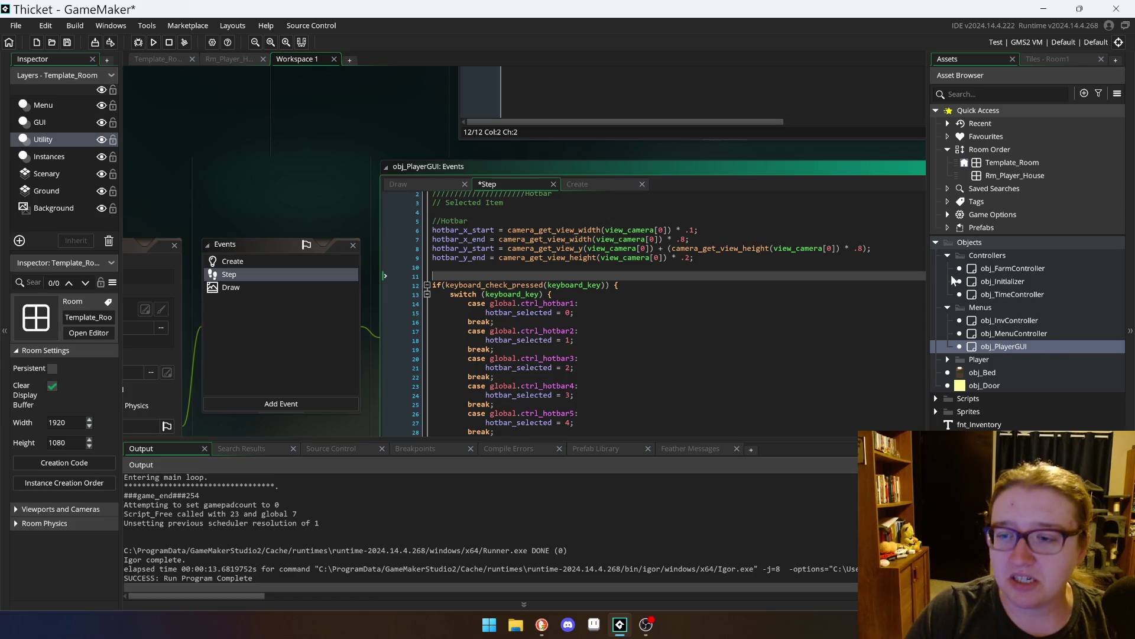
left_click(936, 398)
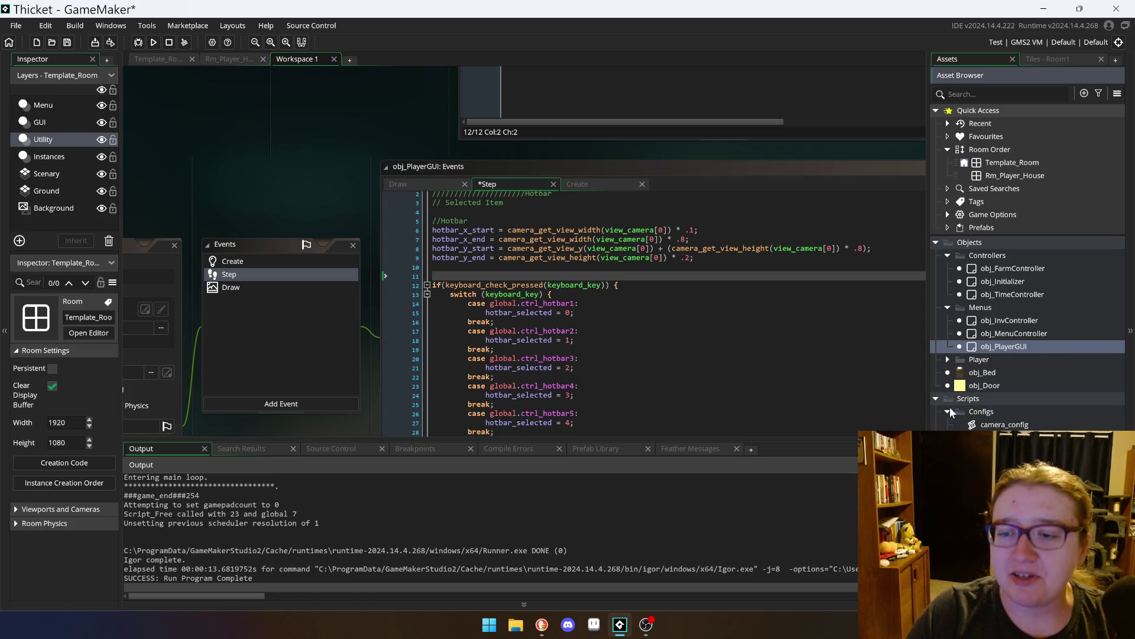
Step: Open the camera_config script and copy global.menu_x_start from line 6
double_click(1006, 424)
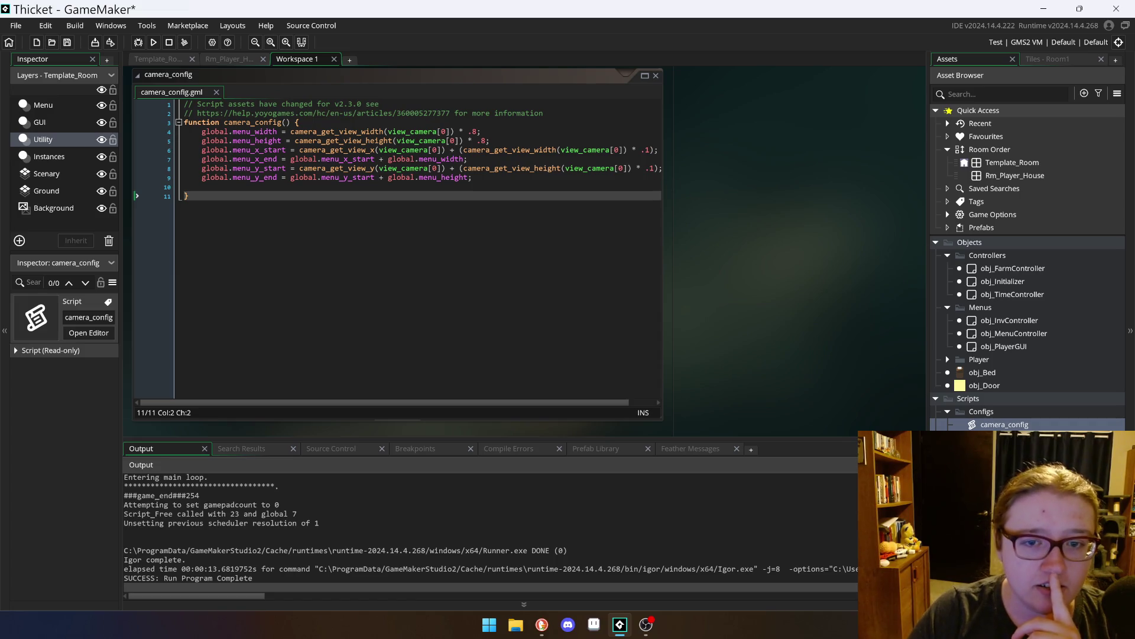
left_click_drag(662, 249, 727, 248)
left_click(309, 149)
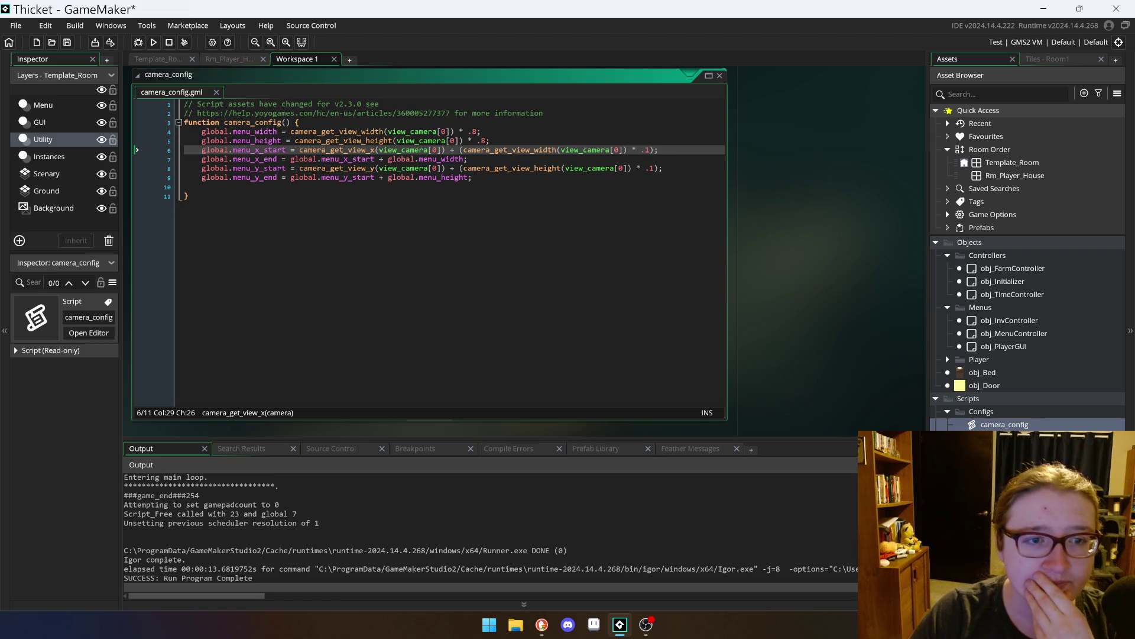
left_click_drag(286, 150, 204, 149)
right_click(210, 148)
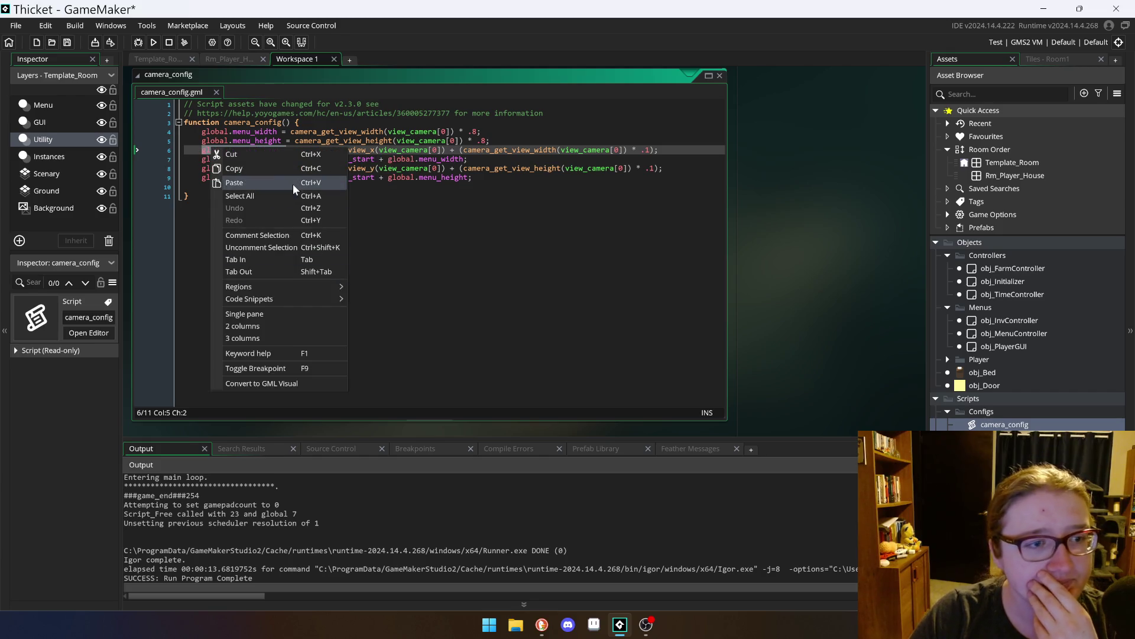
left_click(286, 169)
Step: Scroll the workspace back to obj_PlayerGUI's Step event code
left_click(843, 225)
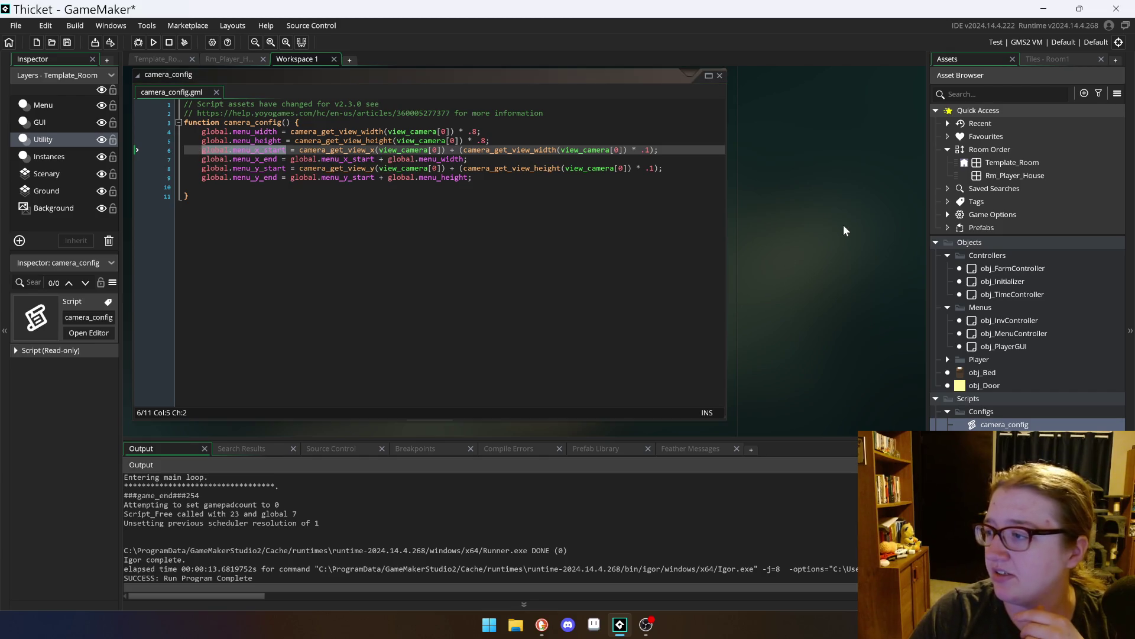
scroll(847, 222, "up", 3)
scroll(843, 243, "up", 1)
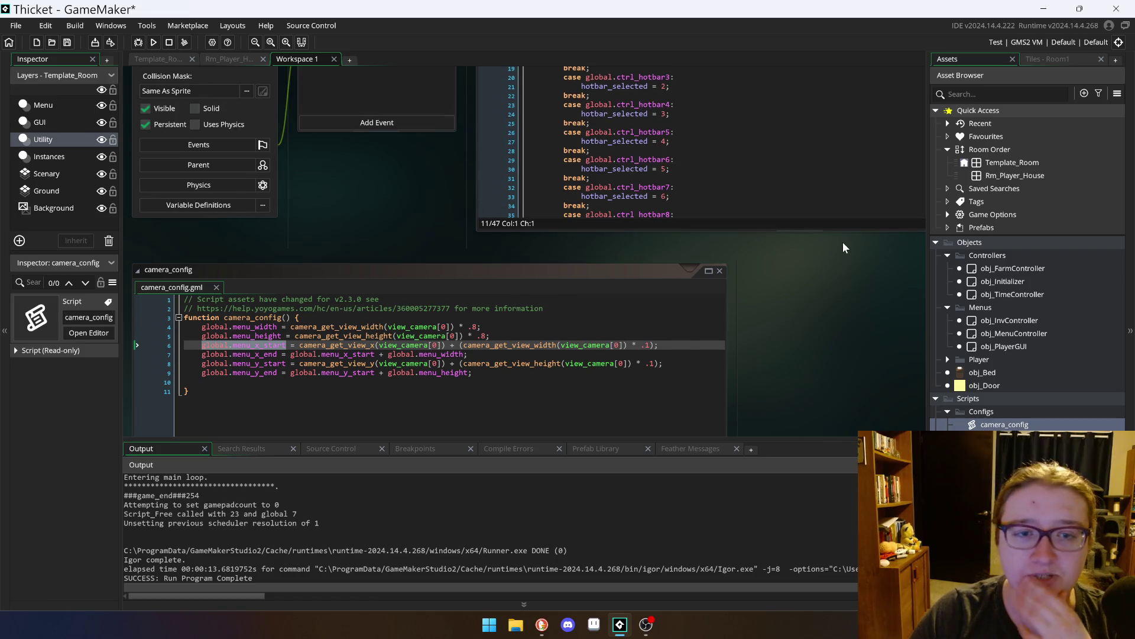
scroll(843, 241, "up", 3)
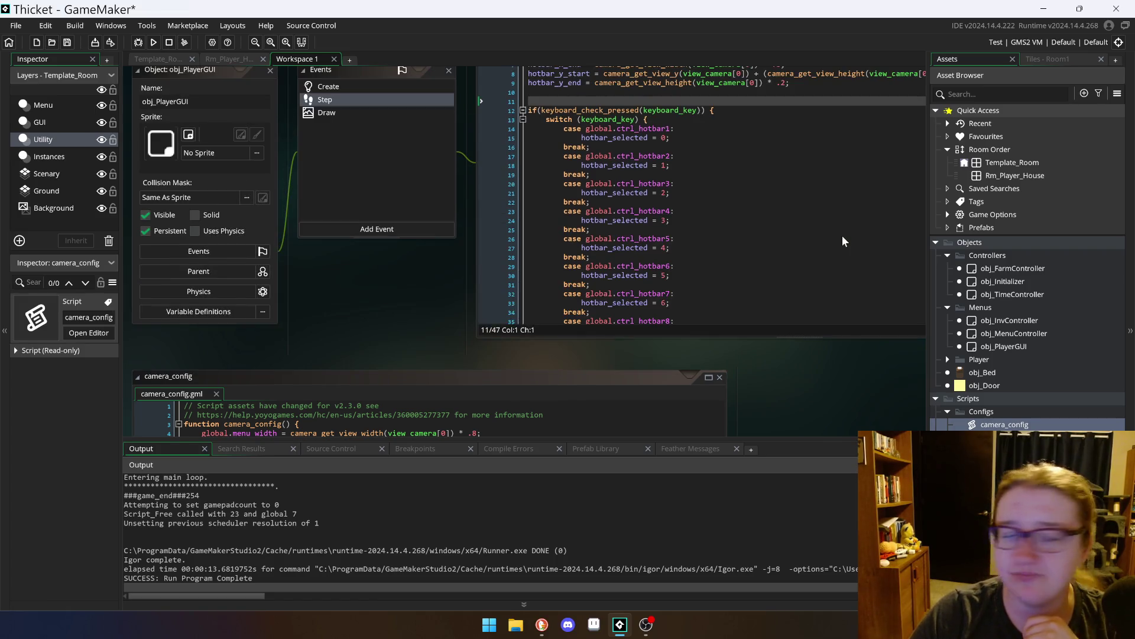
scroll(843, 236, "up", 1)
scroll(389, 341, "up", 2)
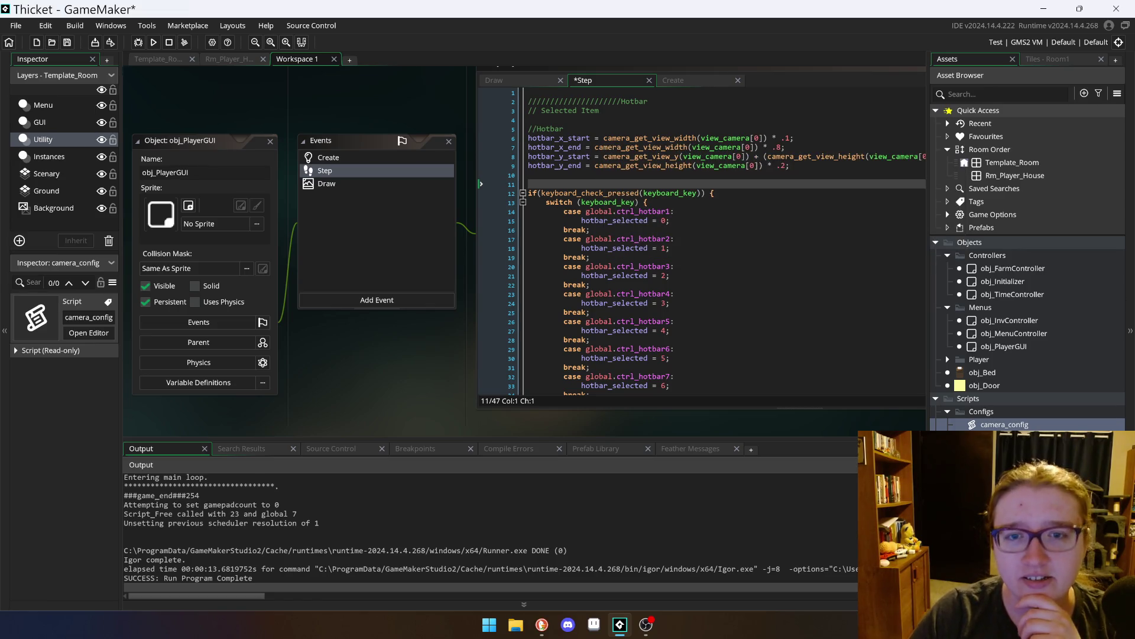
Step: Prefix hotbar_x_start and hotbar_x_end on lines 6–7 with 'global.menu_x_start +' and save
left_click(599, 138)
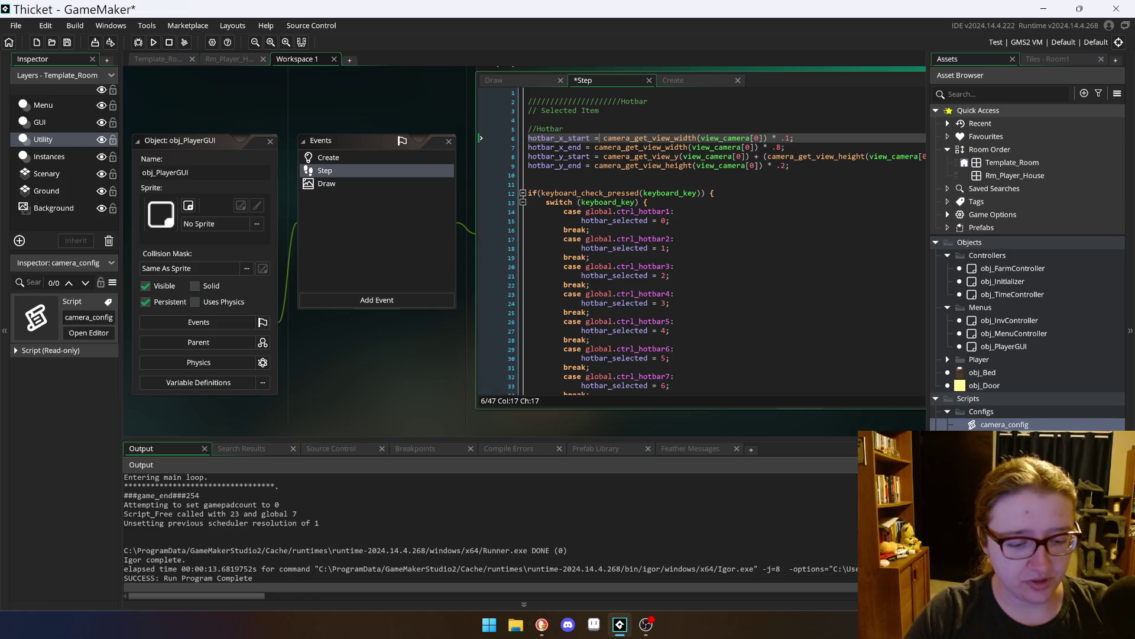
type("global.menu_x_start +")
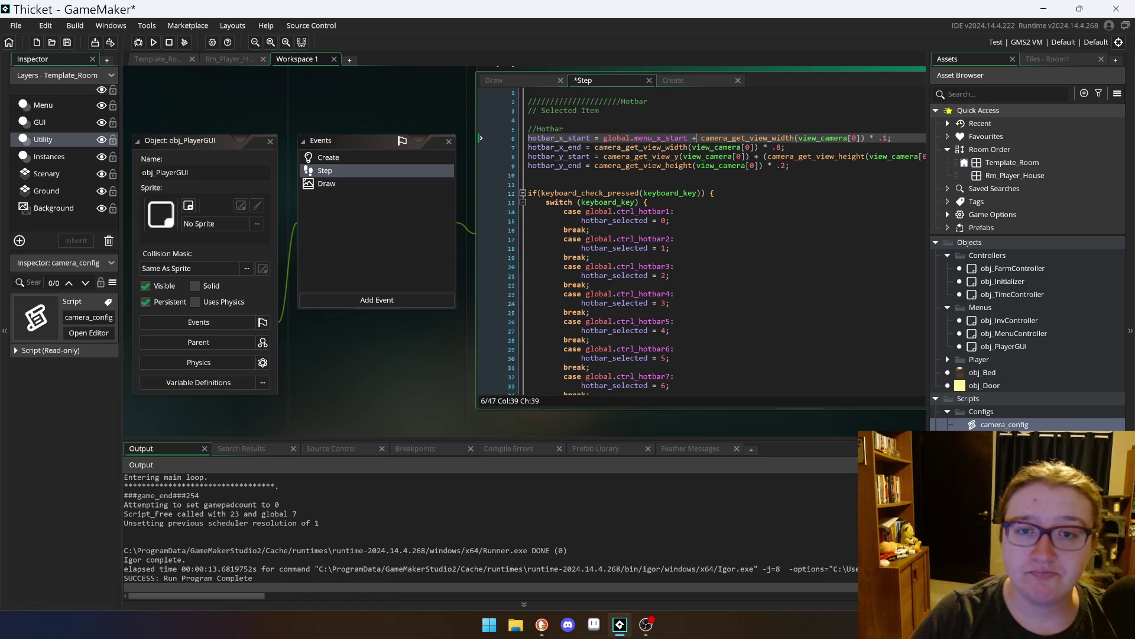
left_click(613, 156)
left_click(593, 147)
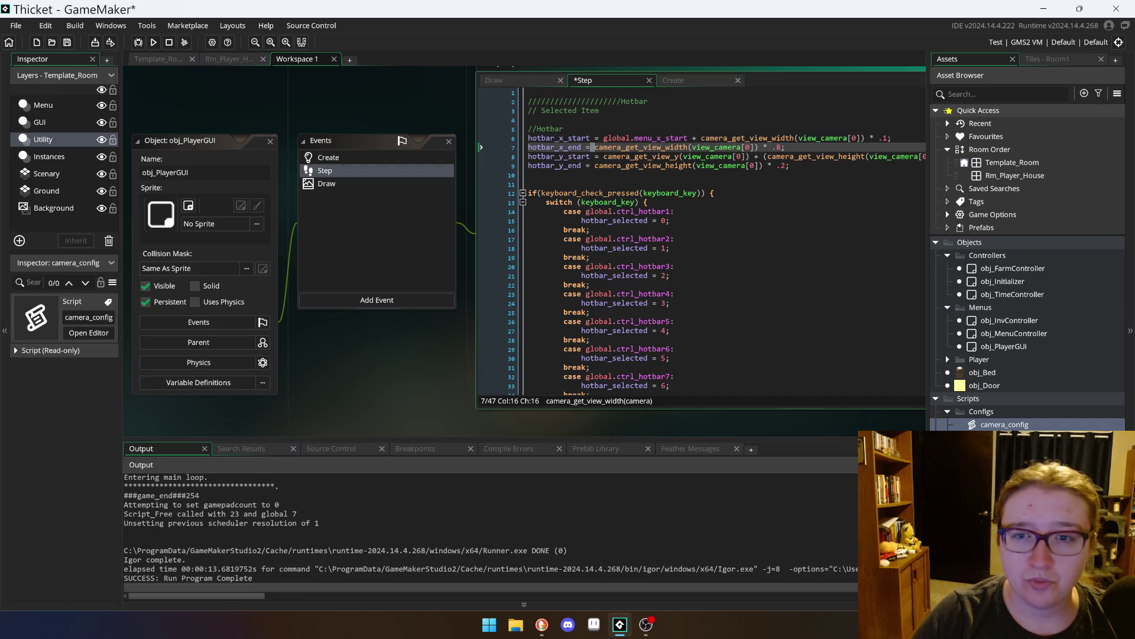
left_click(591, 145)
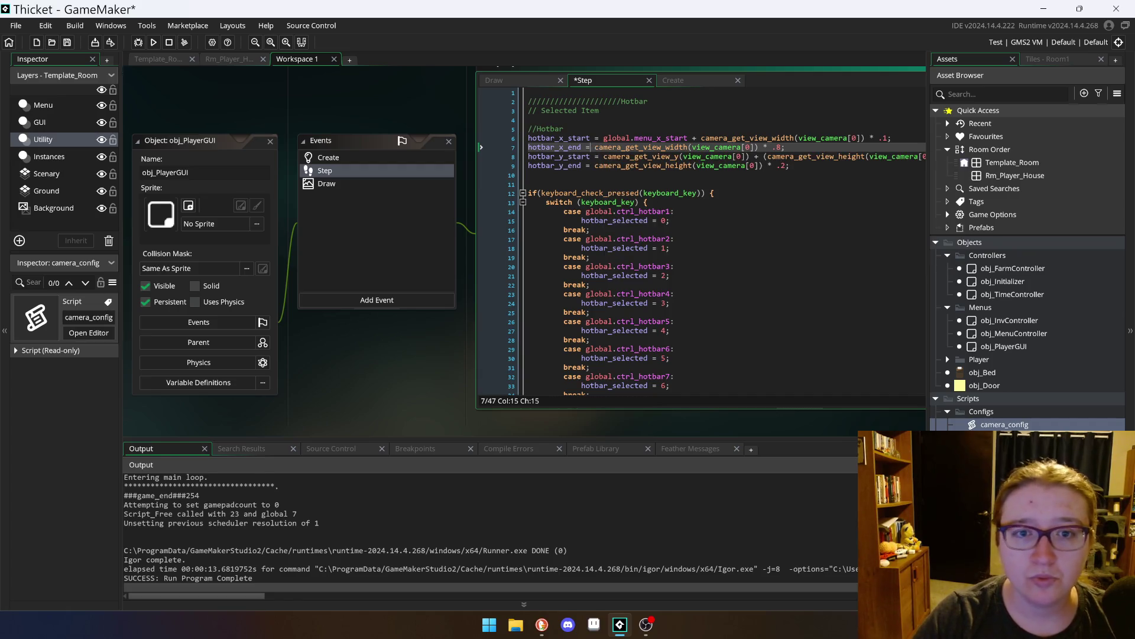
type("global.menu_x_start")
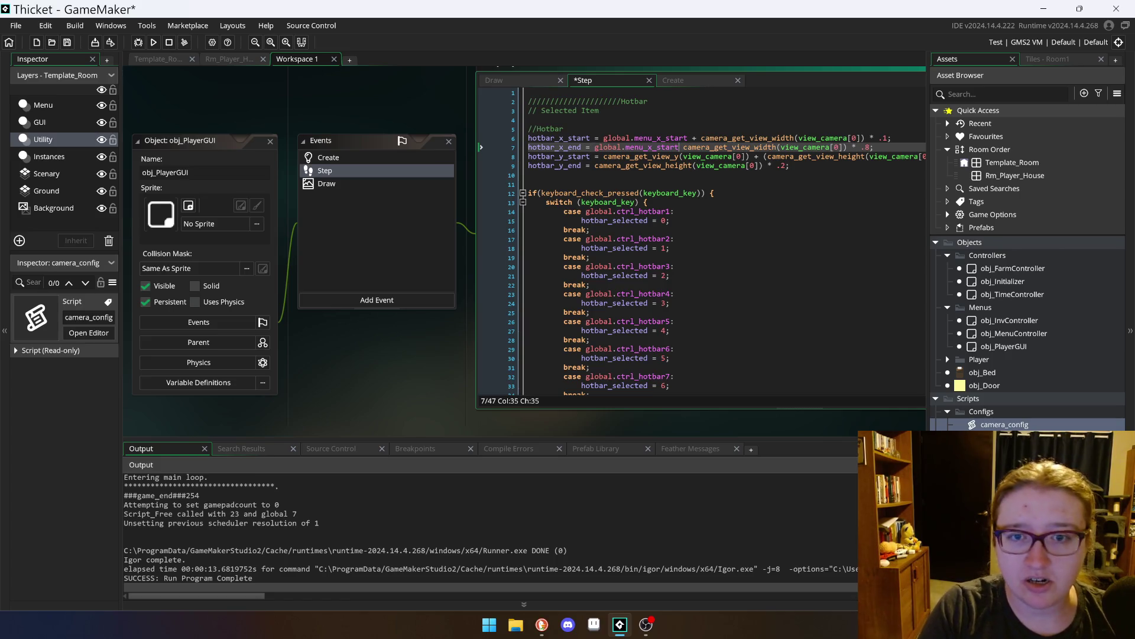
type(" +")
key("BackSpace")
key("ctrl+s")
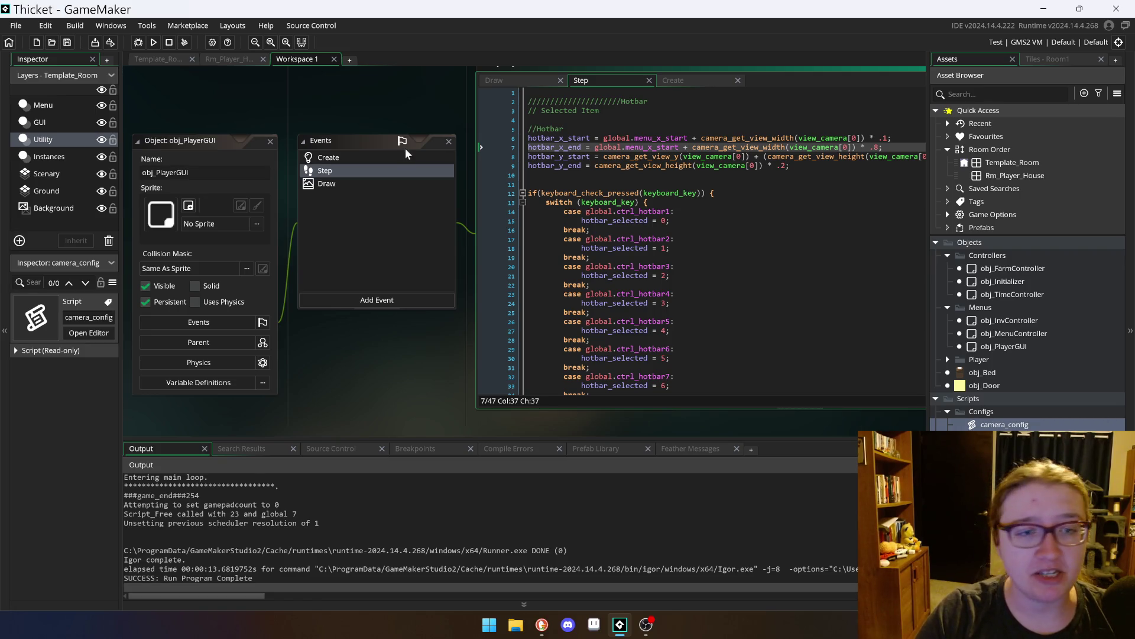
left_click(209, 144)
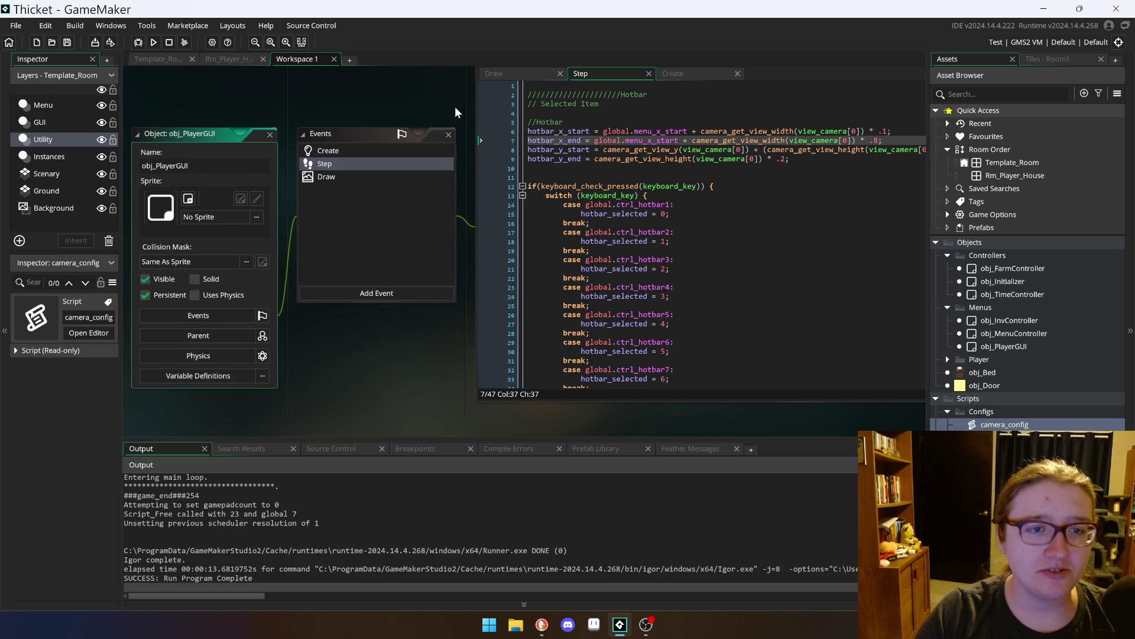
Step: Move the Step code window lower, widen the Events panel, and shift the object windows up-left
scroll(464, 110, "up", 2)
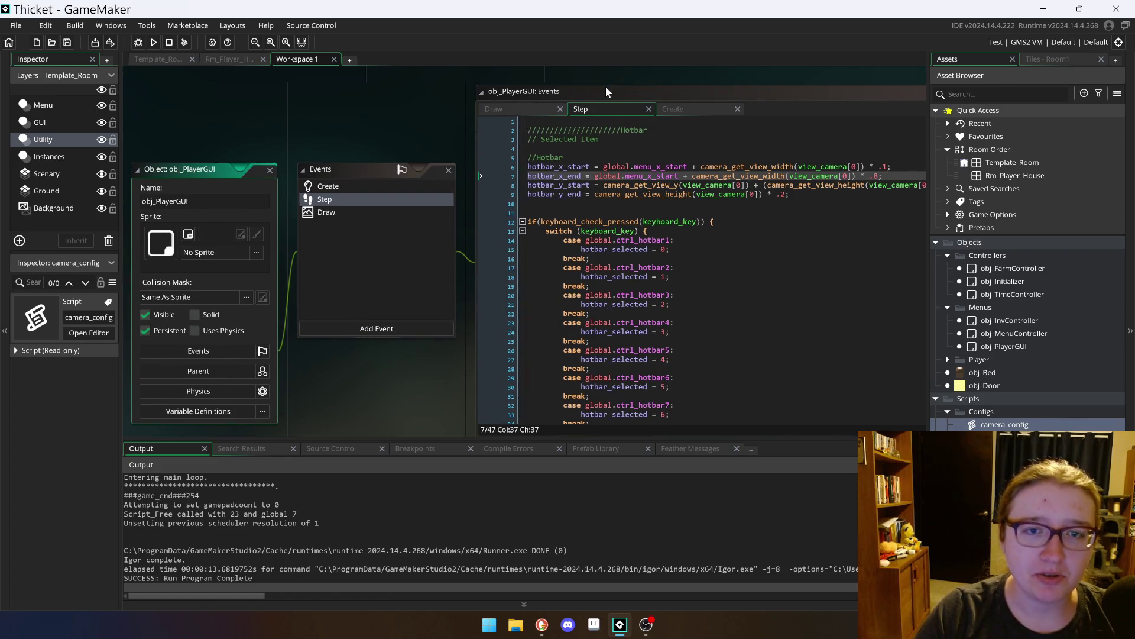
mouse_move(605, 87)
left_mouse_down()
mouse_move(609, 184)
mouse_move(607, 163)
left_mouse_up()
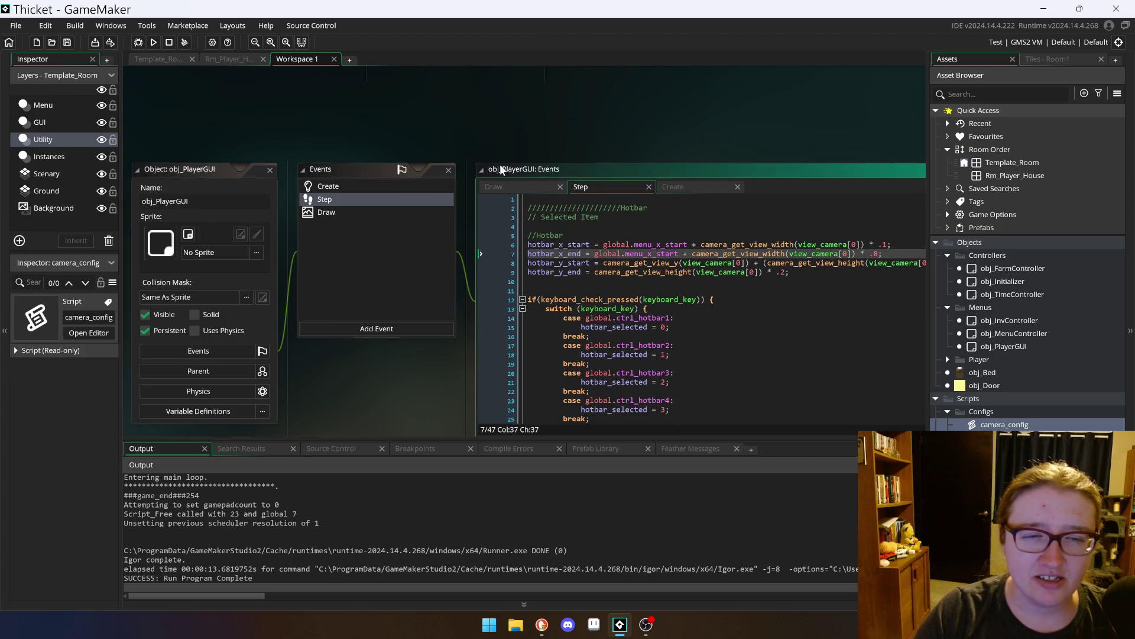
mouse_move(468, 172)
left_mouse_down()
mouse_move(488, 172)
mouse_move(468, 172)
left_mouse_up()
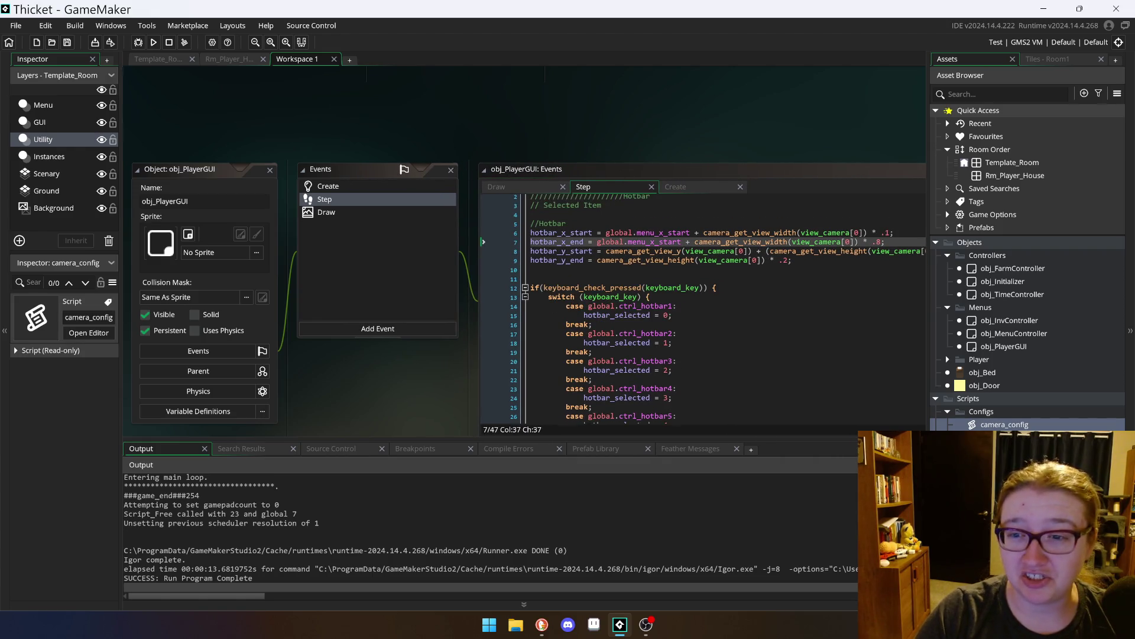
scroll(365, 406, "down", 1)
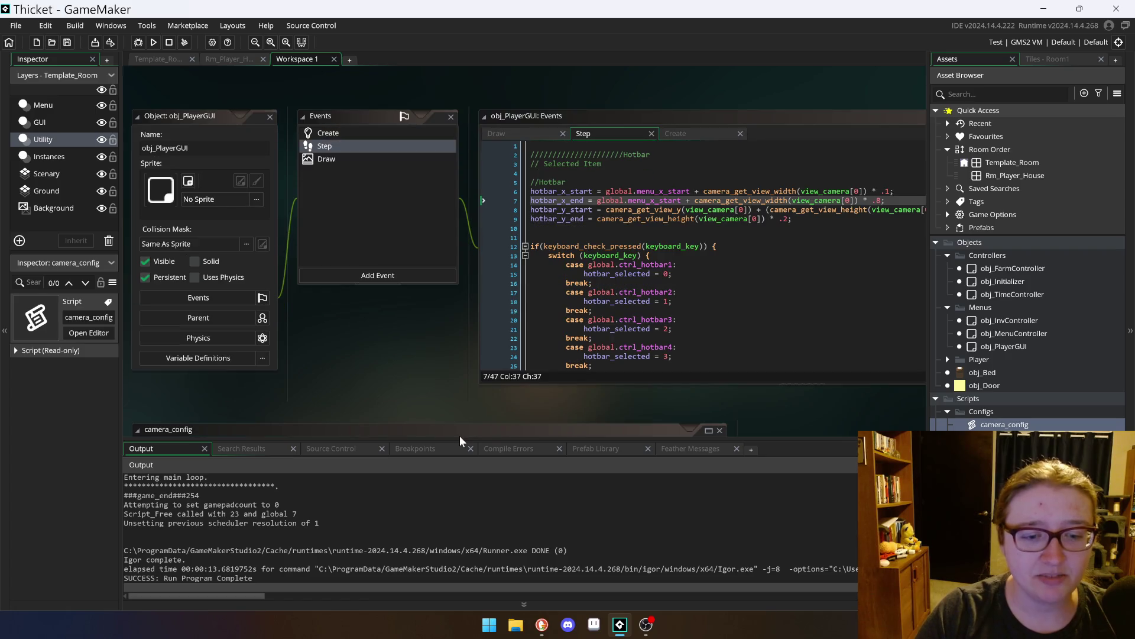
left_click_drag(183, 116, 171, 107)
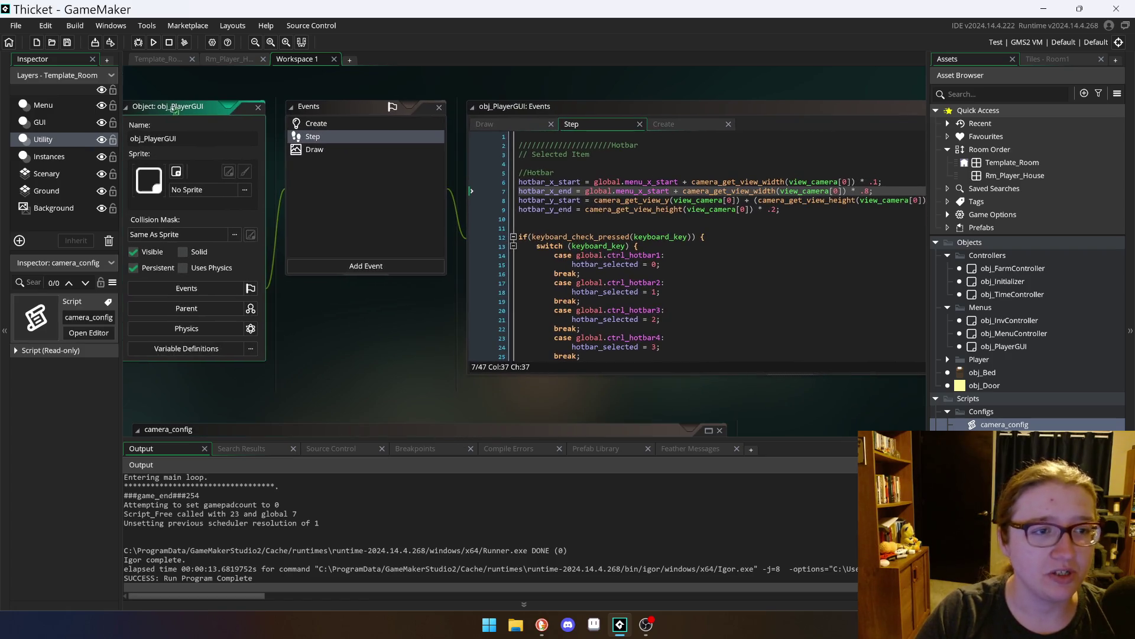
left_click(593, 200)
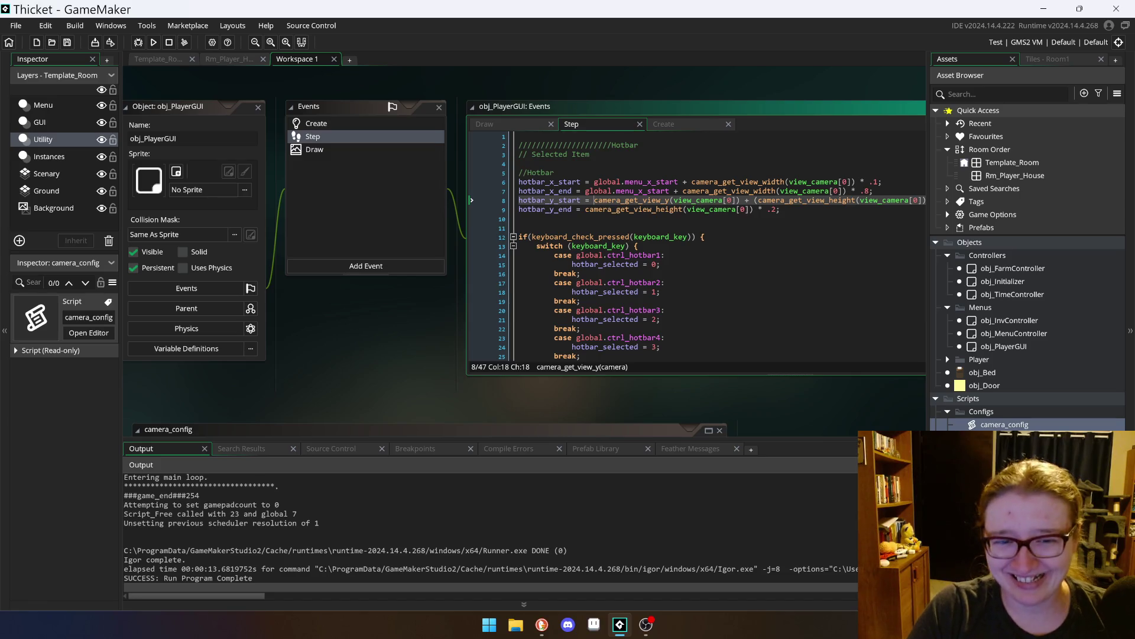
Step: Insert 'global.menu_y_start +' at the start of the hotbar_y_start formula on line 8
type("glob")
key("BackSpace")
key("BackSpace")
key("BackSpace")
type("global")
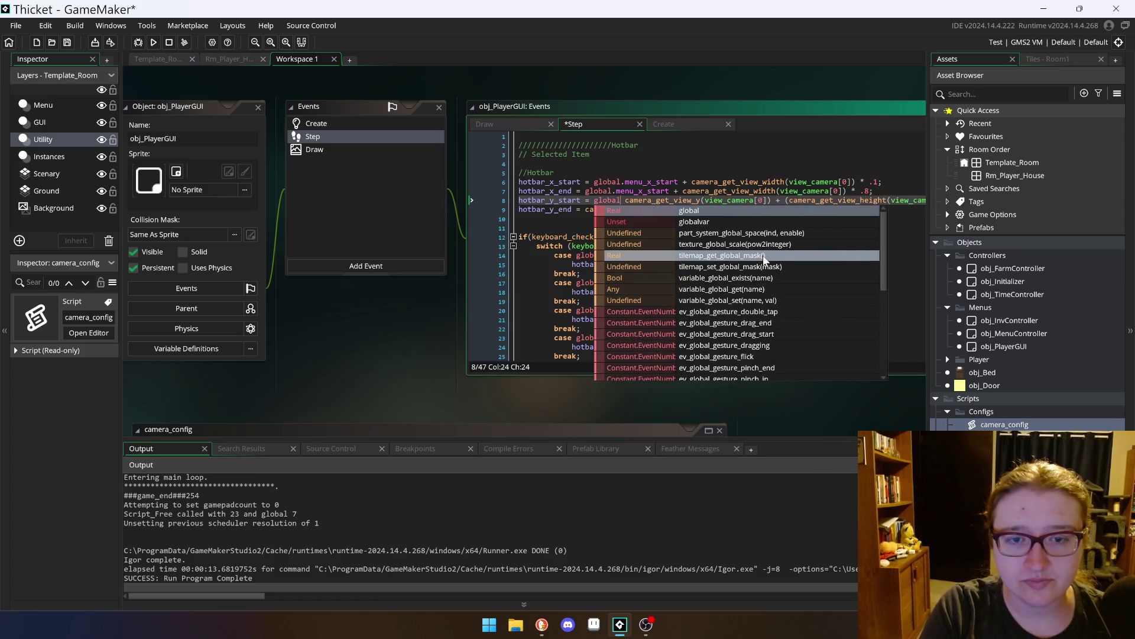
type(".men")
key("Down")
key("Down")
key("Down")
key("Return")
type("+")
key("Delete")
key("Left")
key("Left")
key("Left")
key("Up")
Step: Paste 'global.menu_y_start +' into the hotbar_y_end formula on line 9 and run the game
left_click_drag(686, 201, 593, 201)
key("ctrl+c")
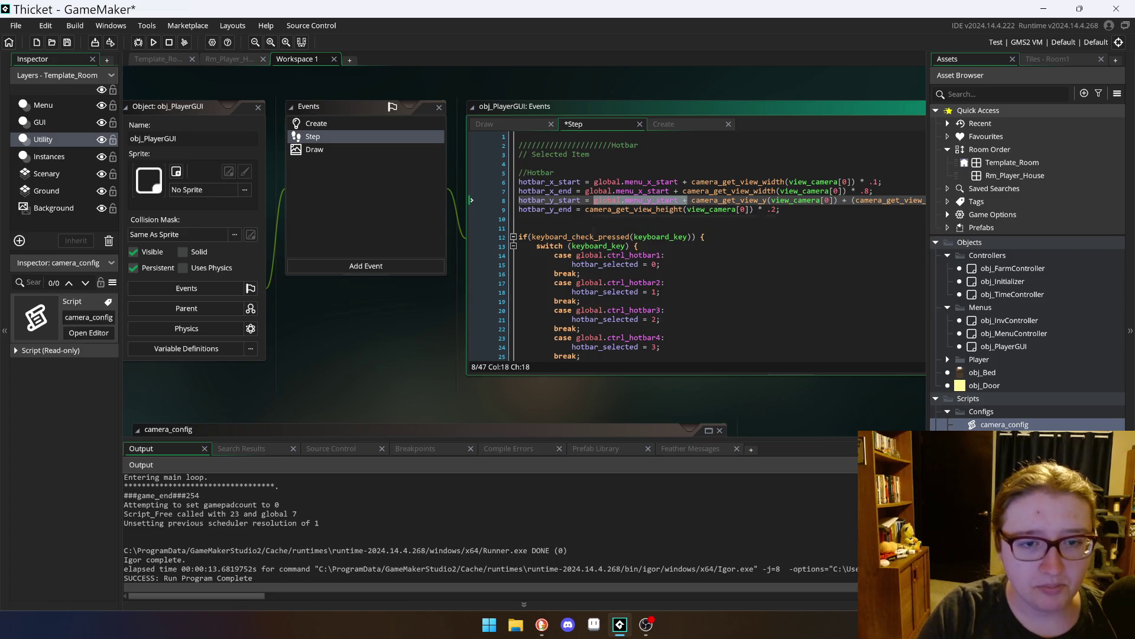
left_click(585, 209)
key("ctrl+v")
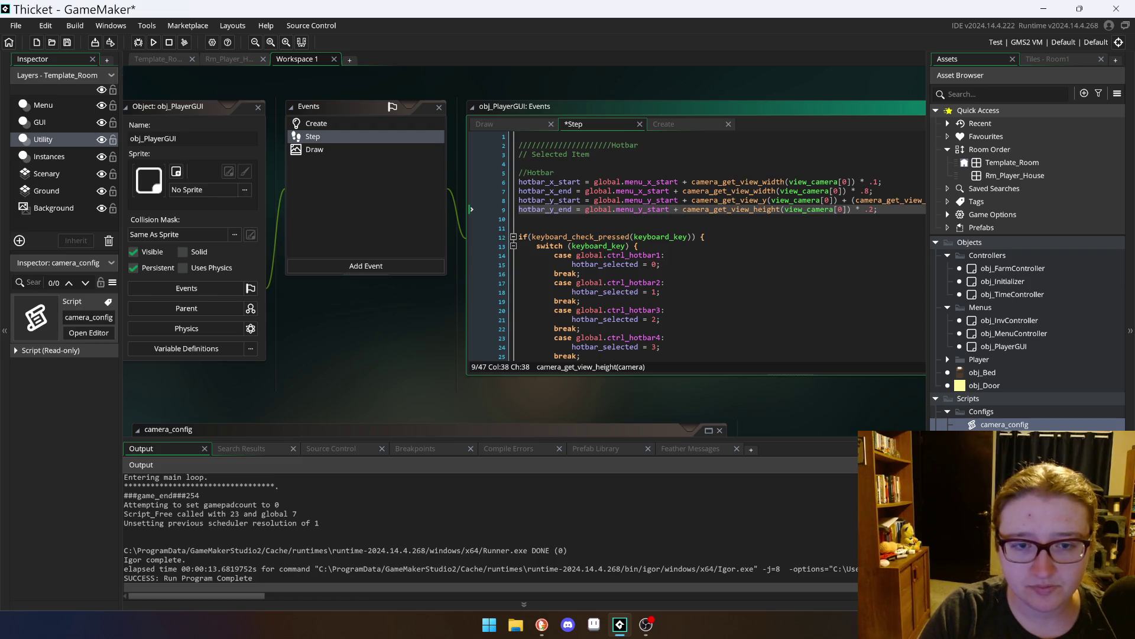
type("S")
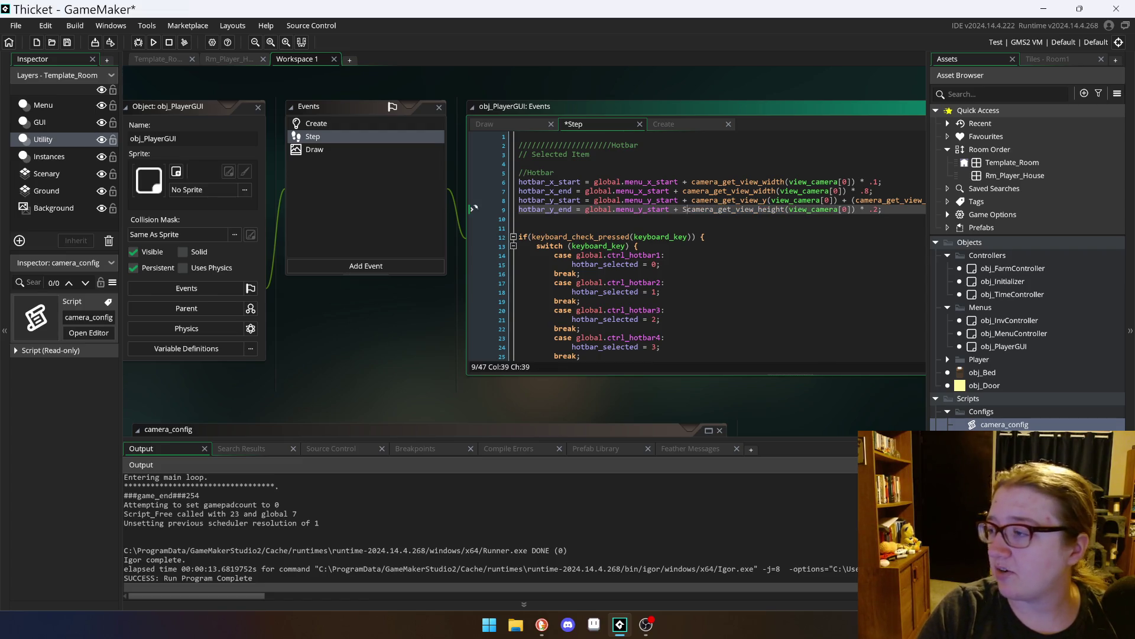
left_click(472, 255)
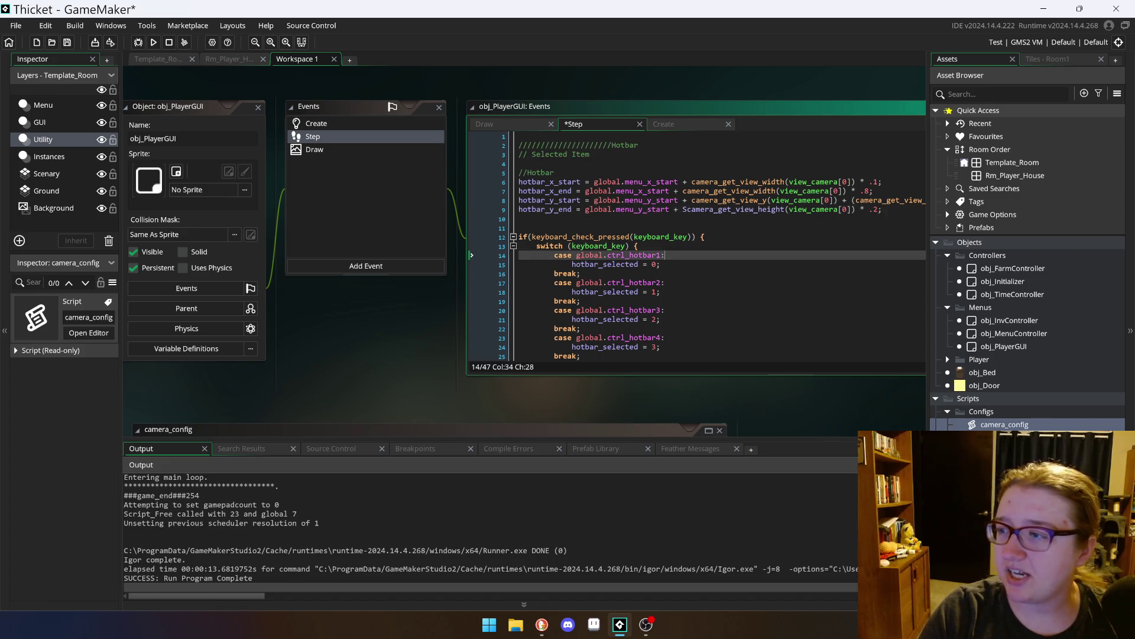
left_click(154, 43)
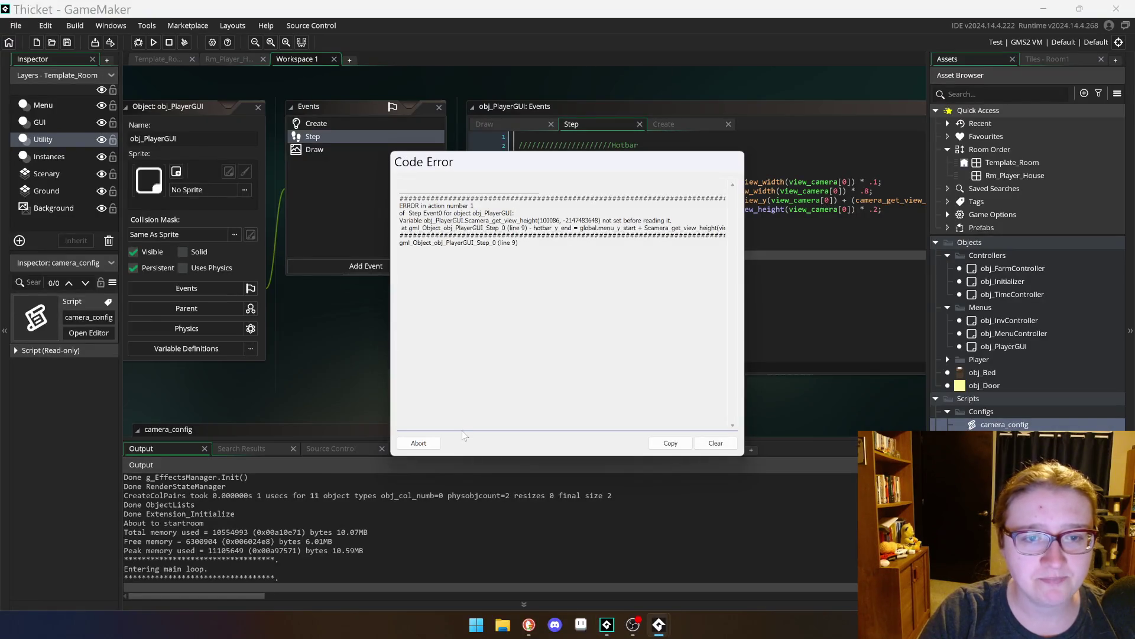
Step: Abort the camera_get_view_height Code Error, rerun the game, walk around with WASD, then exit with Escape
left_click(425, 444)
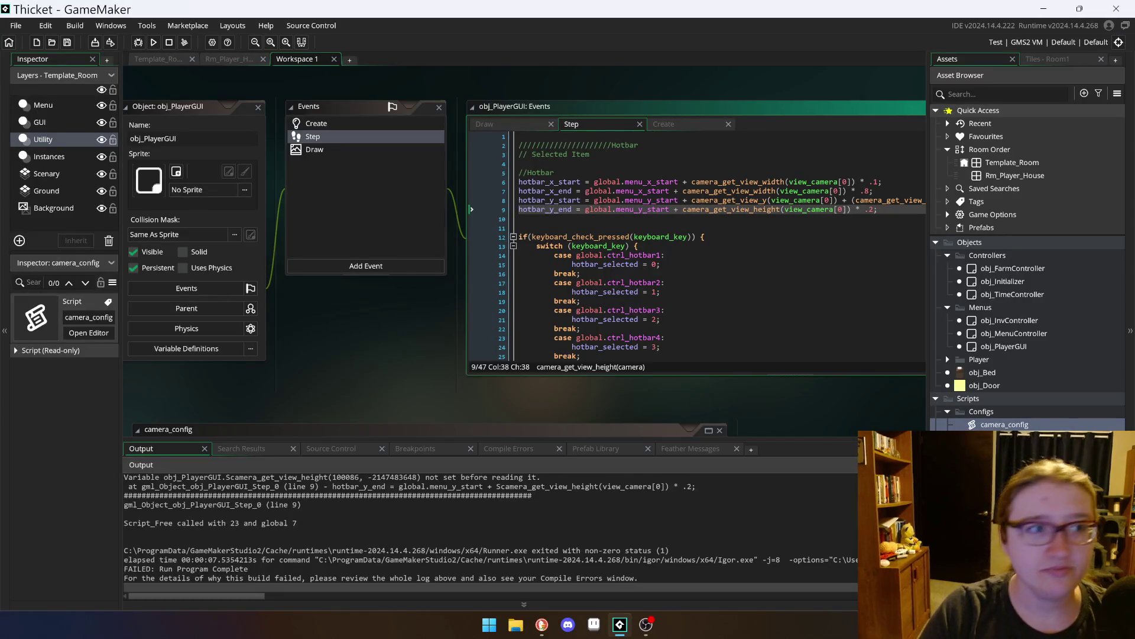
left_click(157, 41)
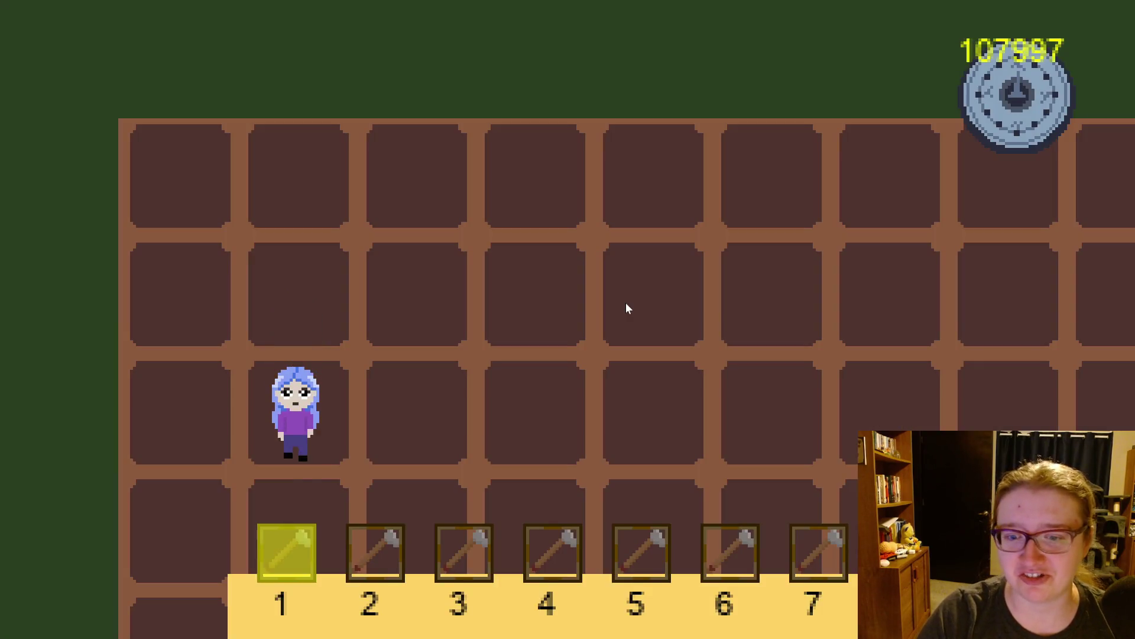
key("s")
key("d")
key("w")
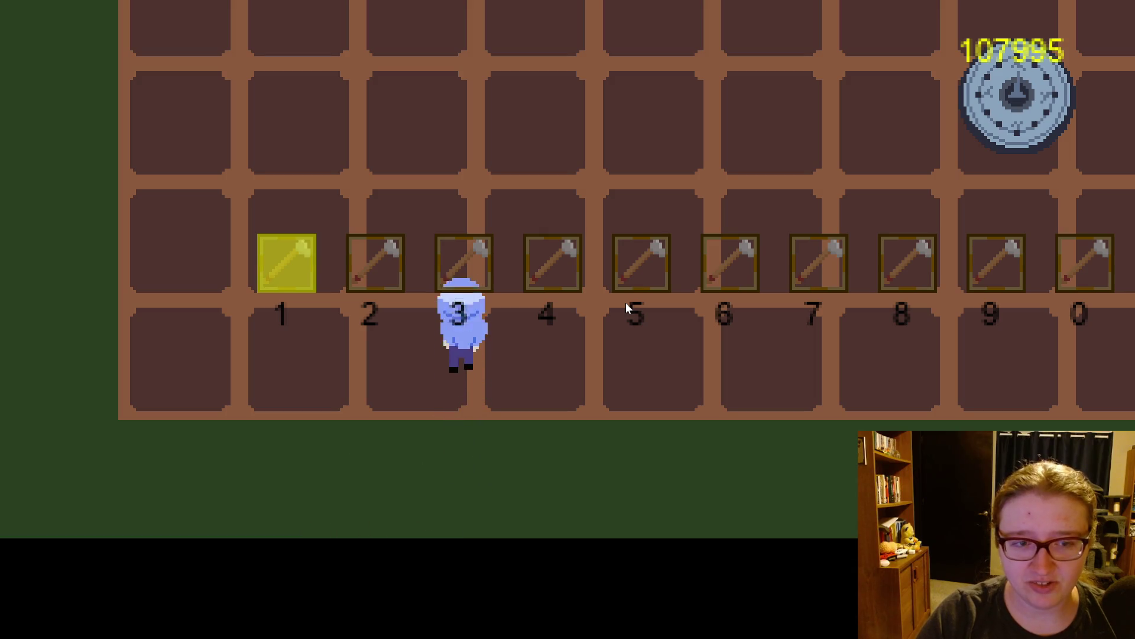
key("d")
key("d")
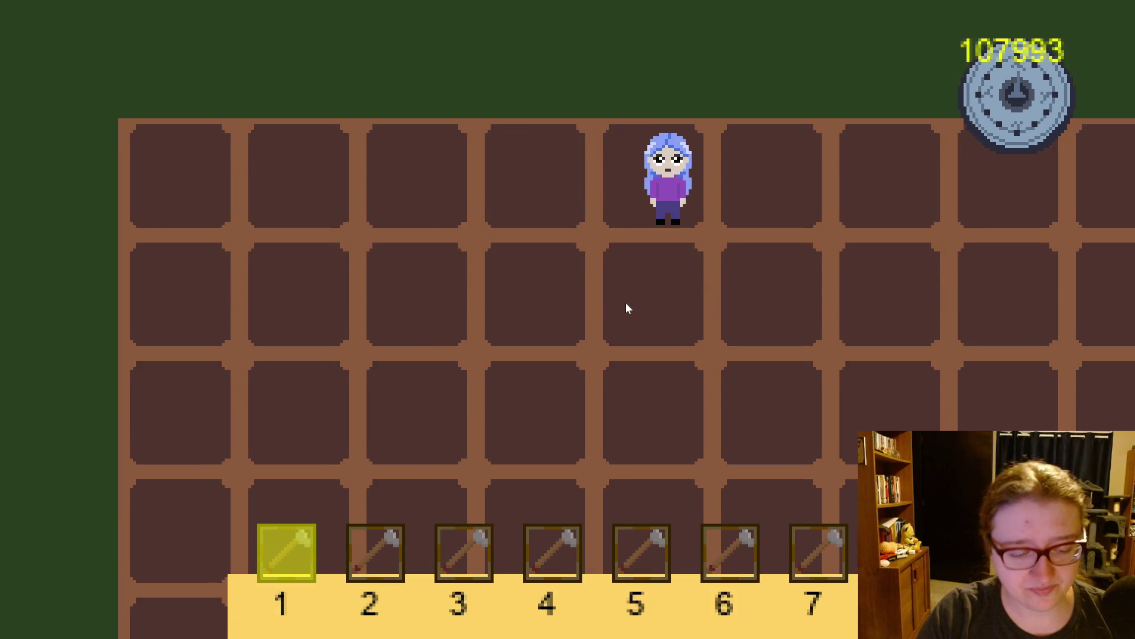
key("Escape")
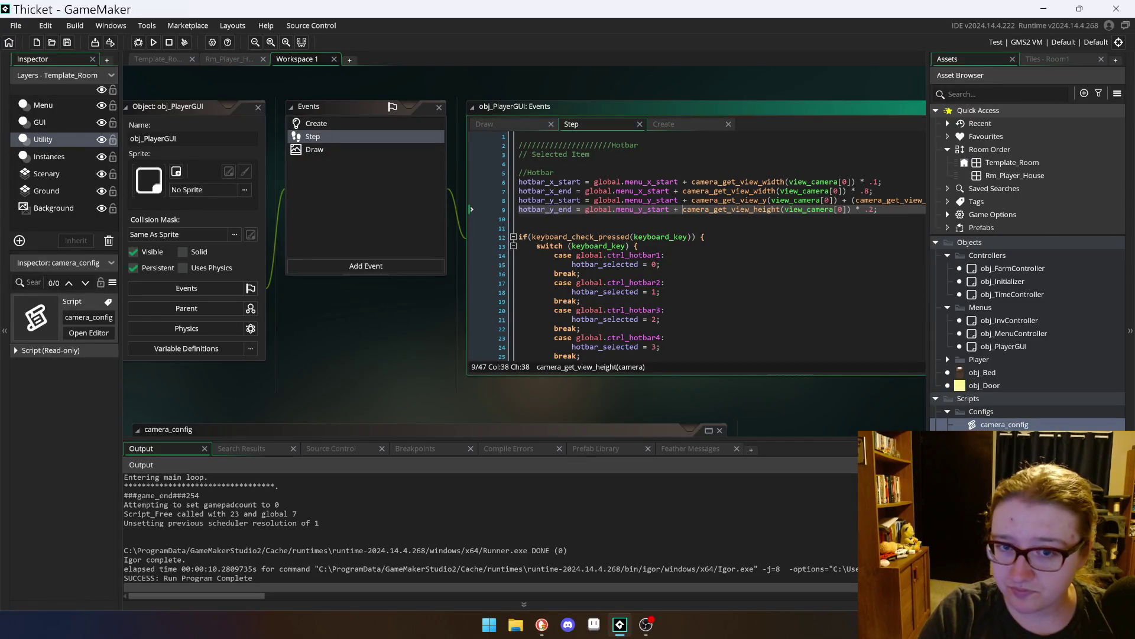
Step: Remove 'global.menu_y_start +' from the hotbar_y_start and hotbar_y_end lines 8–9
left_click(675, 210)
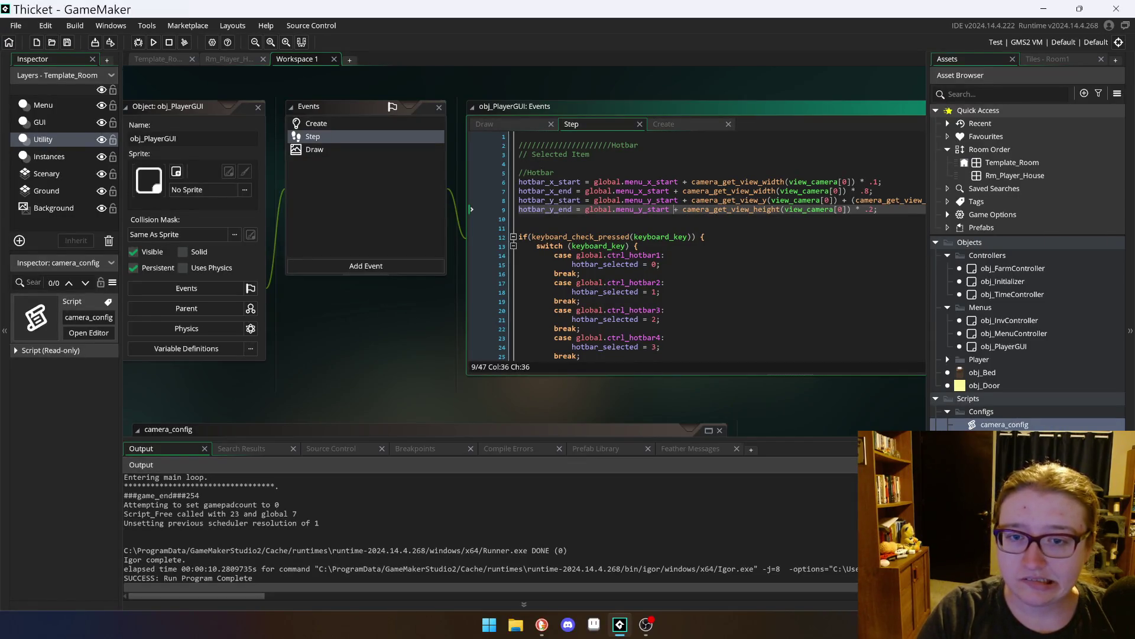
left_click(732, 209)
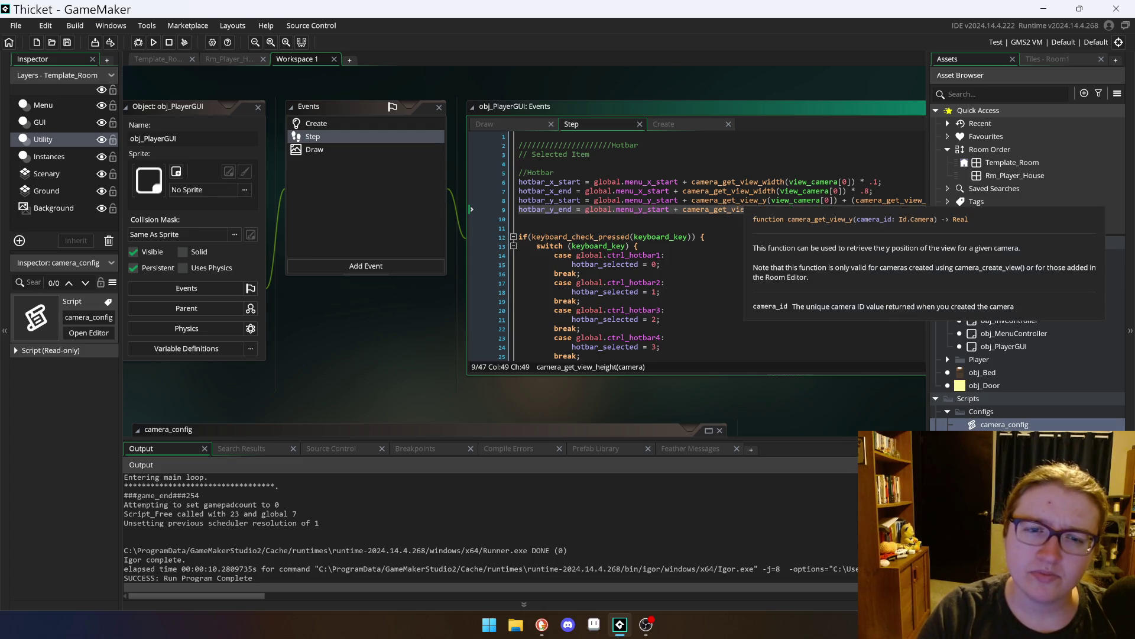
left_click(733, 201)
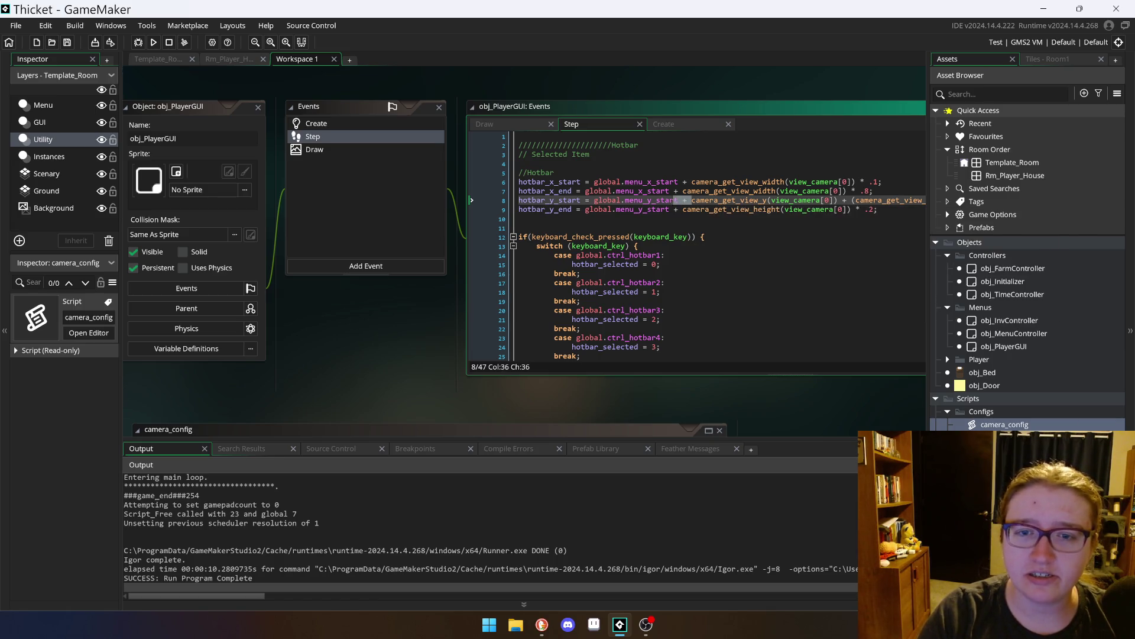
left_click(601, 202)
key("BackSpace")
key("BackSpace")
key("BackSpace")
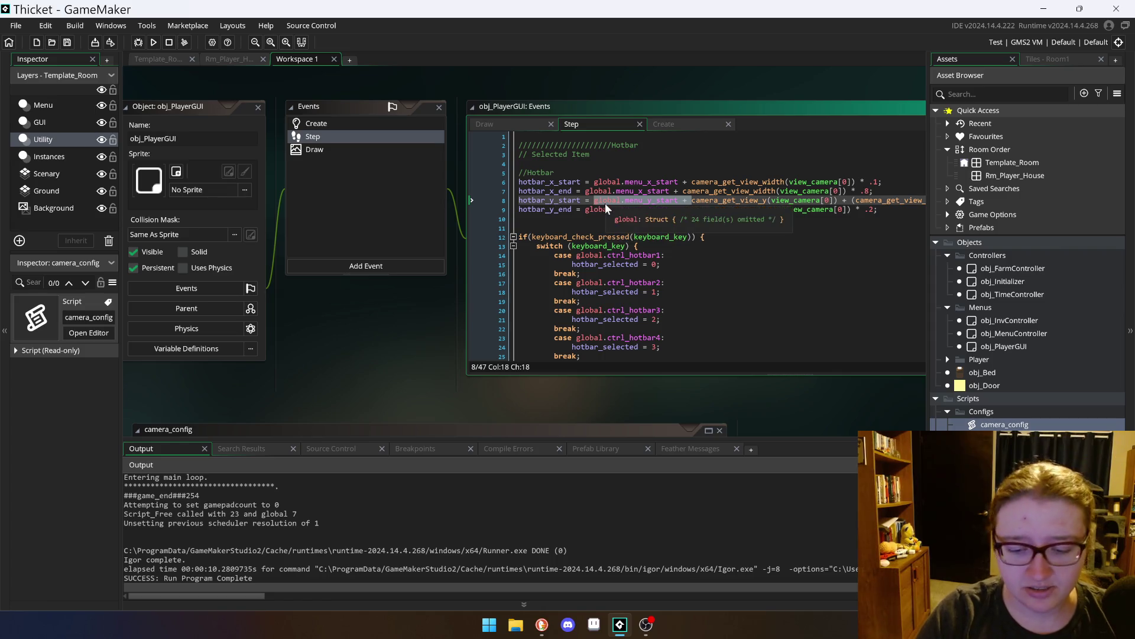
left_click(831, 203)
left_click_drag(679, 209, 586, 210)
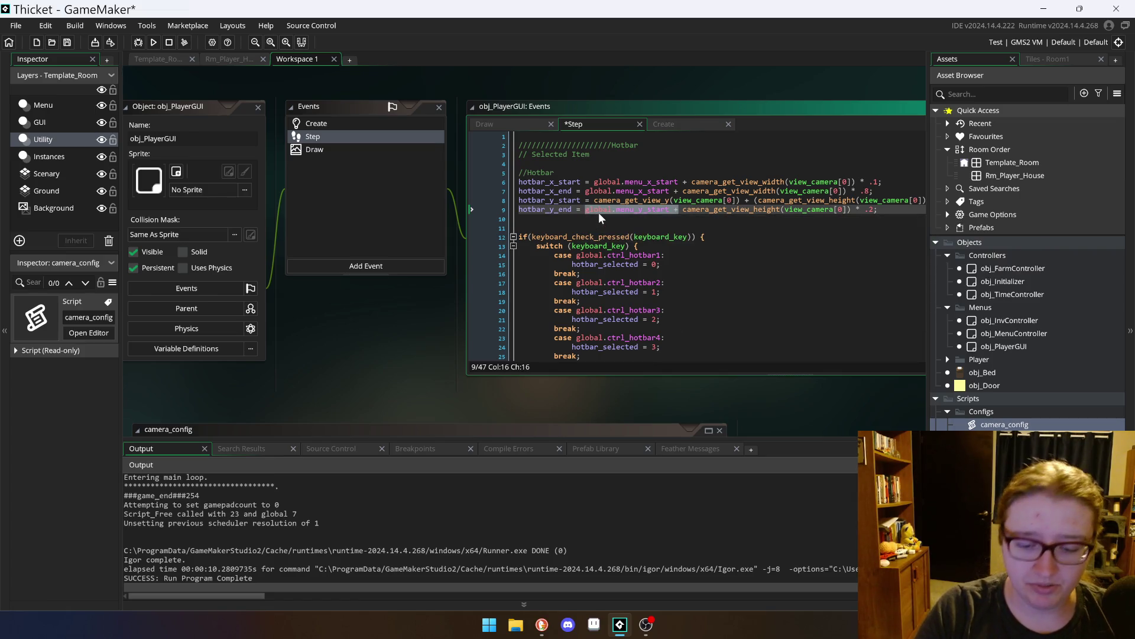
key("BackSpace")
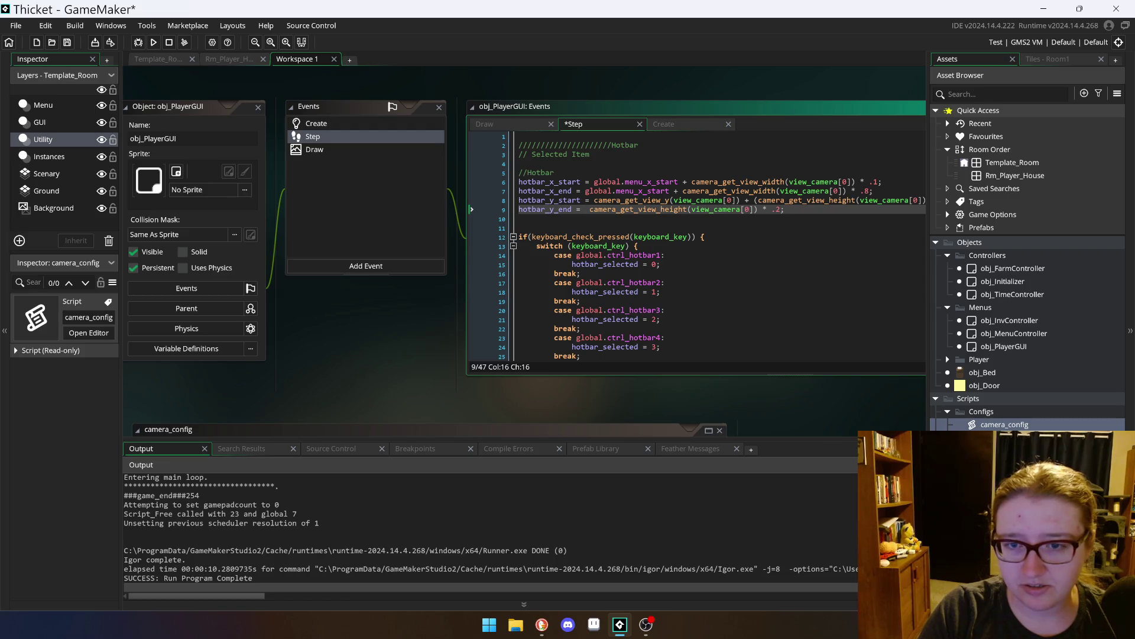
Step: Copy 'camera_get_view_y(view_camera[0]) +' into line 9, save, and run the game
left_click_drag(751, 199, 593, 200)
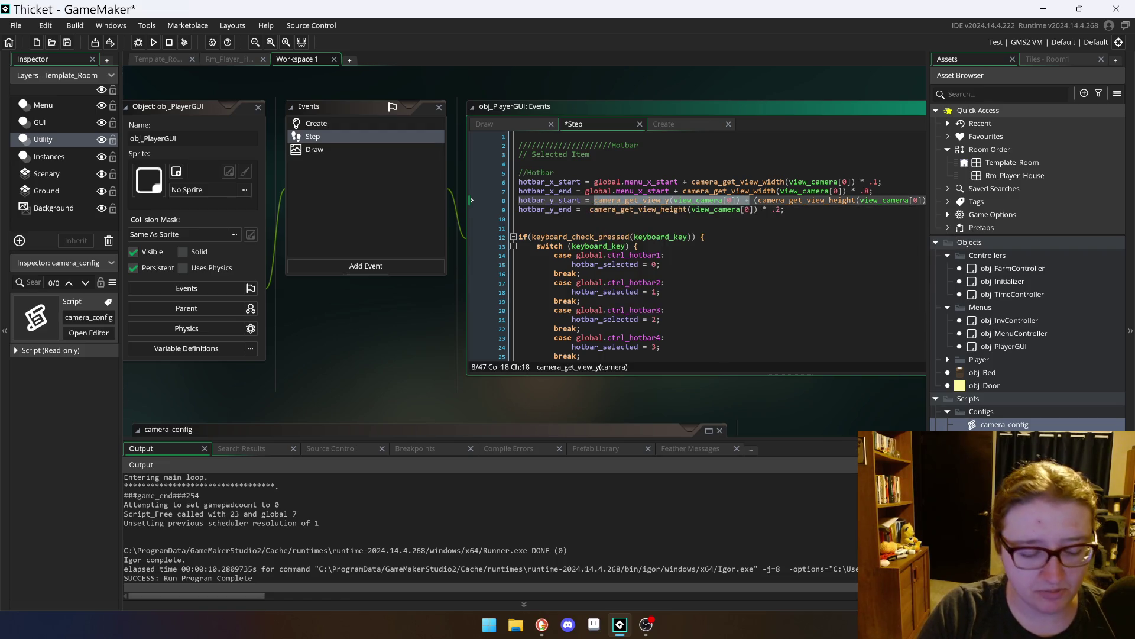
key("Left")
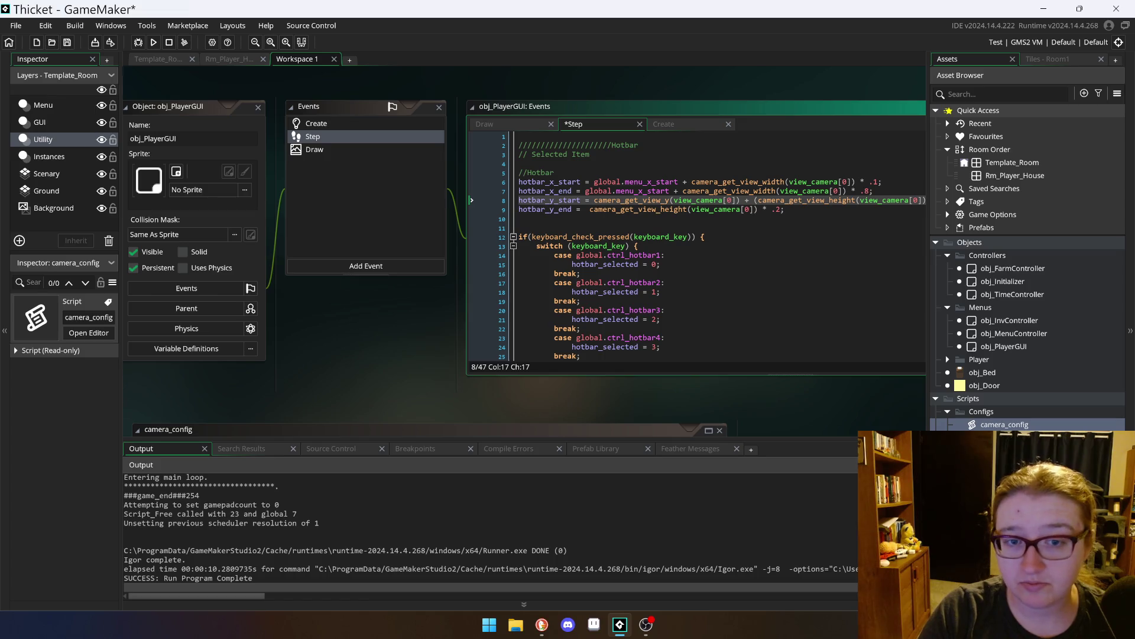
left_click(586, 210)
type("camera_get_view_y(view_camera[0]) +")
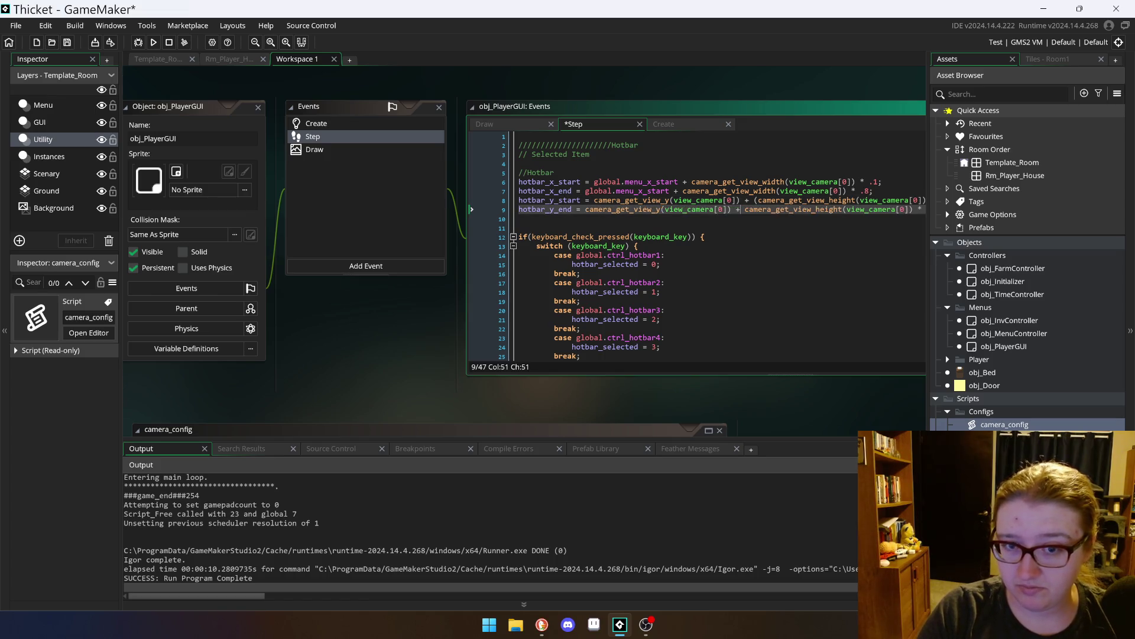
left_click(518, 227)
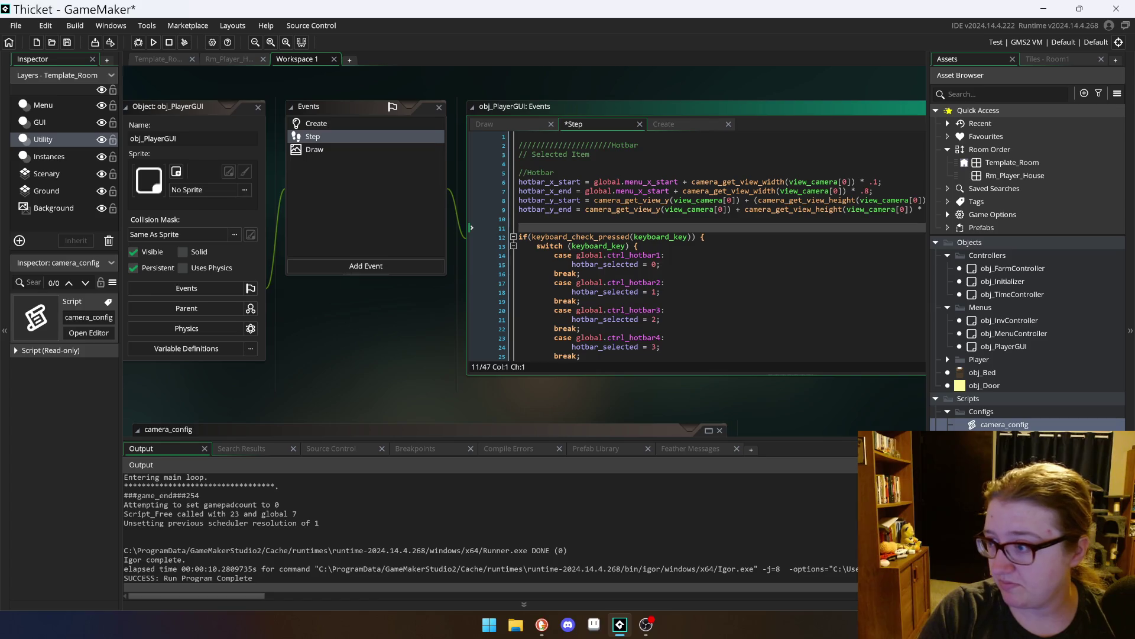
key("ctrl+s")
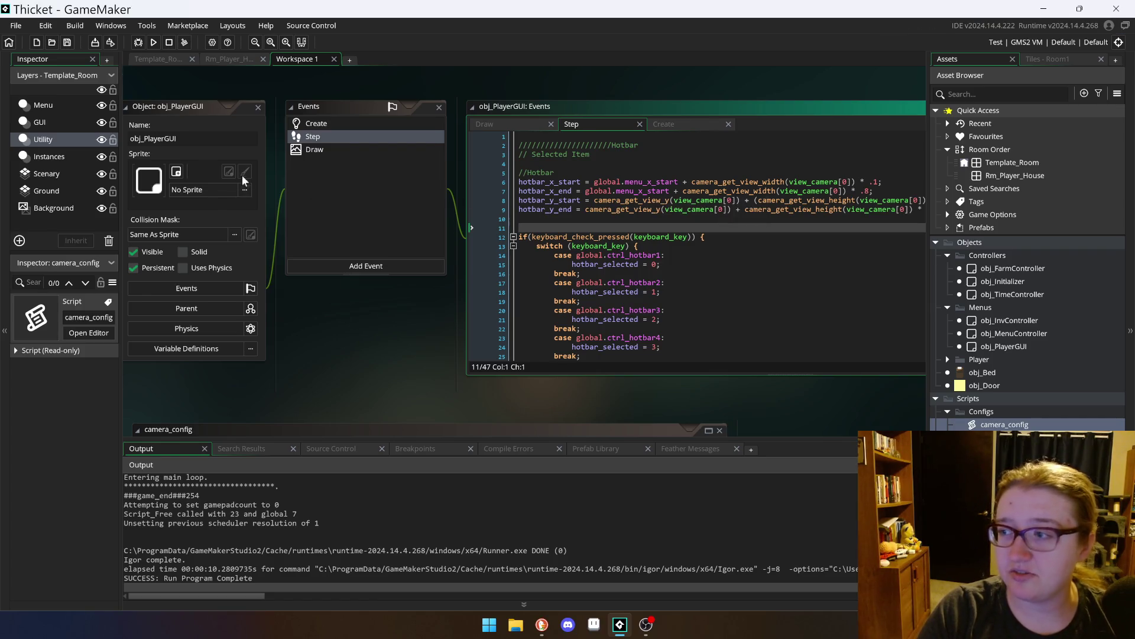
left_click(156, 41)
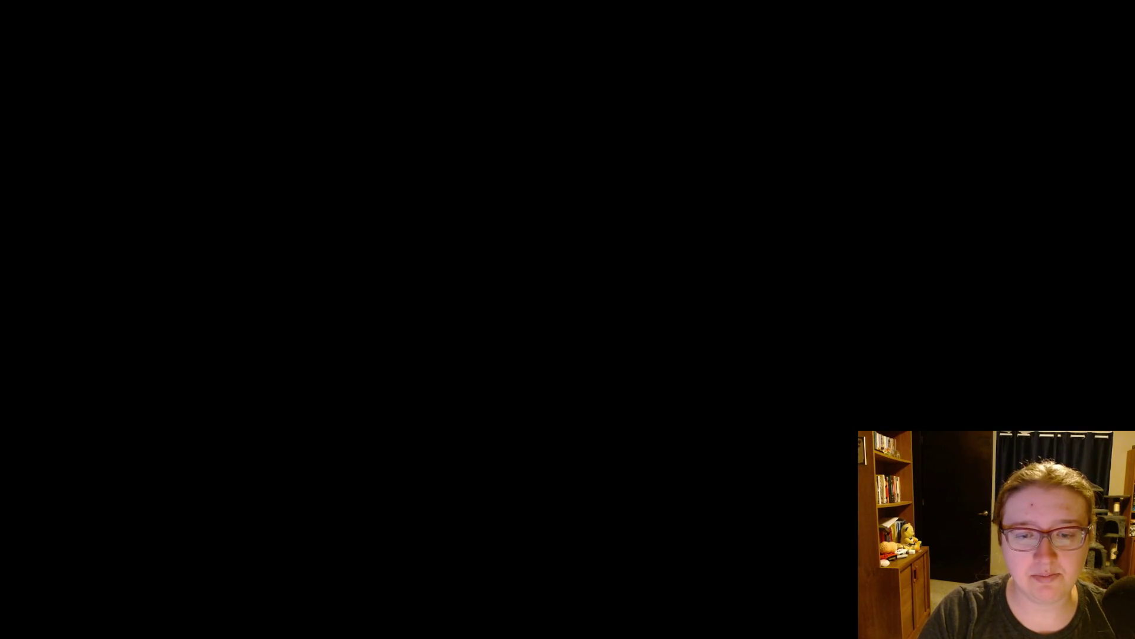
Step: Walk the character right, down and up with the arrow keys to watch the hotbar's position
key("Right")
key("Down")
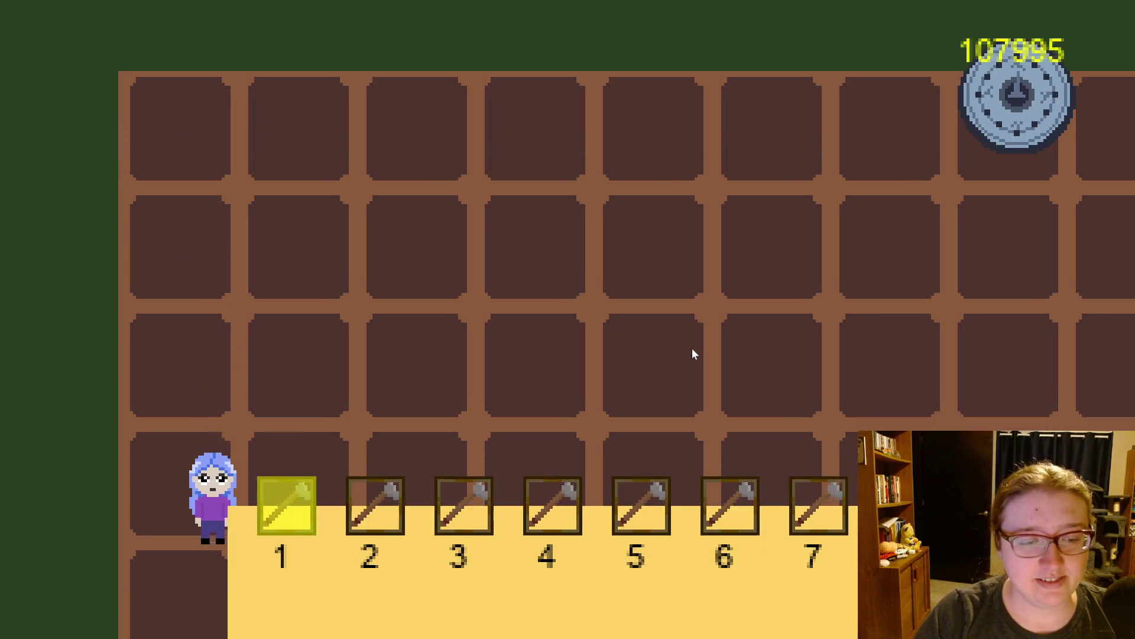
key("Right")
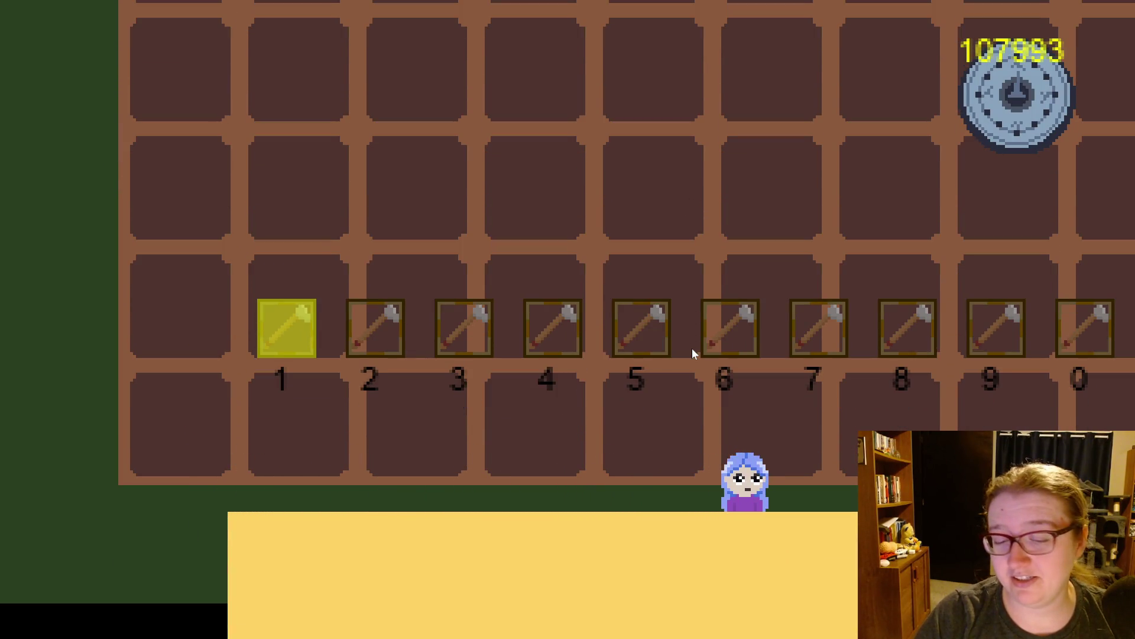
key("Right")
key("Up")
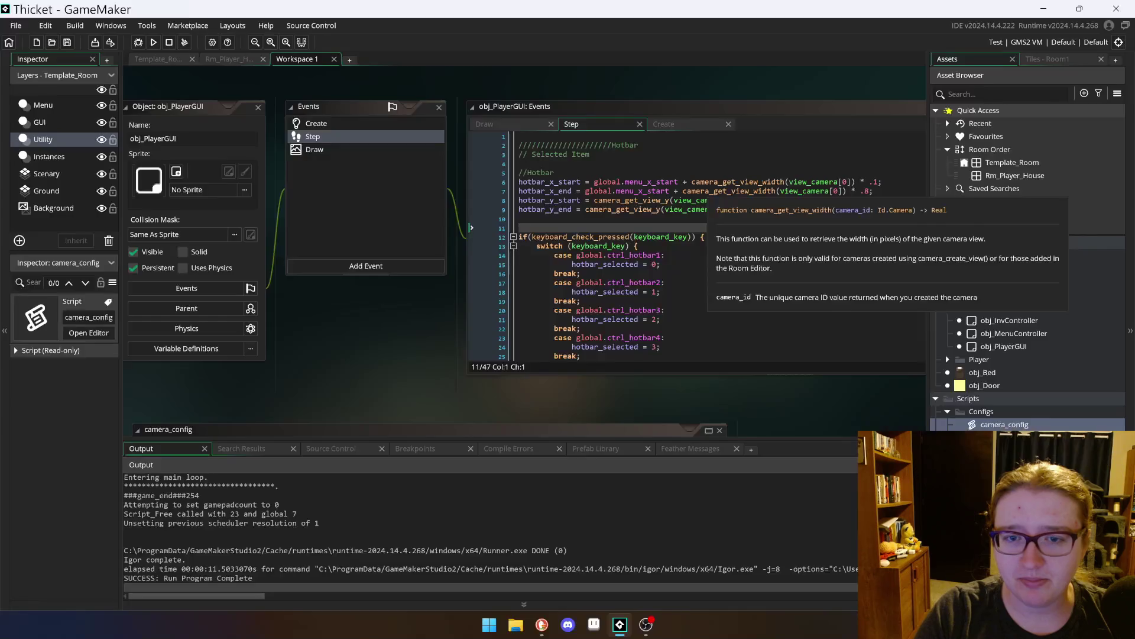
Step: Replace global.menu_x_start on line 6 with camera_get_view_x(view_camera[0])
left_click_drag(679, 181, 594, 182)
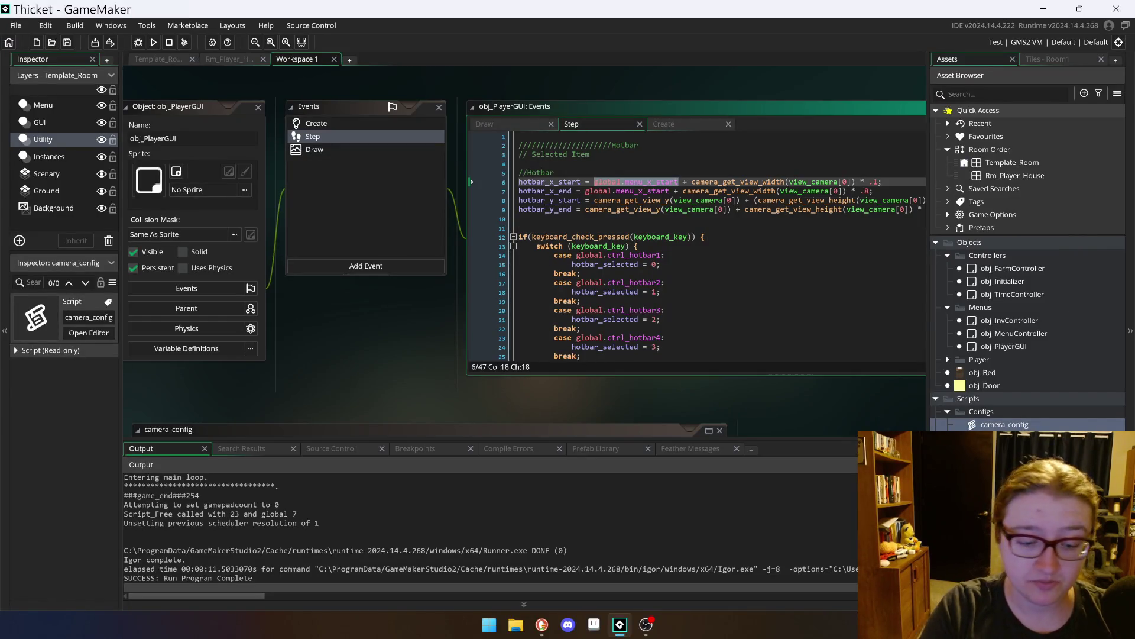
type("camera_get_view_x")
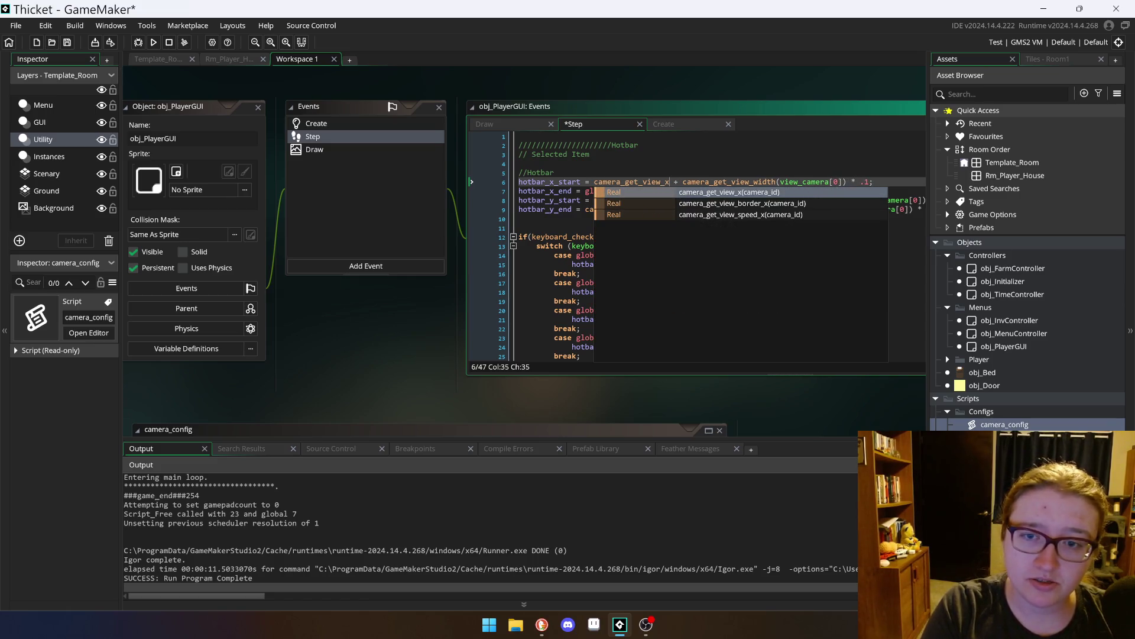
type("(view_camera")
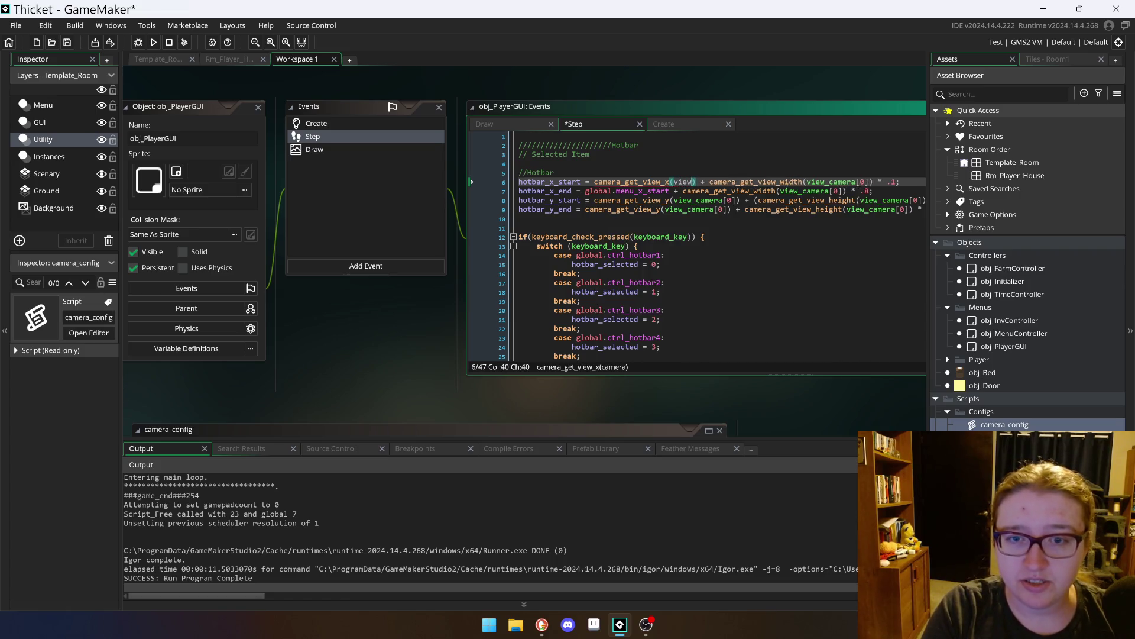
type("[0]")
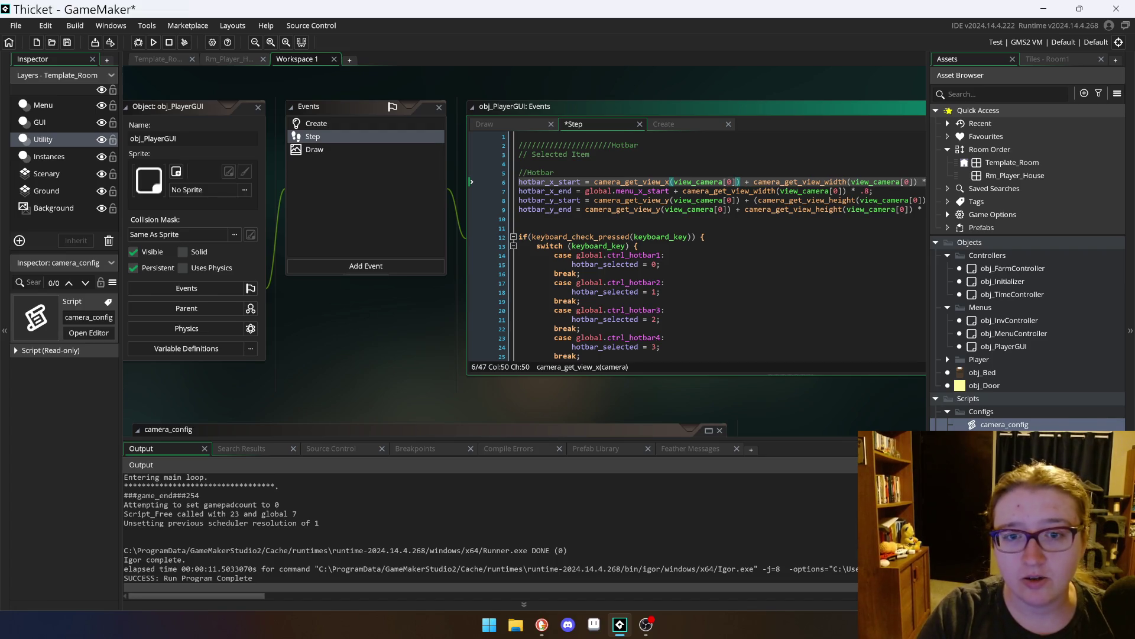
left_click(594, 180, "shift")
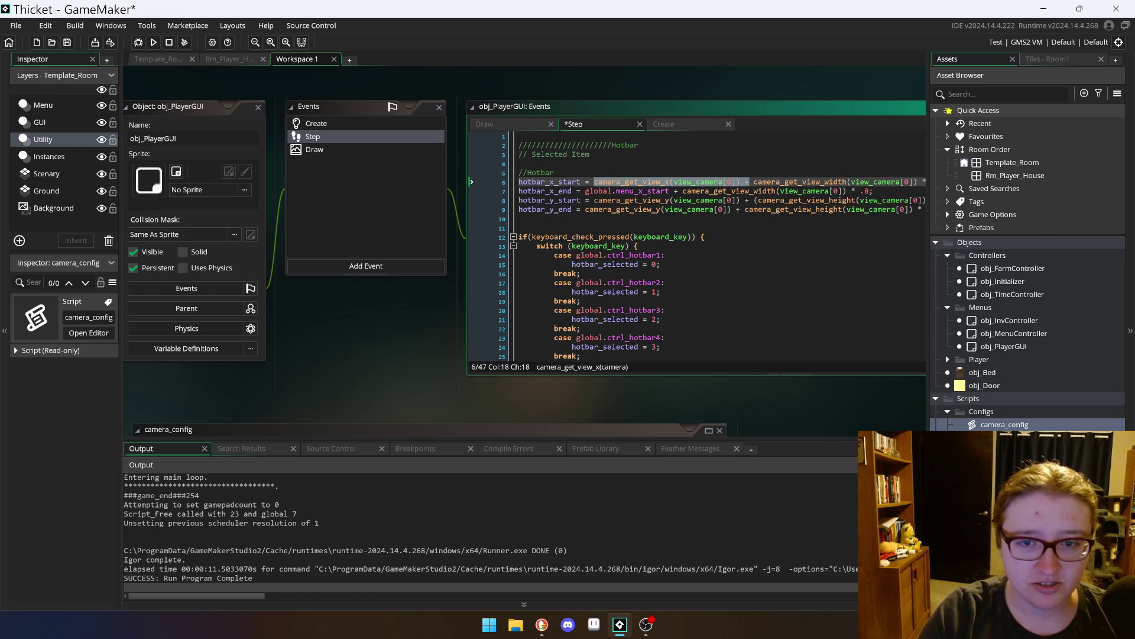
Step: Make line 7's hotbar_x_end start from camera_get_view_x(view_camera[0]) + width * .8
left_click(679, 191)
left_click(582, 191, "shift")
type("camera_get_view_x(view_camera[0]) +")
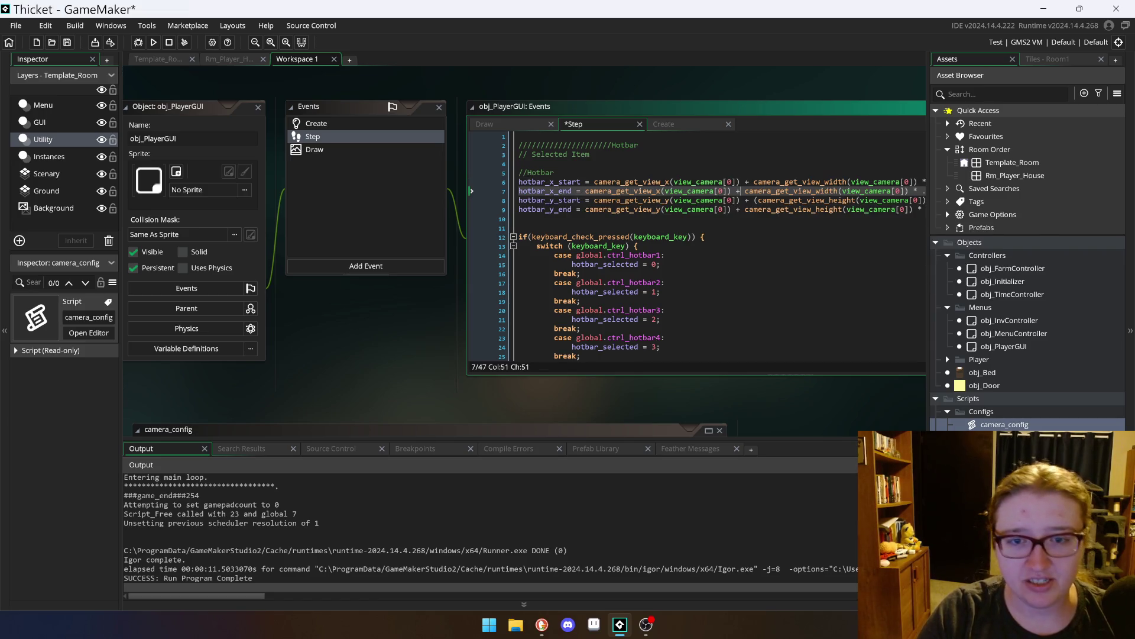
type("D")
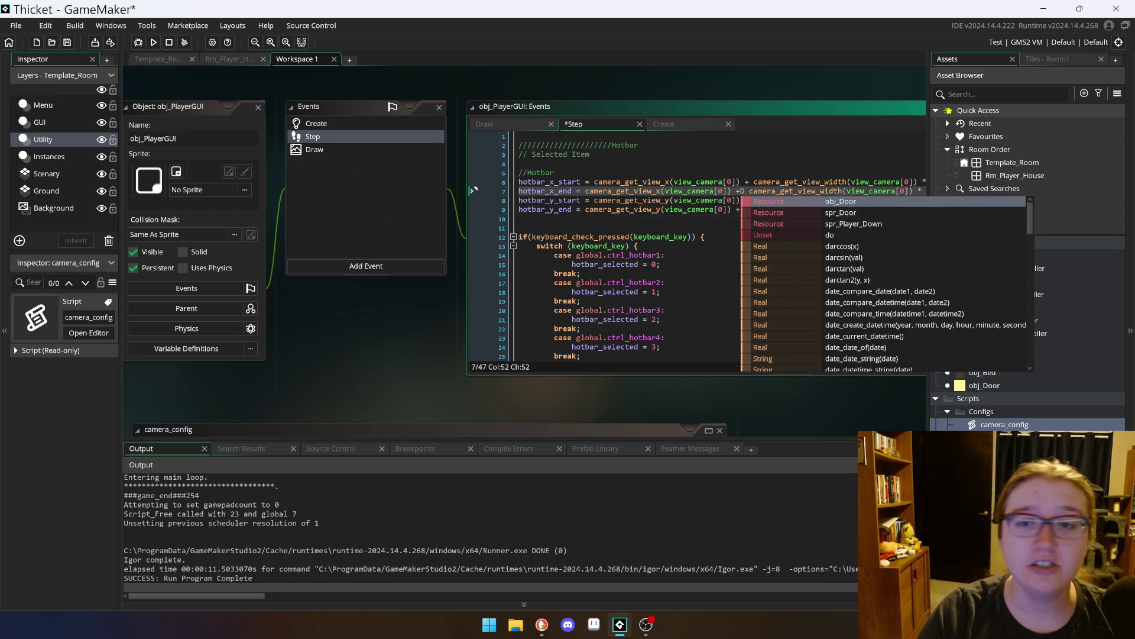
left_click(634, 209)
left_click(473, 189)
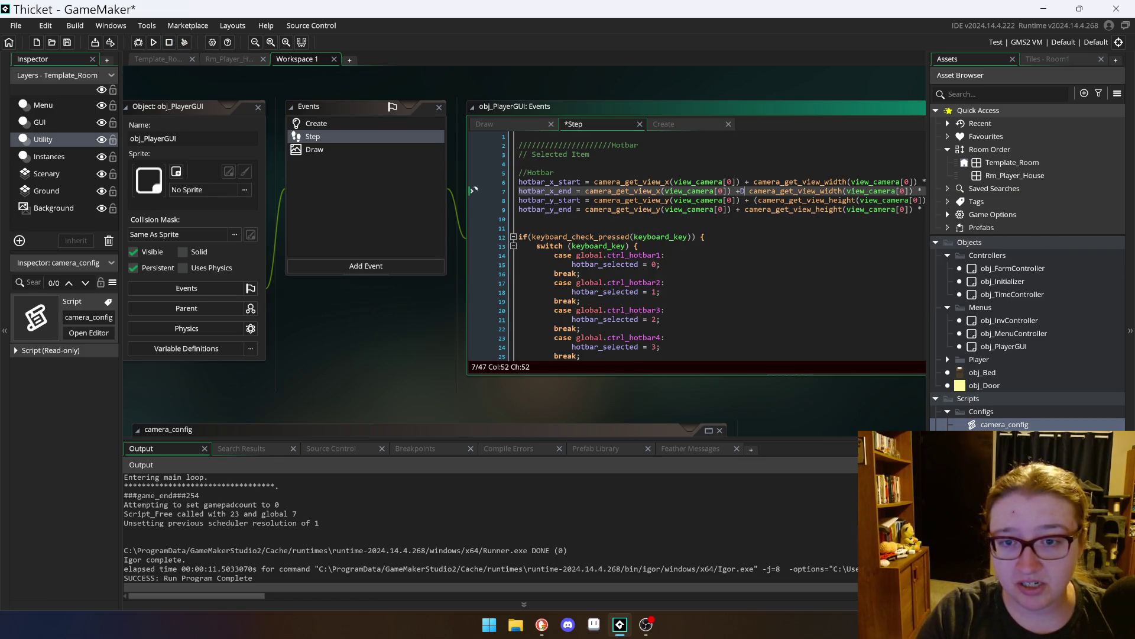
key("BackSpace")
type("S")
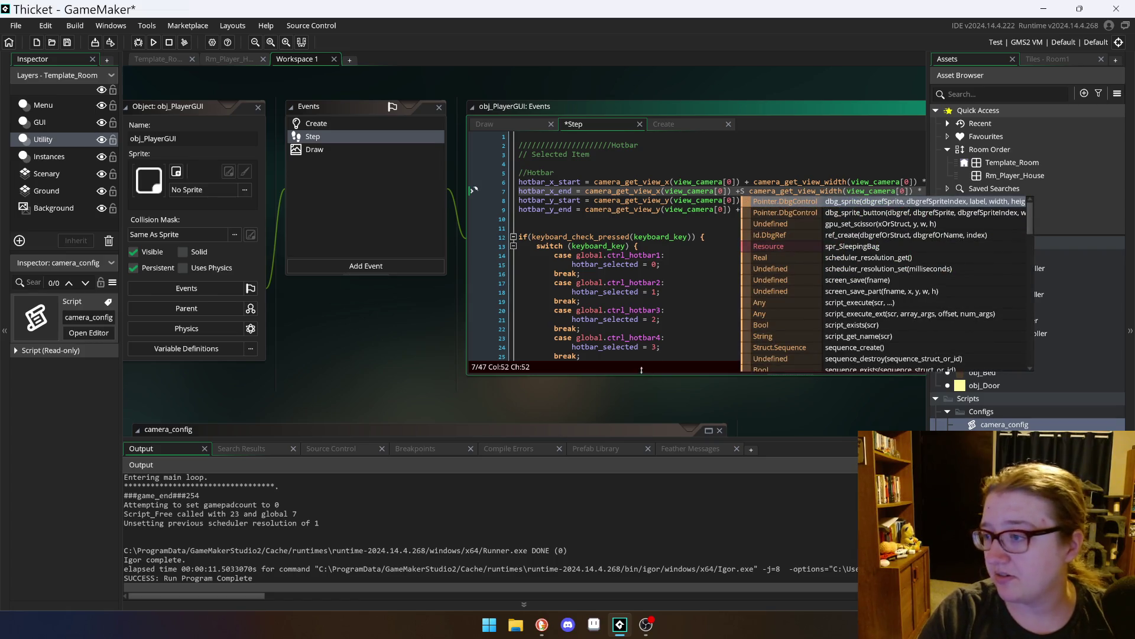
key("BackSpace")
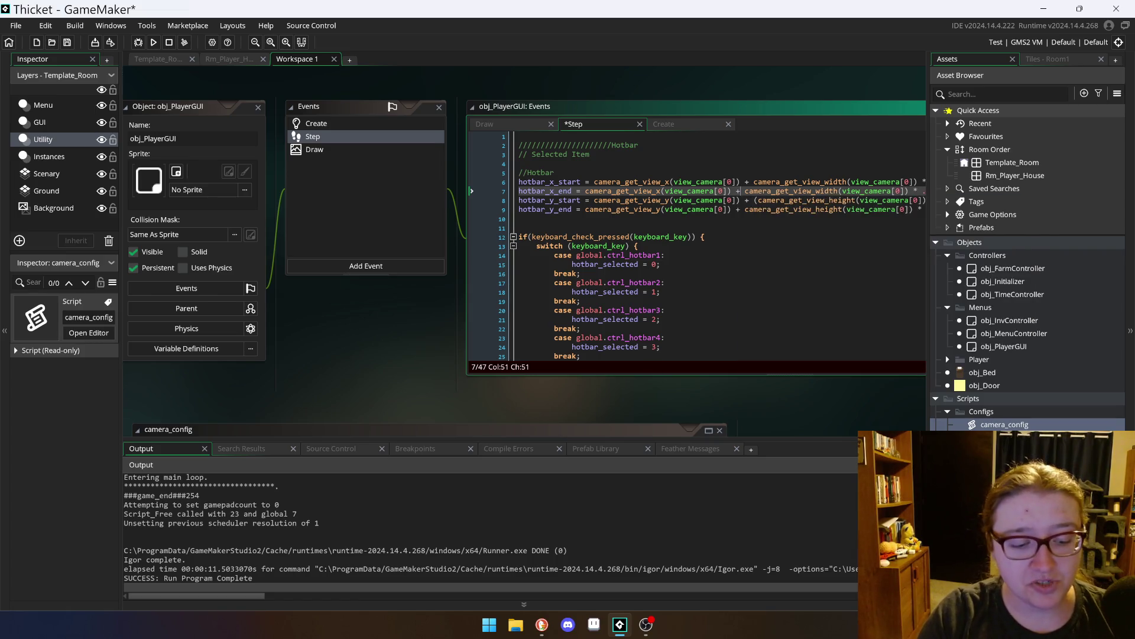
Step: Save the Step event and run the game
key("Down")
key("Down")
key("Down")
key("ctrl+s")
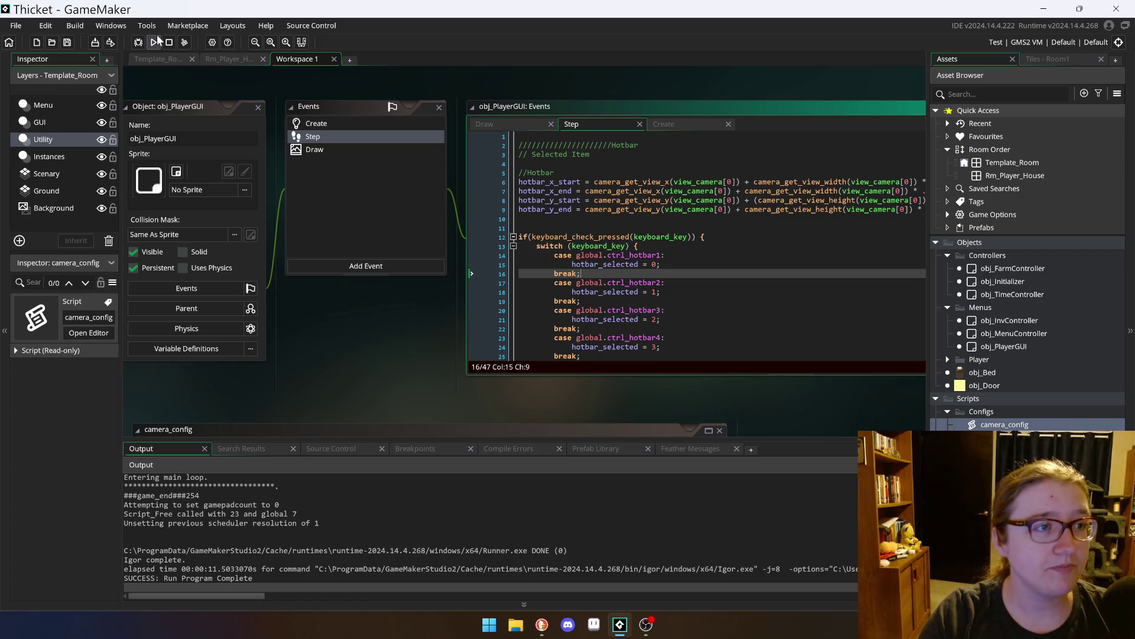
left_click(153, 42)
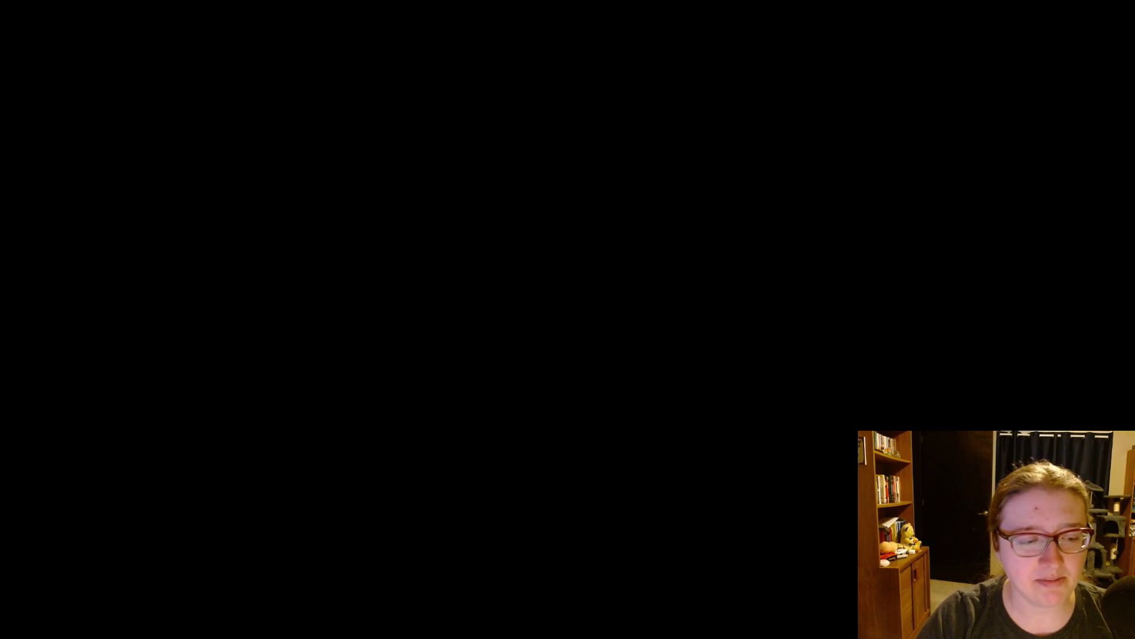
Step: Walk the character right, left and down onto the grass while watching the hotbar's position
key("Right")
key("Up")
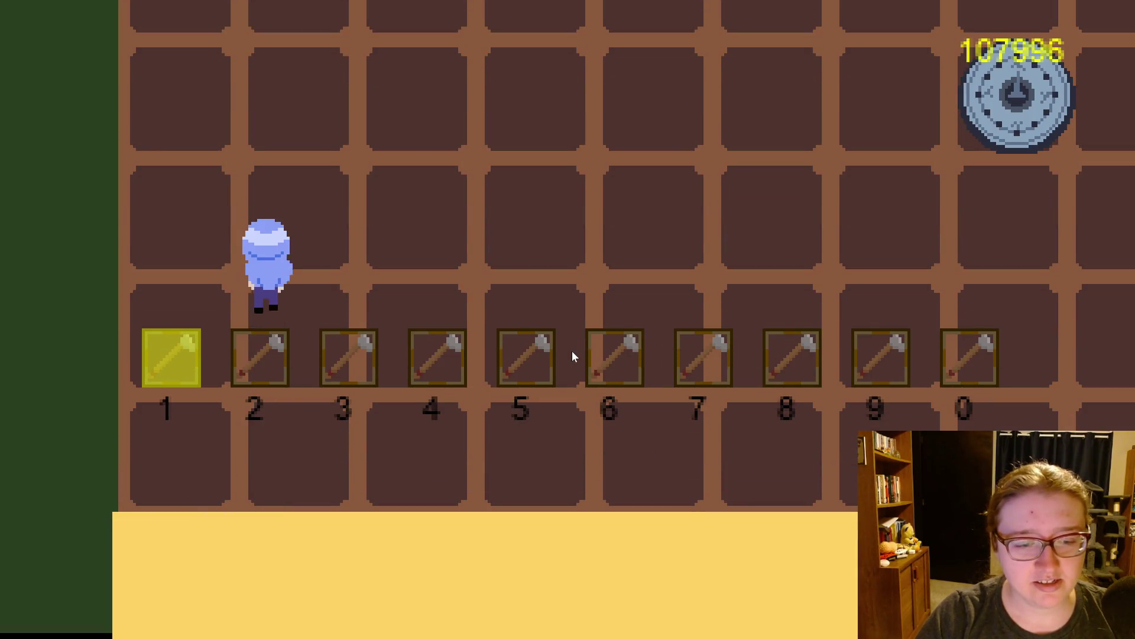
key("Right")
key("Right")
key("Right")
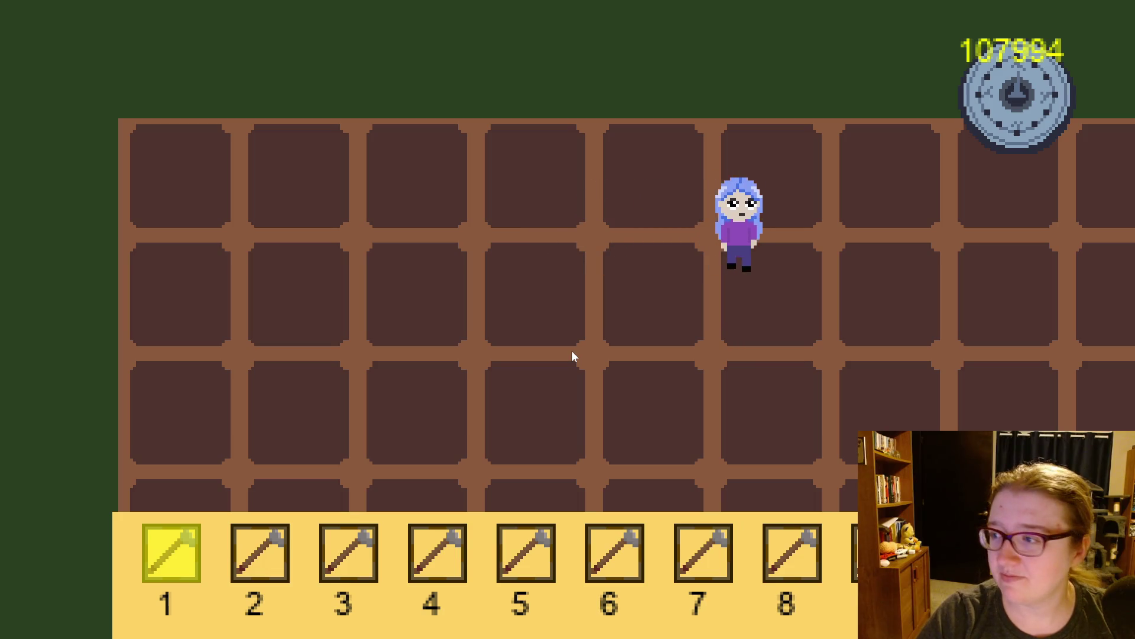
key("Right")
key("Right")
key("Right")
key("Left")
key("Left")
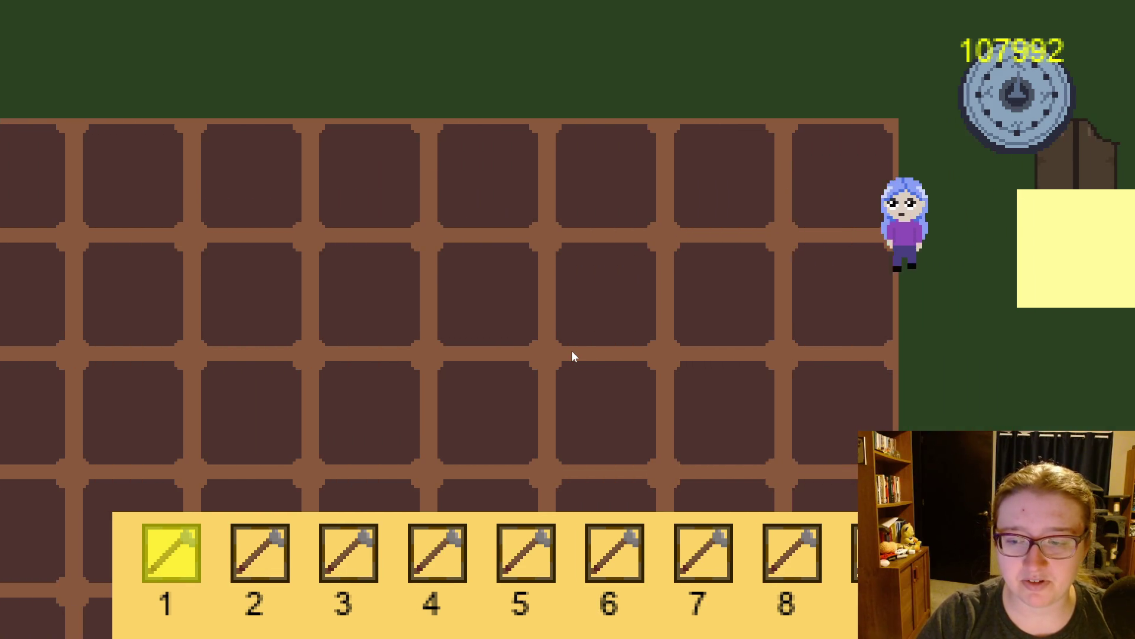
key("Left")
key("Left")
key("a")
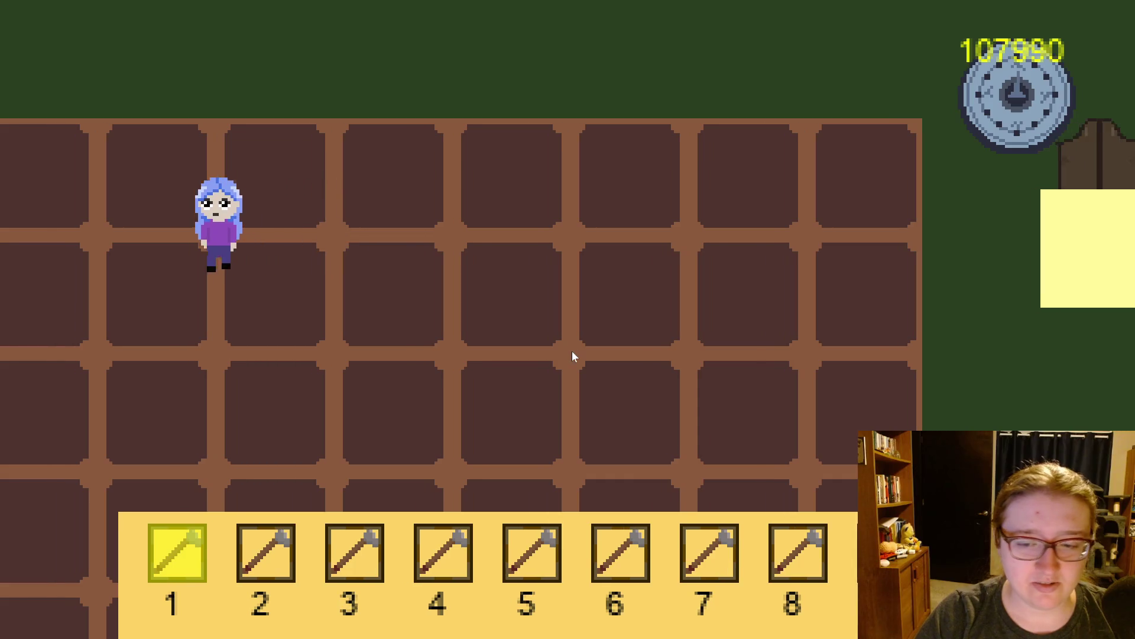
key("d")
key("s")
key("d")
key("s")
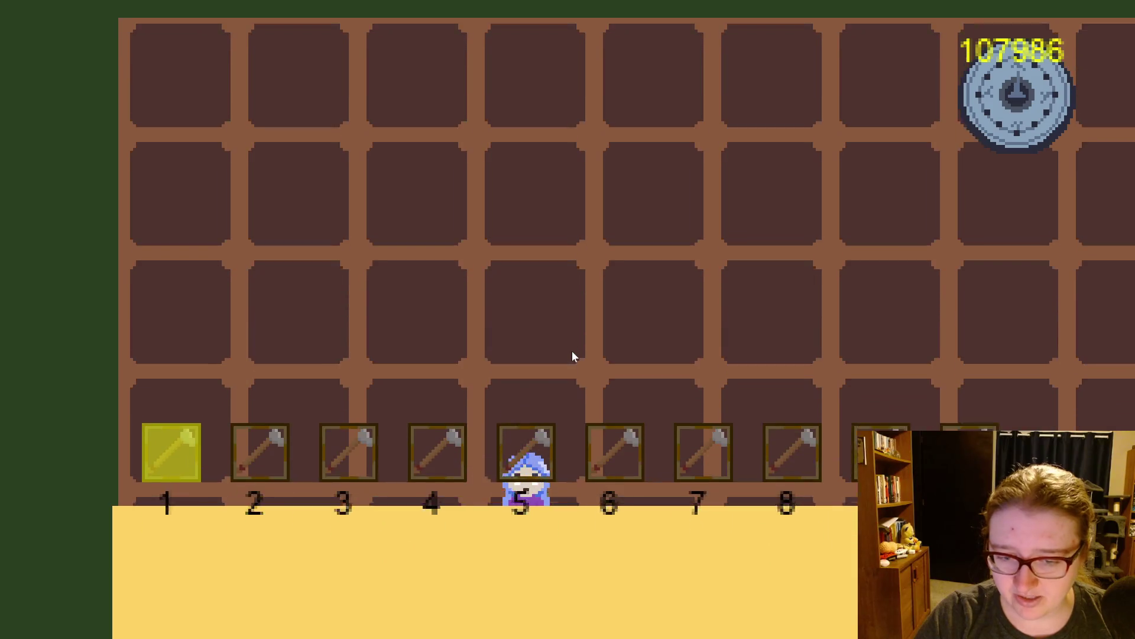
key("d")
key("d")
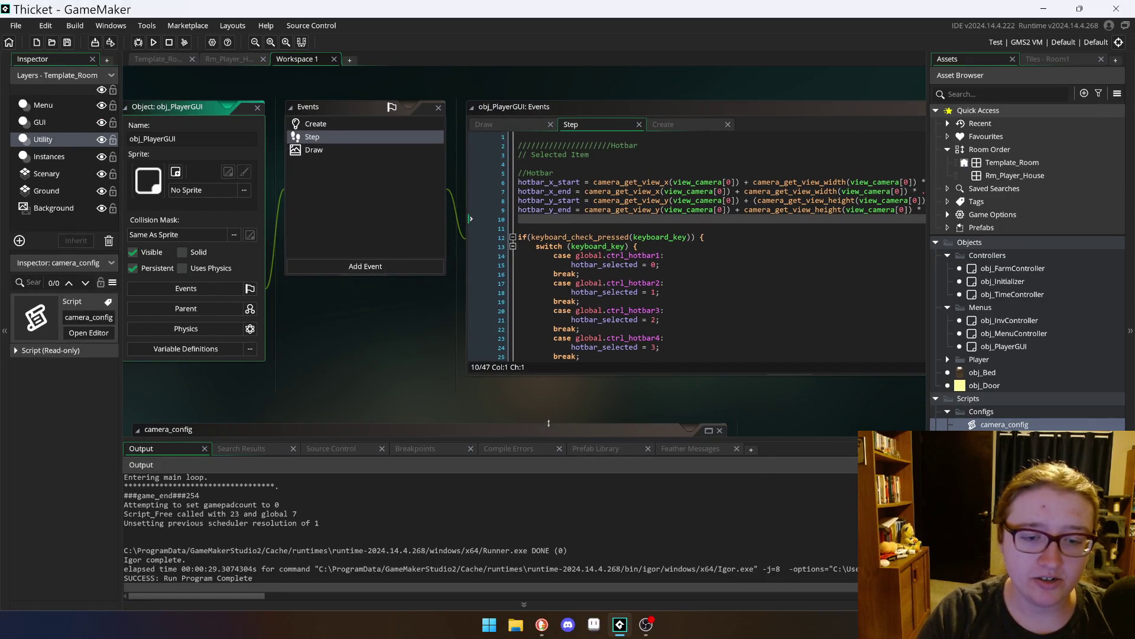
Step: Enlarge the output log and pan the events editor toward the workspace's left
left_click_drag(546, 437, 546, 401)
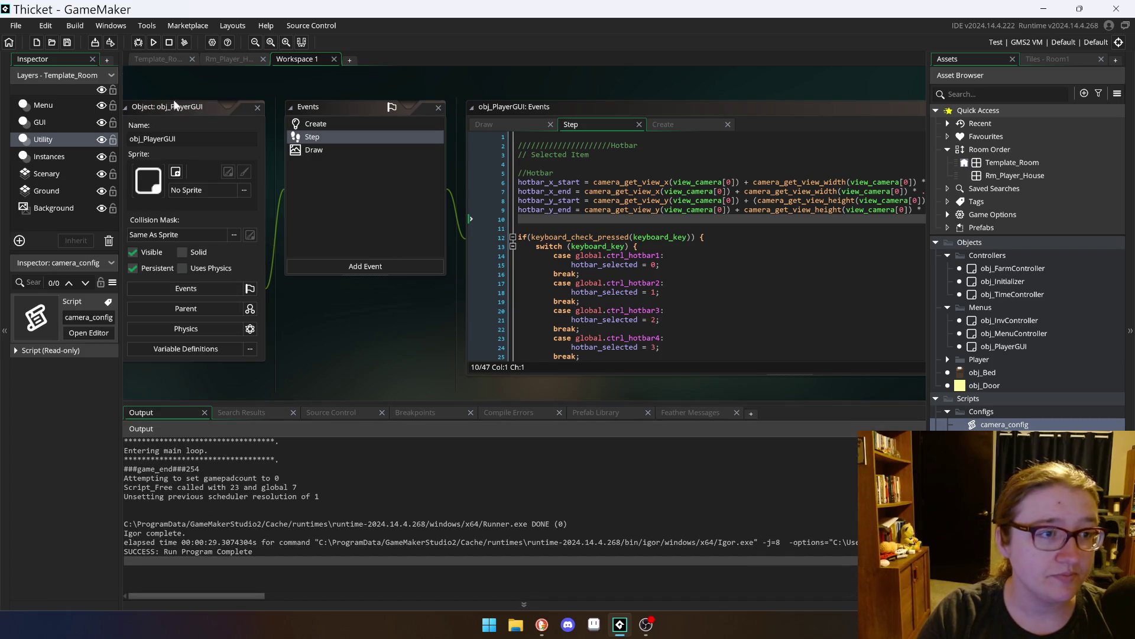
left_click_drag(170, 100, 145, 99)
mouse_move(372, 367)
left_mouse_down()
mouse_move(215, 335)
mouse_move(166, 346)
left_mouse_up()
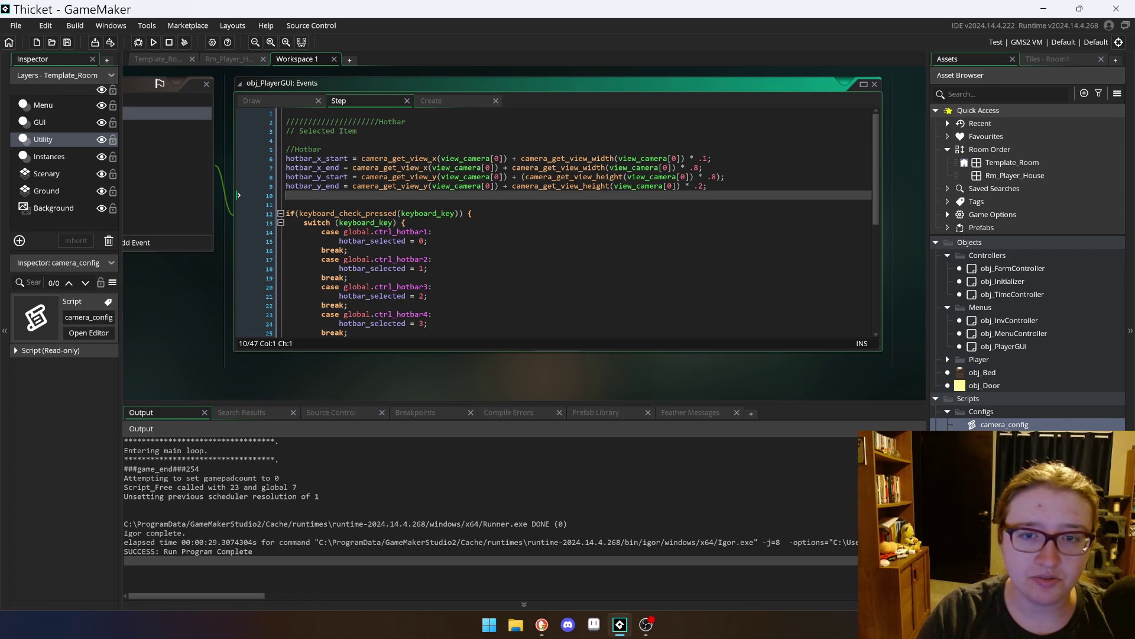
Step: Review the hotbar_x_end and camera_get_view_width lines, then bring up the Draw event code
left_click(703, 167)
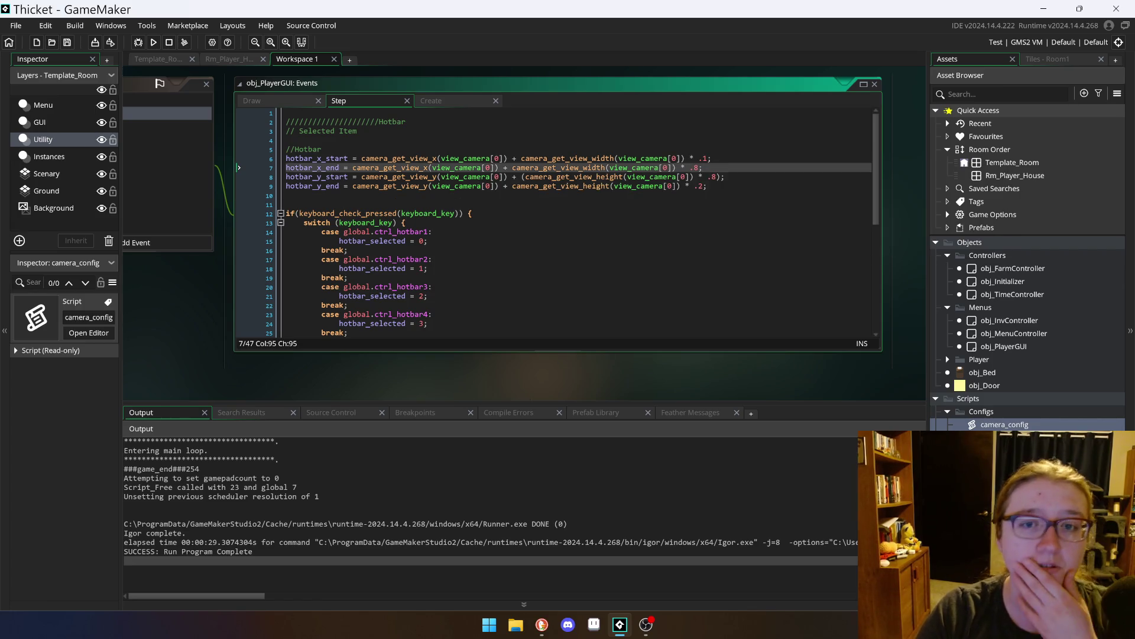
mouse_move(535, 178)
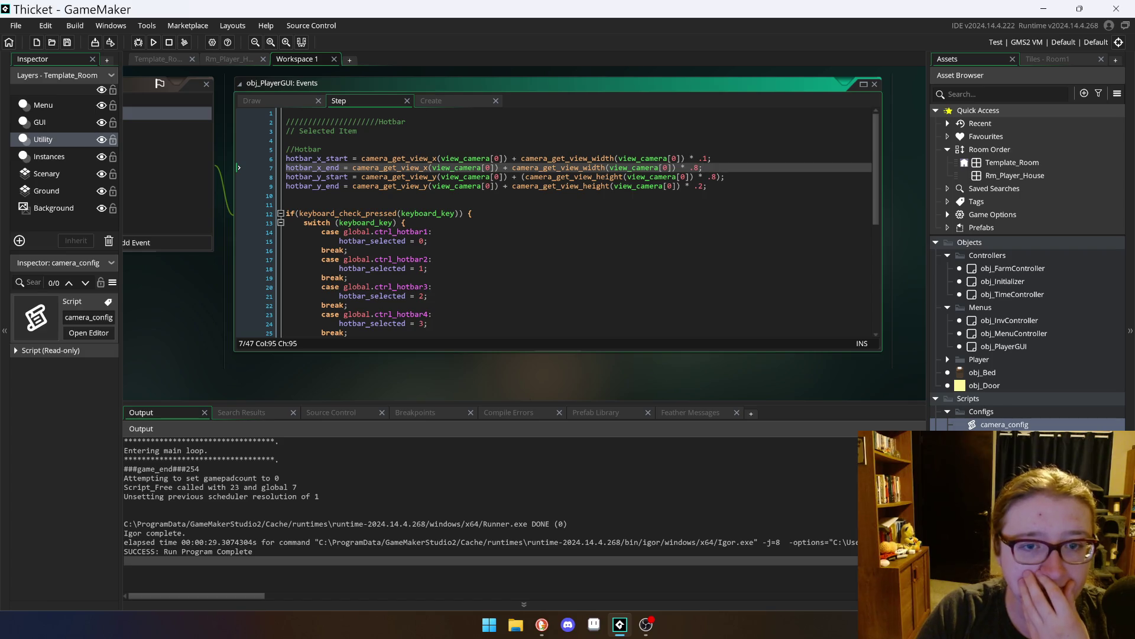
left_click(593, 159)
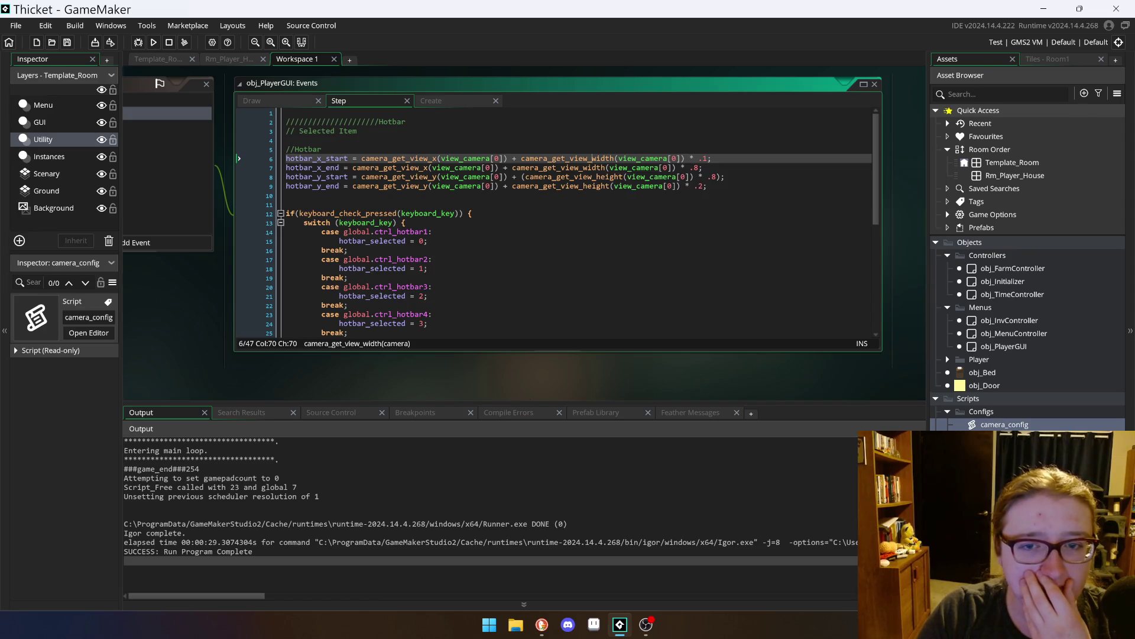
mouse_move(593, 158)
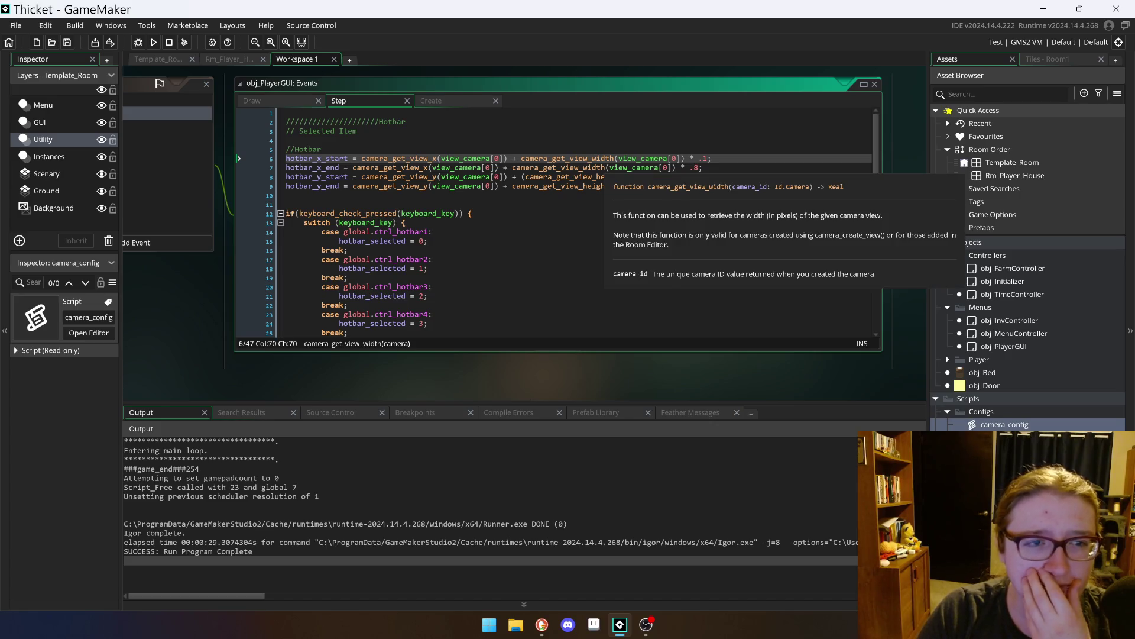
scroll(593, 158, "down", 2)
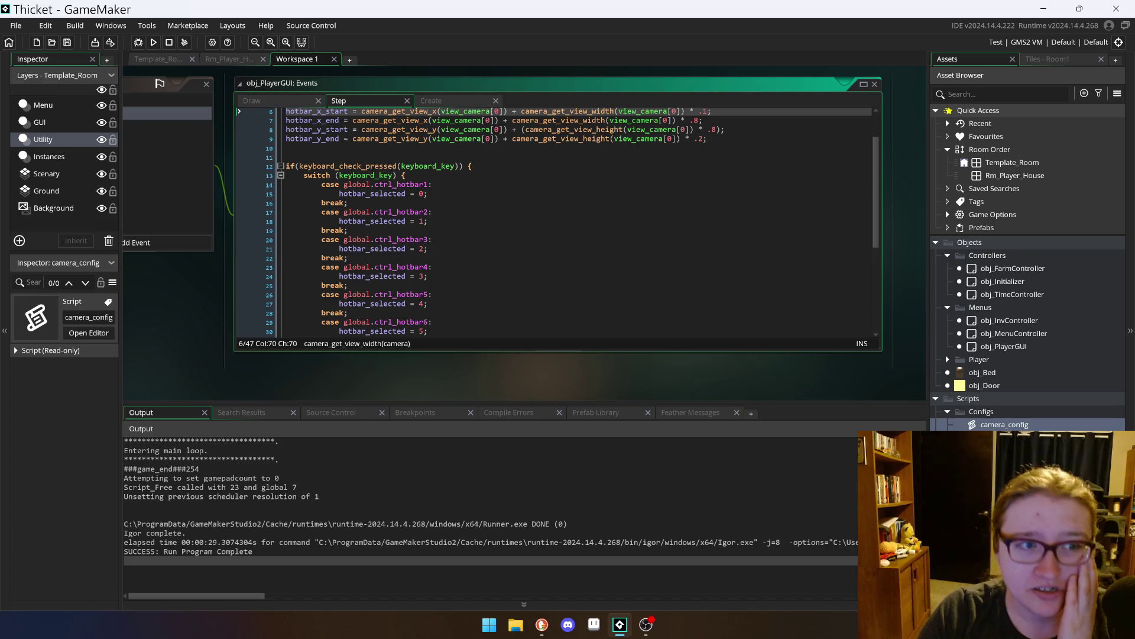
left_click(292, 97)
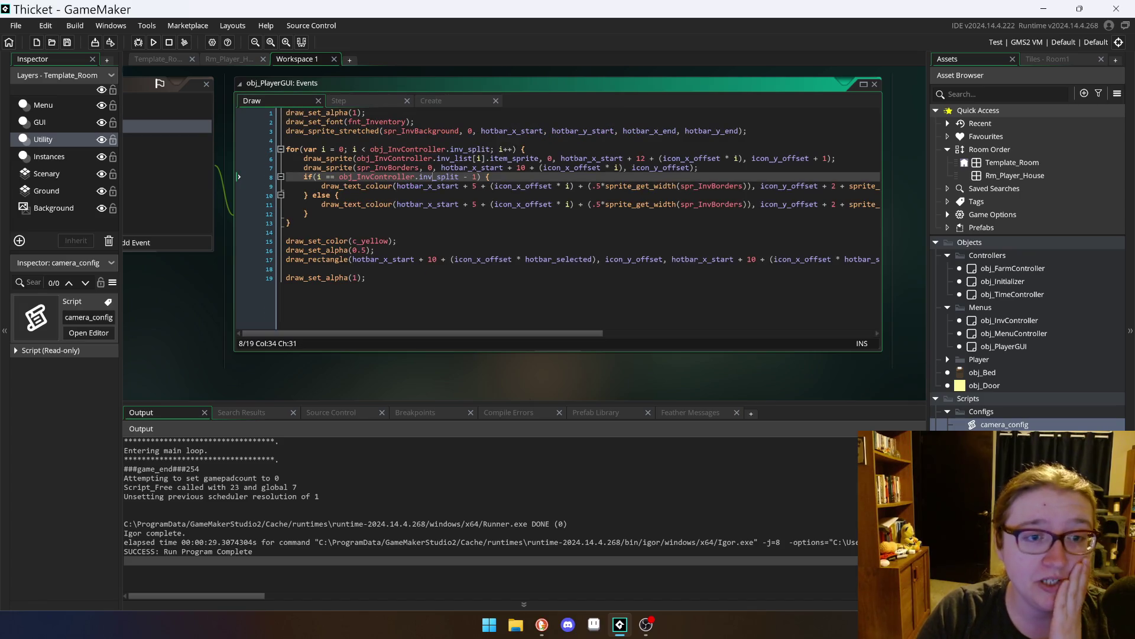
Step: Widen the events editor to show full lines and inspect hotbar_x_start on lines 6–7
scroll(503, 225, "up", 1)
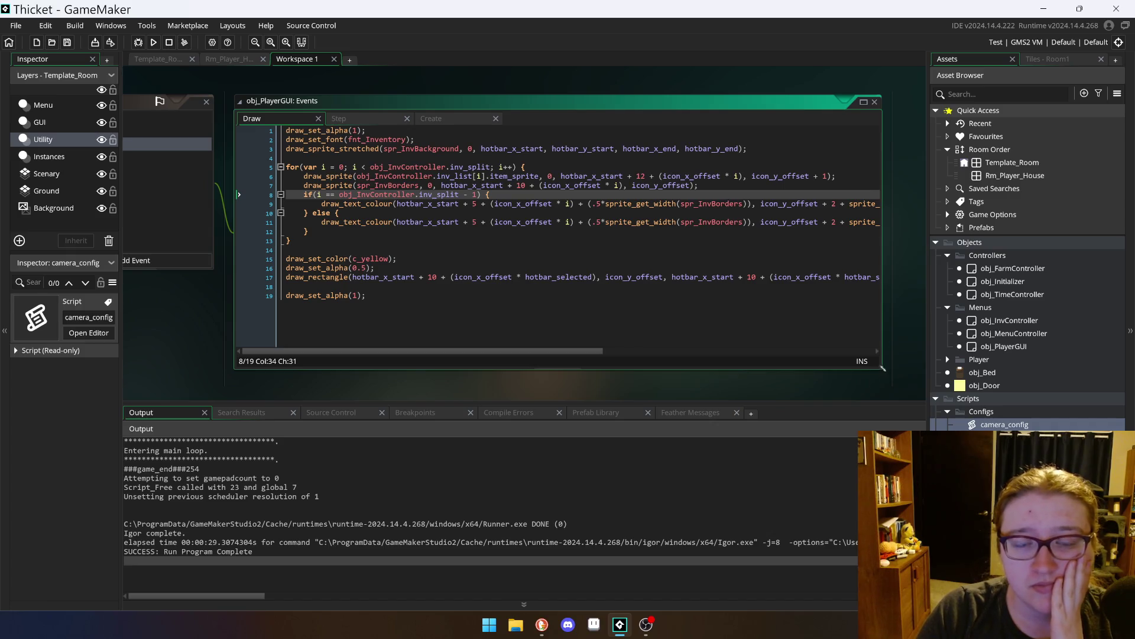
left_click_drag(880, 368, 952, 365)
scroll(438, 77, "up", 1)
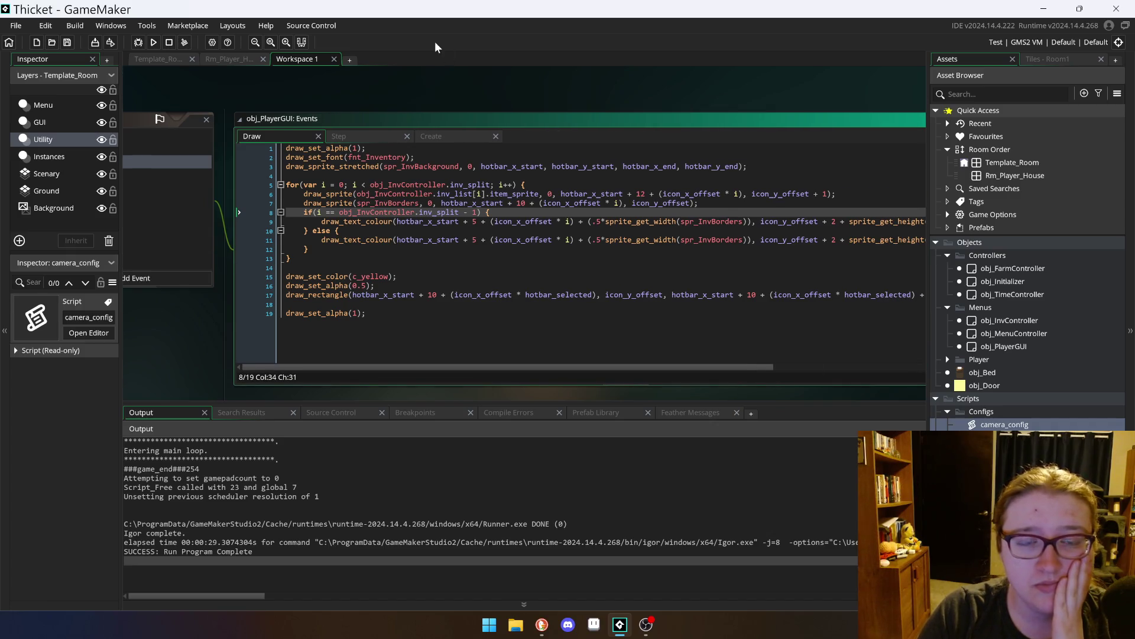
left_click(503, 202)
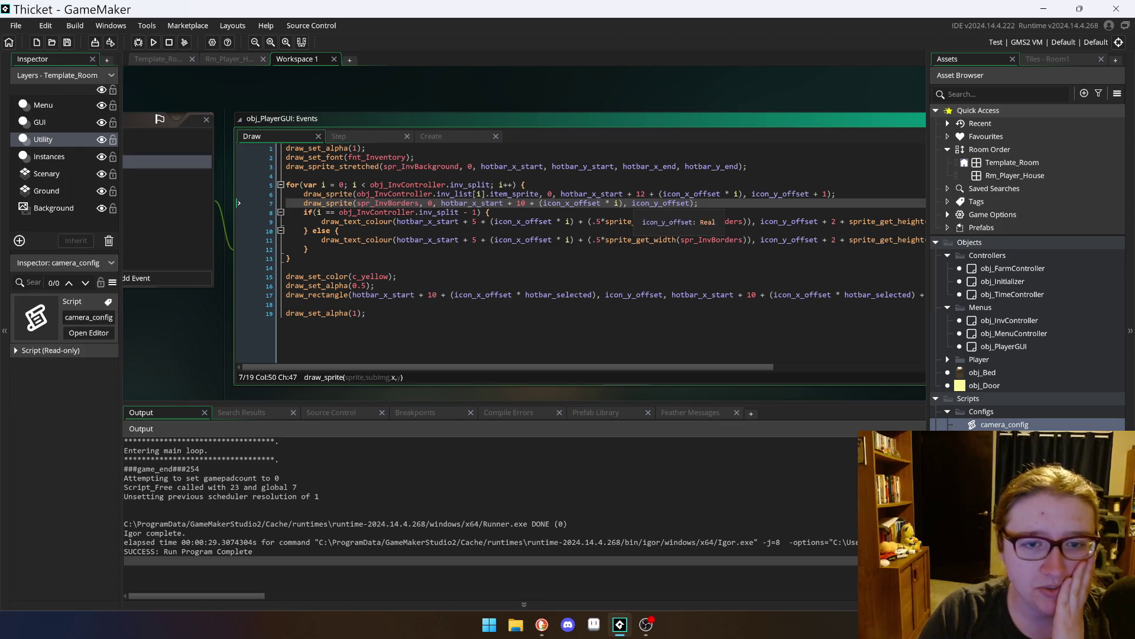
left_click(596, 193)
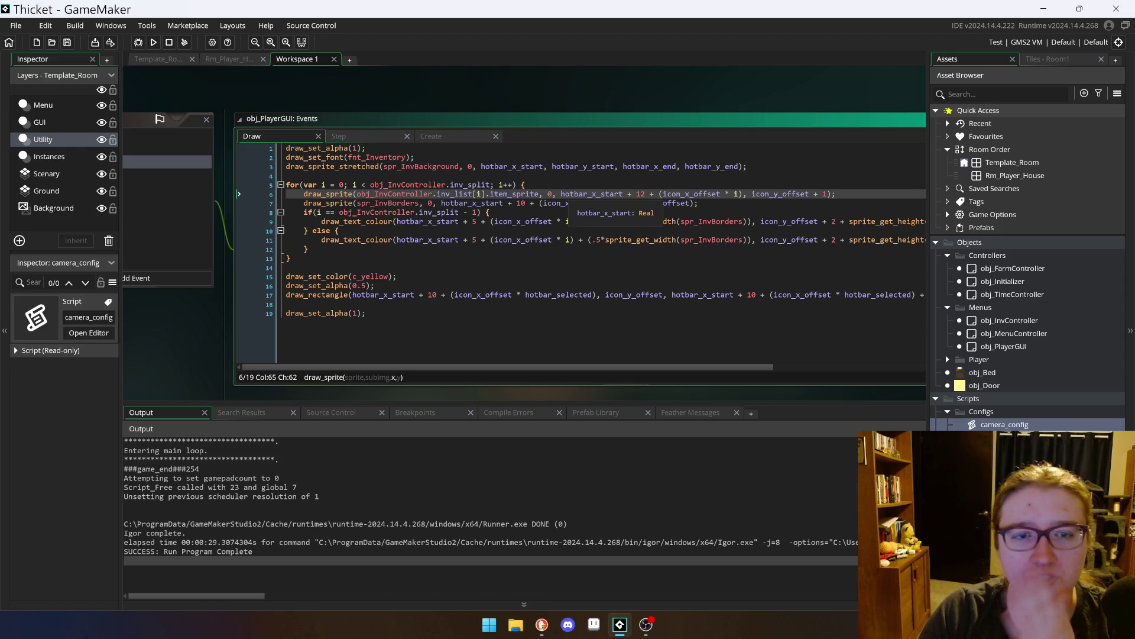
Step: Compare the Create event's initial hotbar values with the Step code, then open Rm_Player_House
left_click(420, 136)
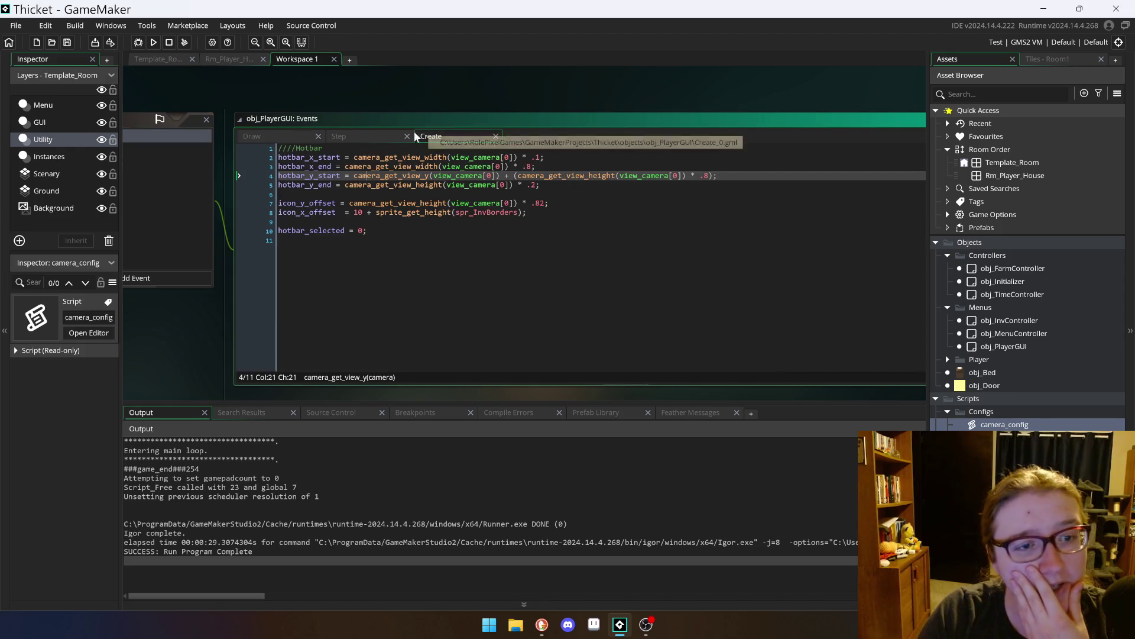
left_click(366, 134)
left_click(287, 193)
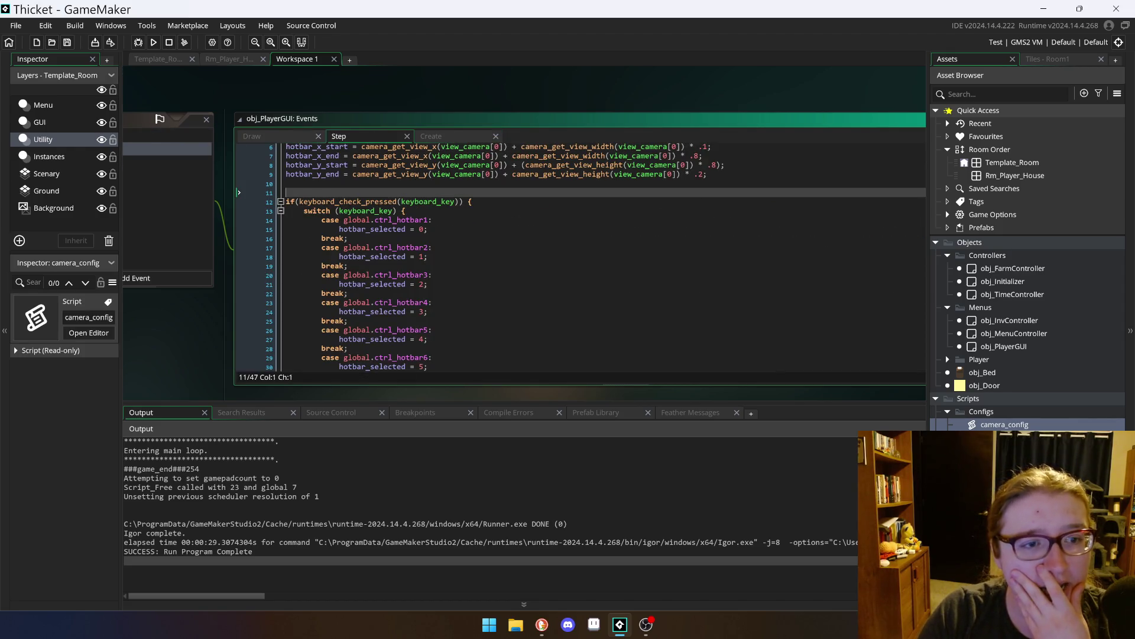
scroll(455, 224, "up", 3)
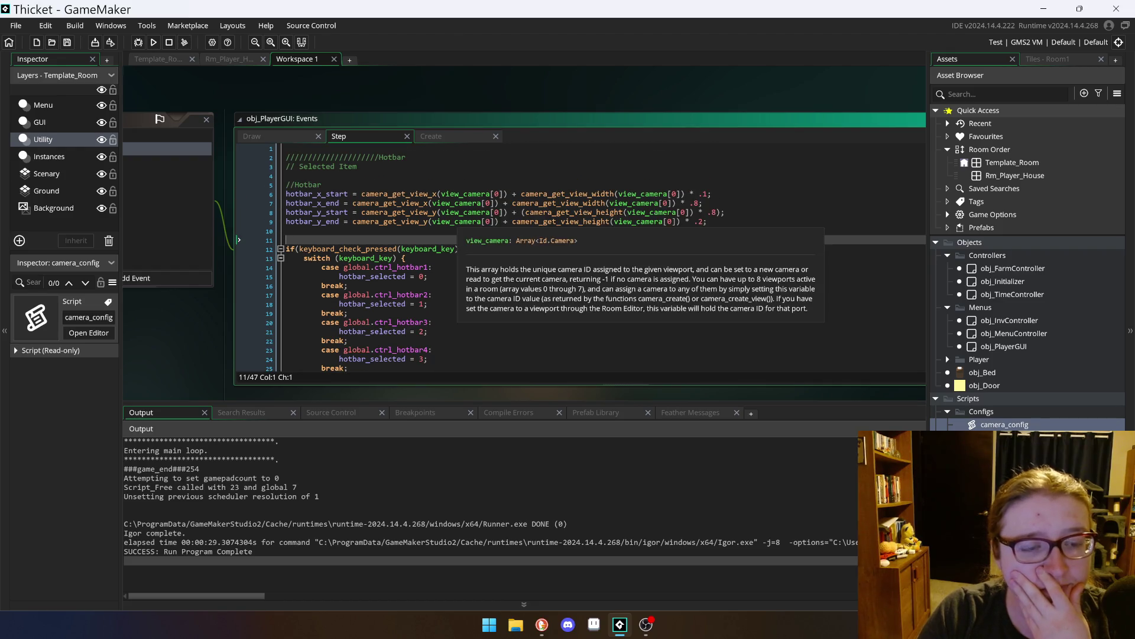
scroll(414, 237, "down", 1)
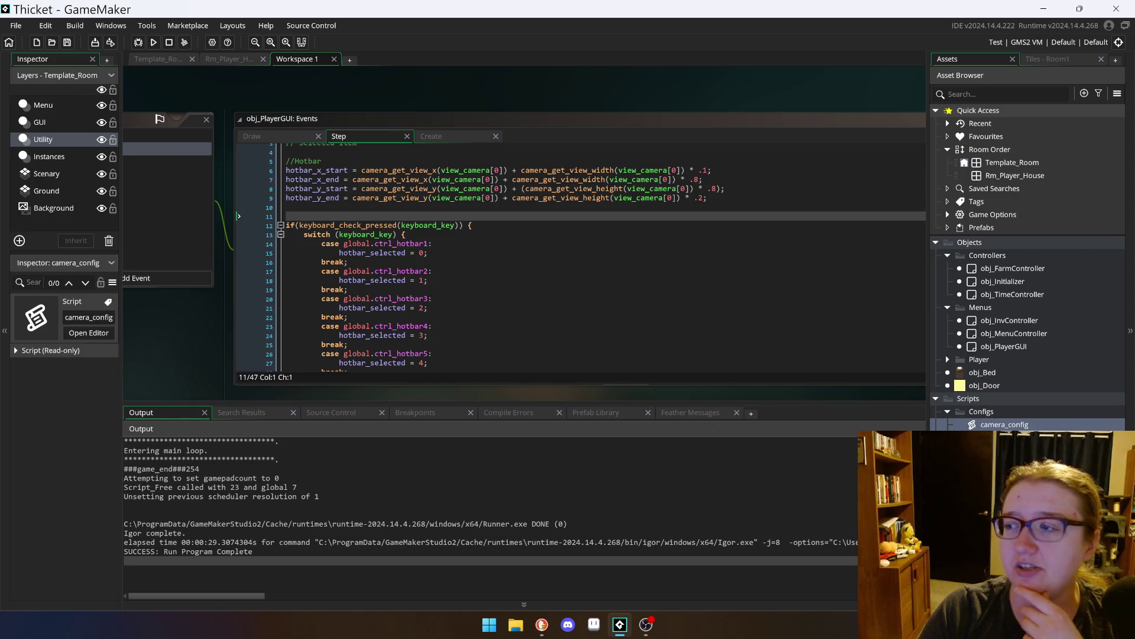
left_click(229, 60)
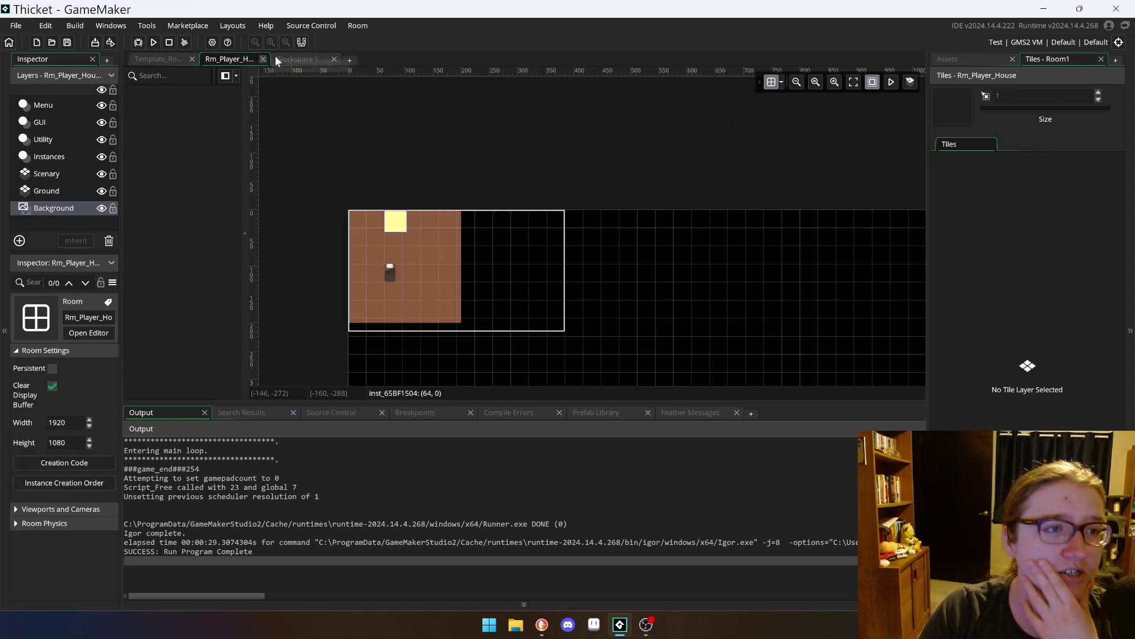
Step: Back on Workspace 1, review the Create event's hotbar setup, then return to the Step code
left_click(309, 58)
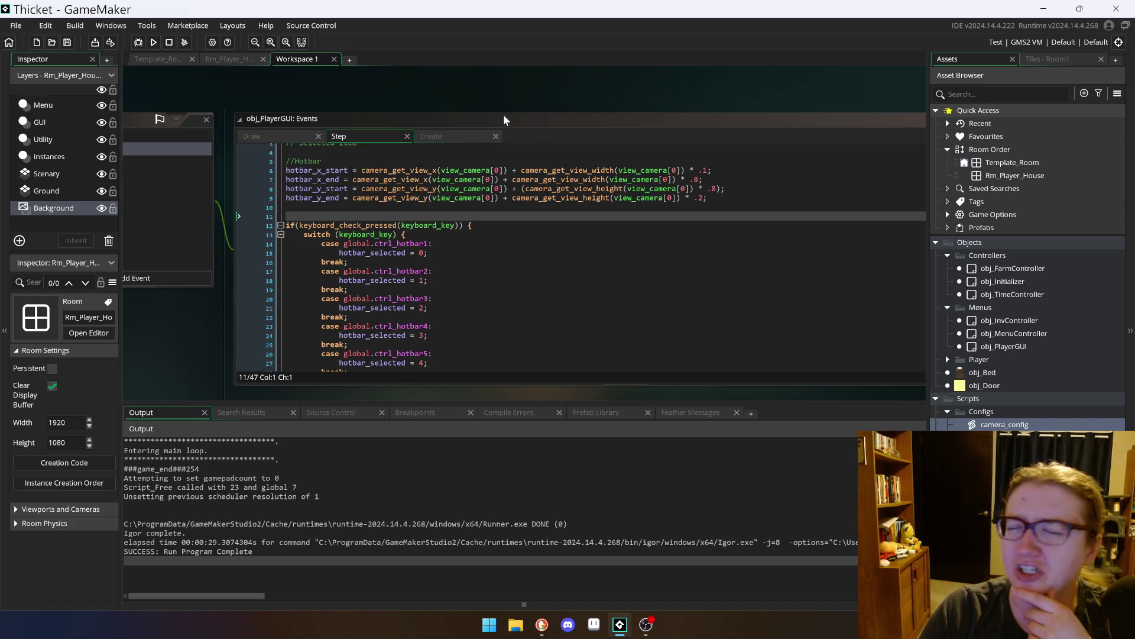
left_click(437, 136)
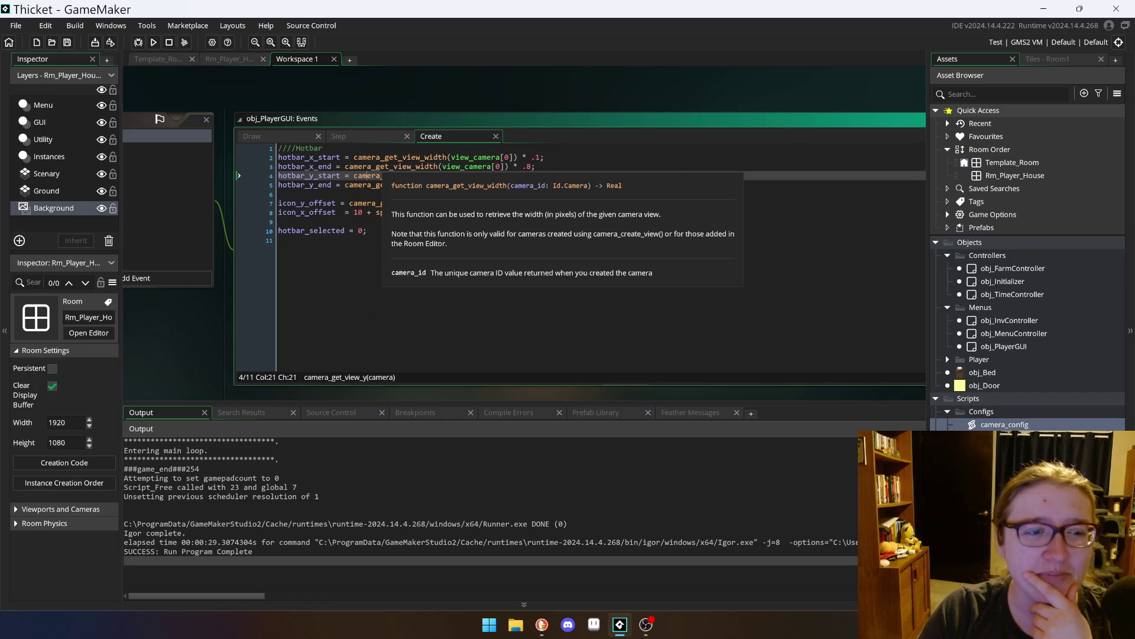
left_click(354, 221)
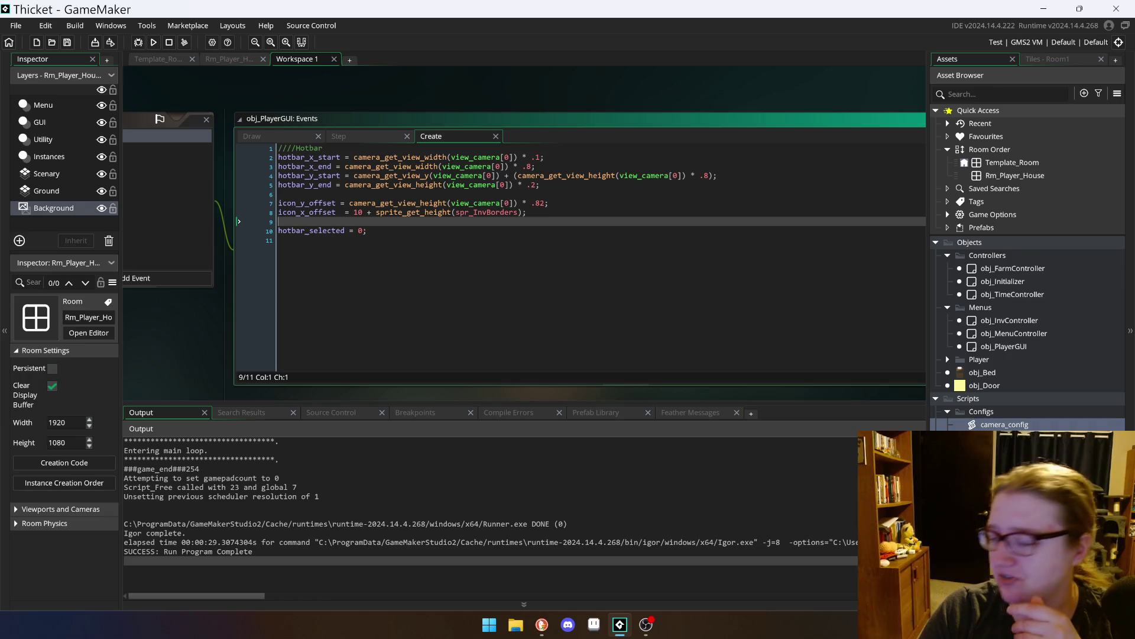
scroll(525, 237, "down", 3)
scroll(524, 237, "up", 2)
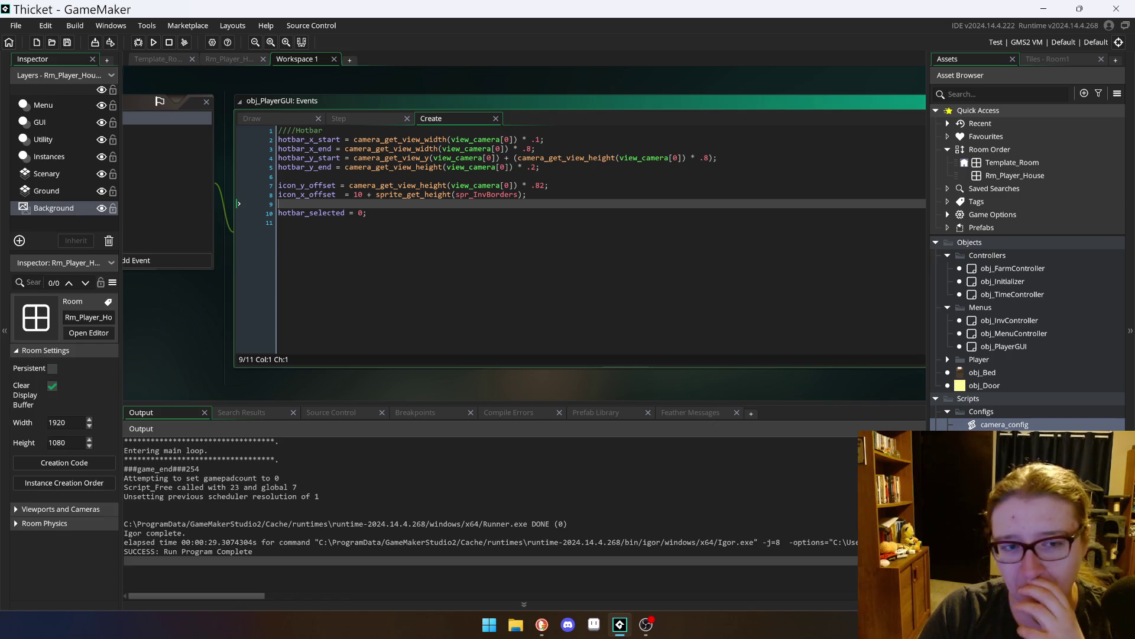
left_click(343, 118)
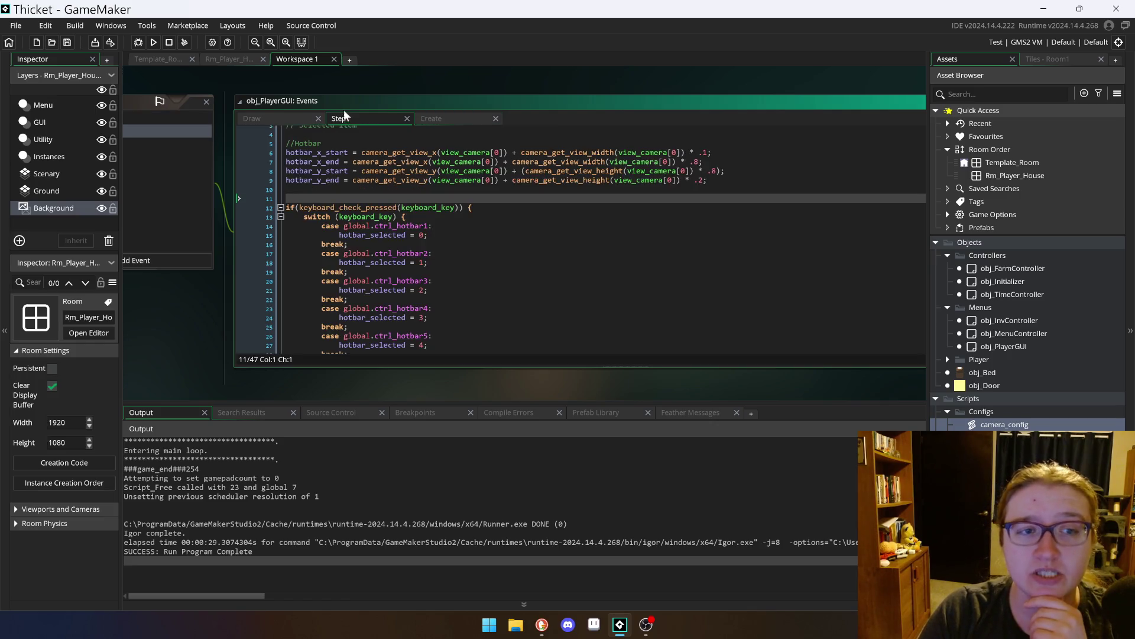
Step: Locate the two blank lines before the key check and check the Compile Errors tab
scroll(579, 237, "up", 1)
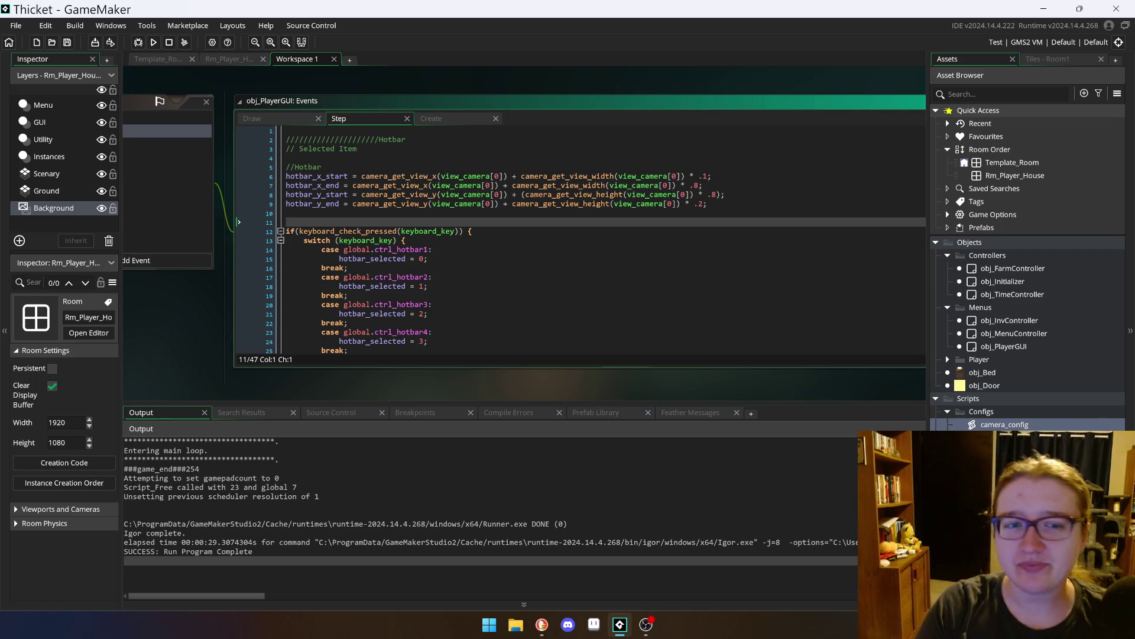
left_click(287, 213)
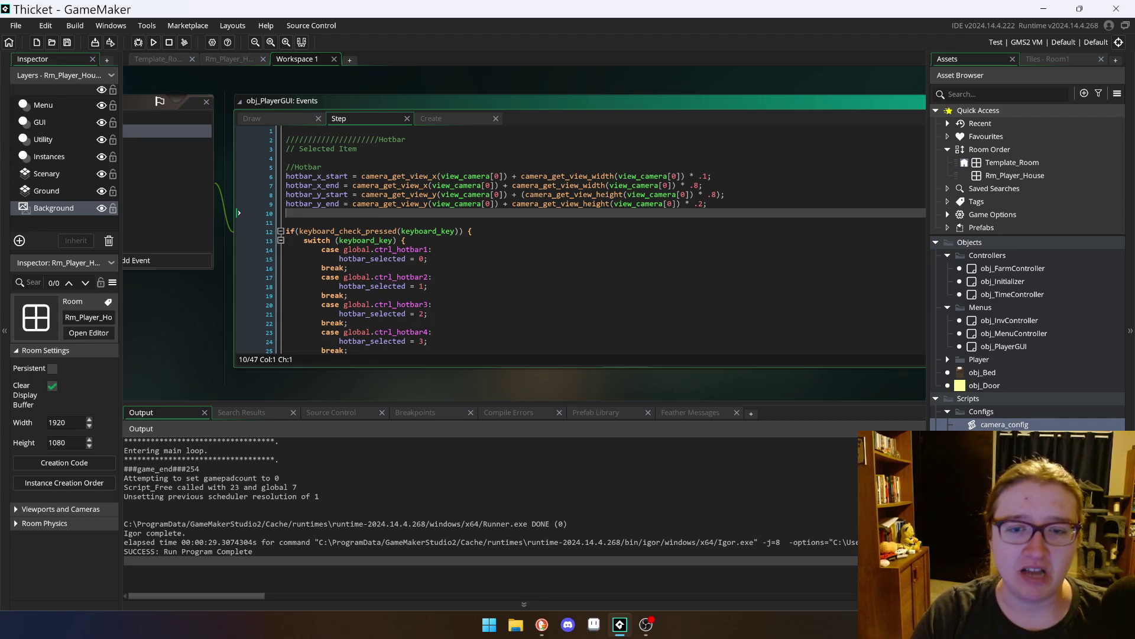
left_click(286, 221)
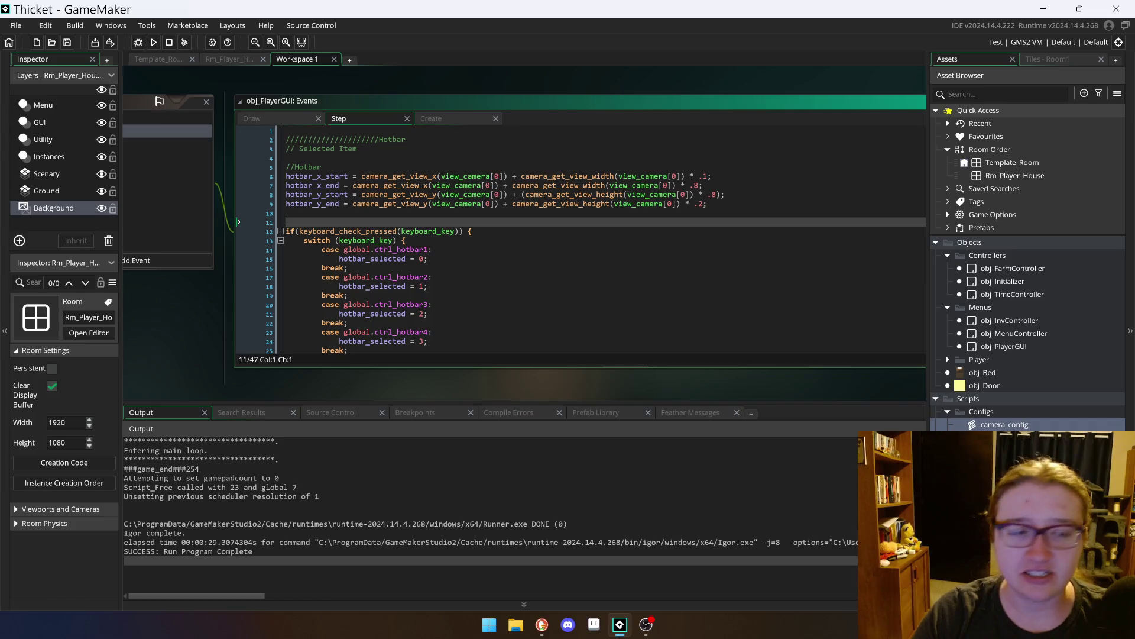
left_click(509, 410)
left_click(168, 408)
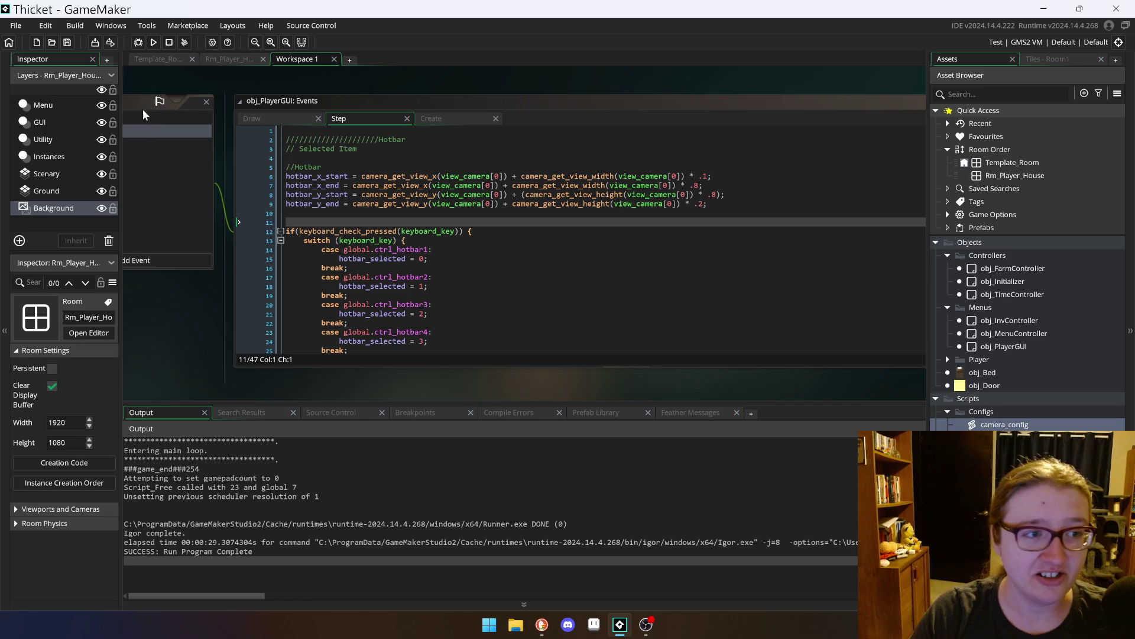
Step: Enlarge the code editor and delete the extra blank line above keyboard_check_pressed
left_click_drag(146, 116, 147, 120)
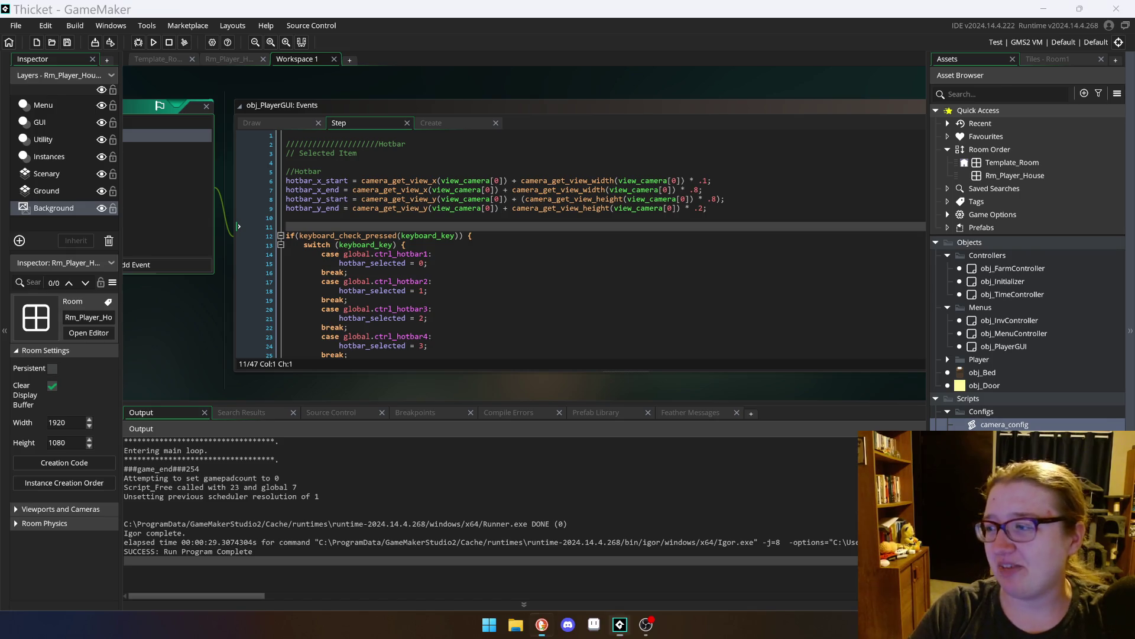
left_click(532, 300)
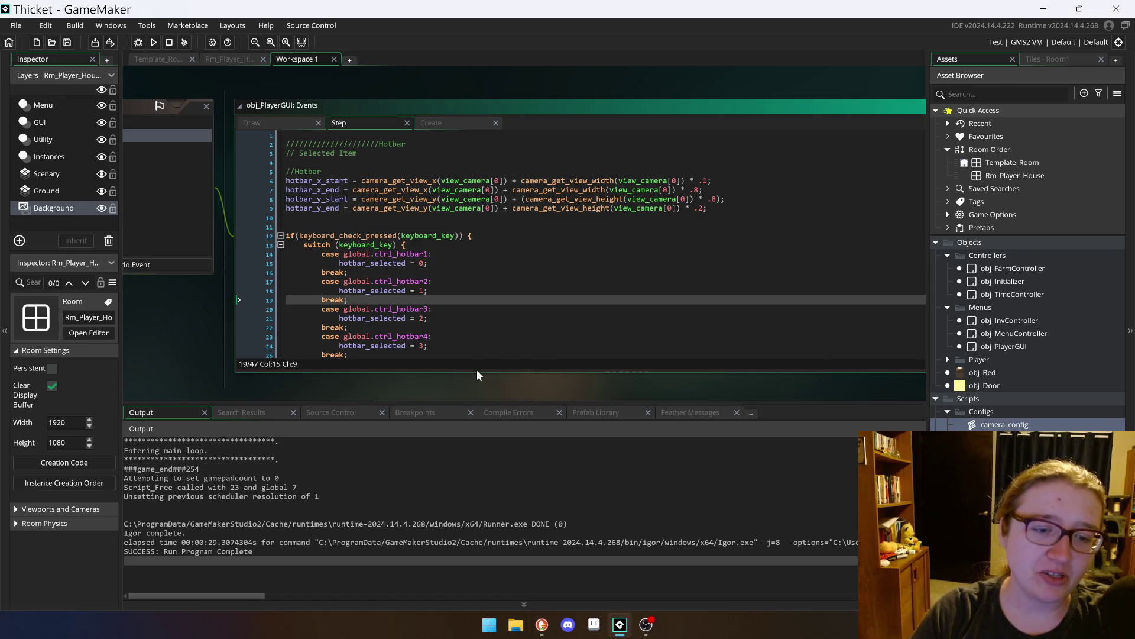
left_click_drag(477, 371, 477, 402)
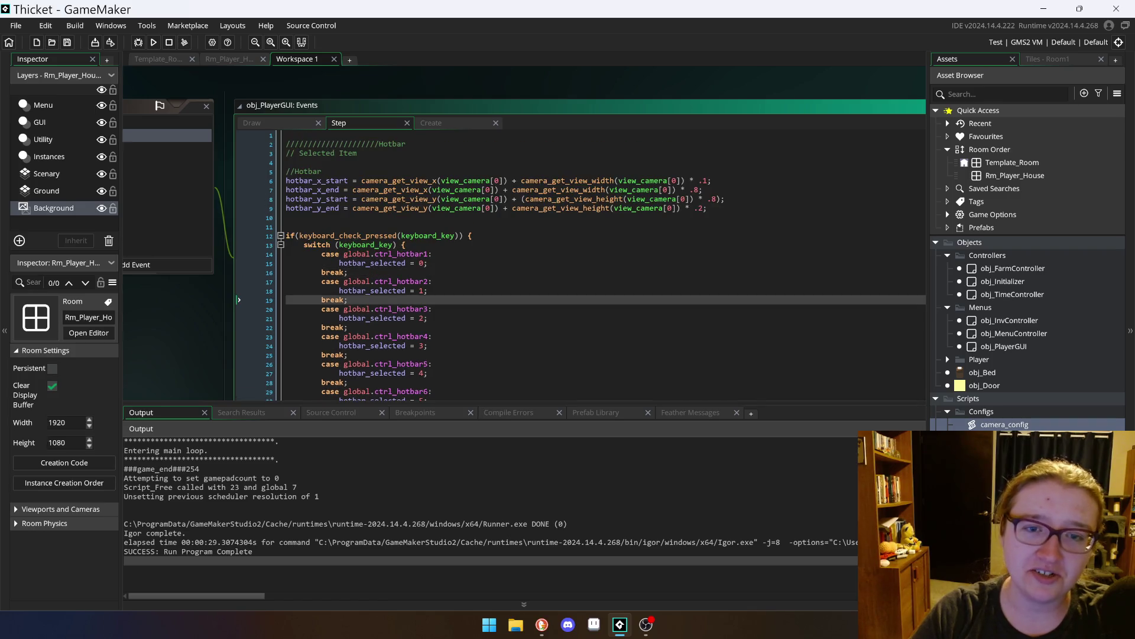
left_click(405, 244)
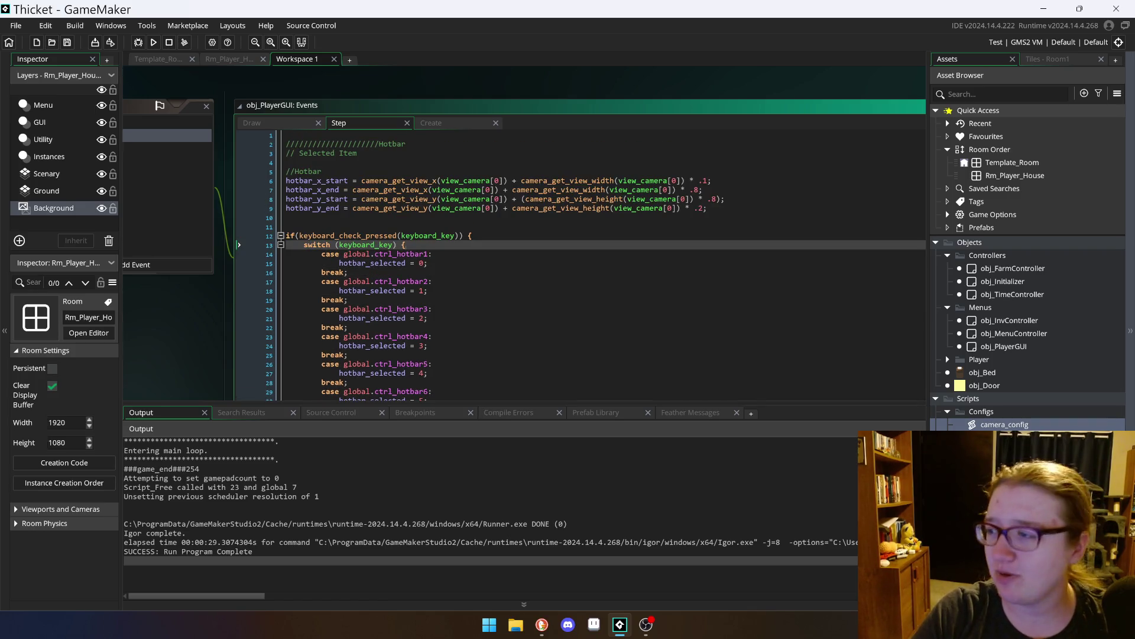
left_click(286, 226)
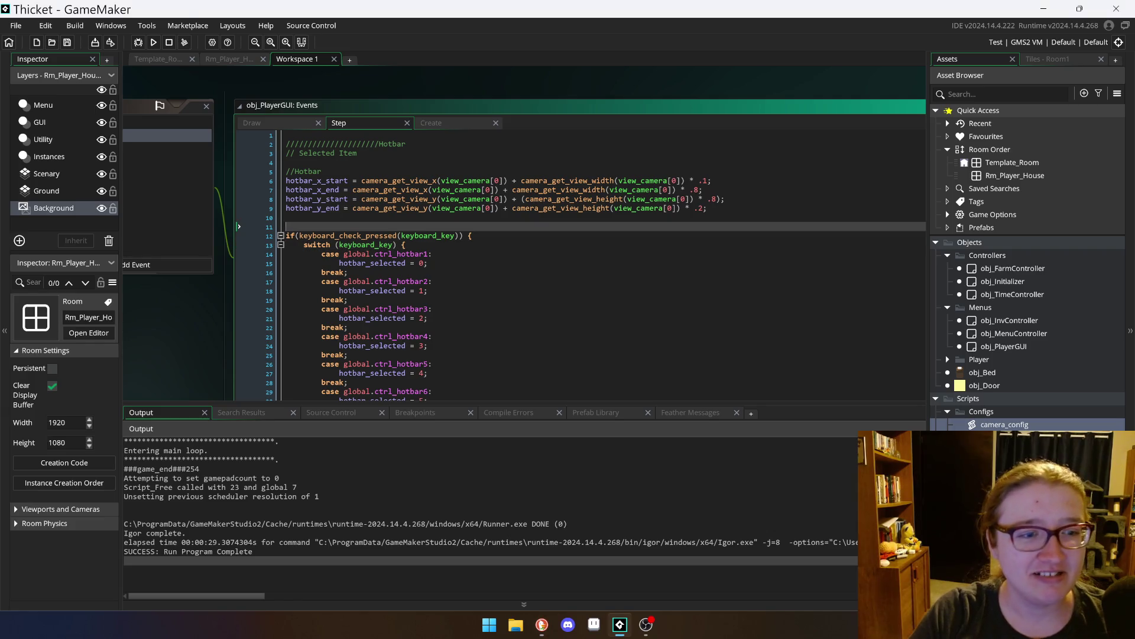
key("BackSpace")
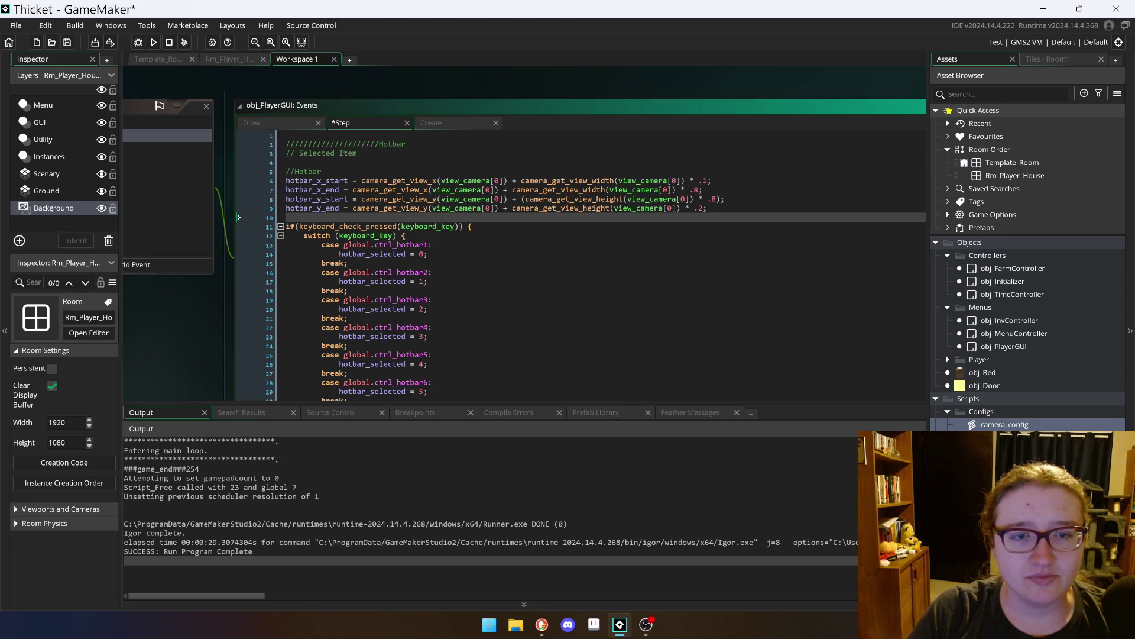
Step: Replace camera_get_view_x(view_camera[0]) on line 7 with hotbar_x_start and run the game
left_click_drag(498, 189, 353, 189)
mouse_move(350, 187)
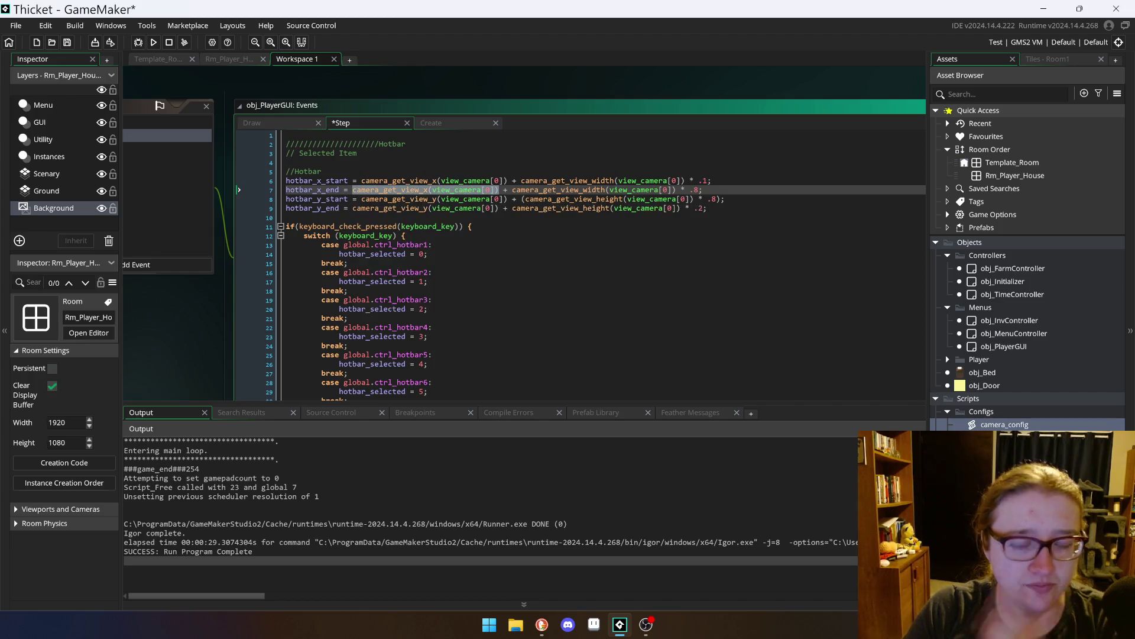
type("hotbar_")
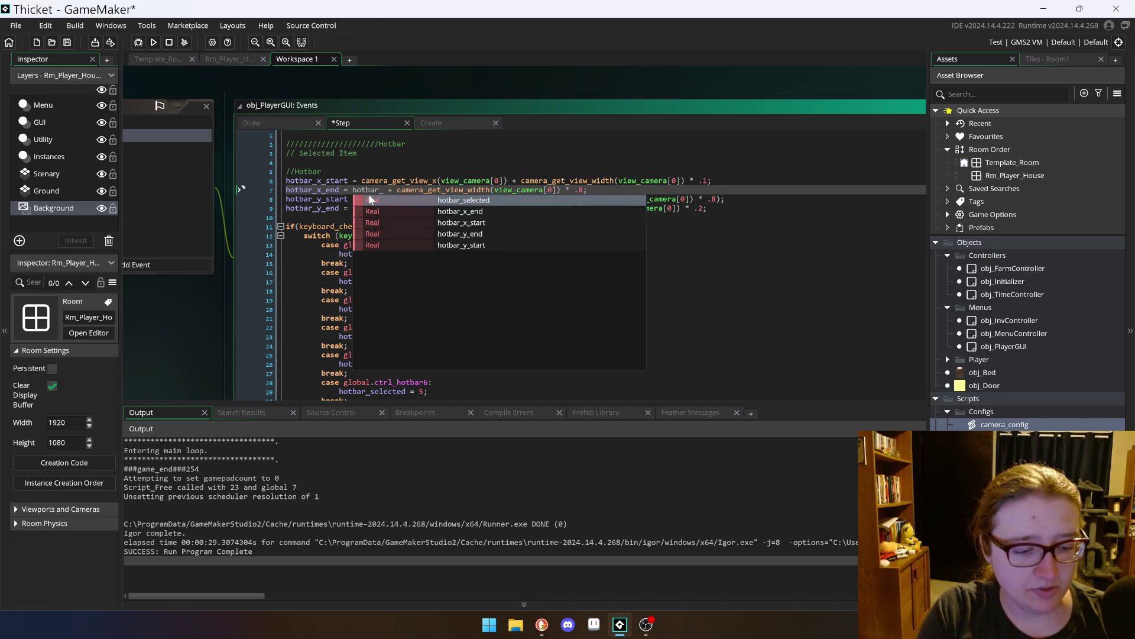
type("x_start")
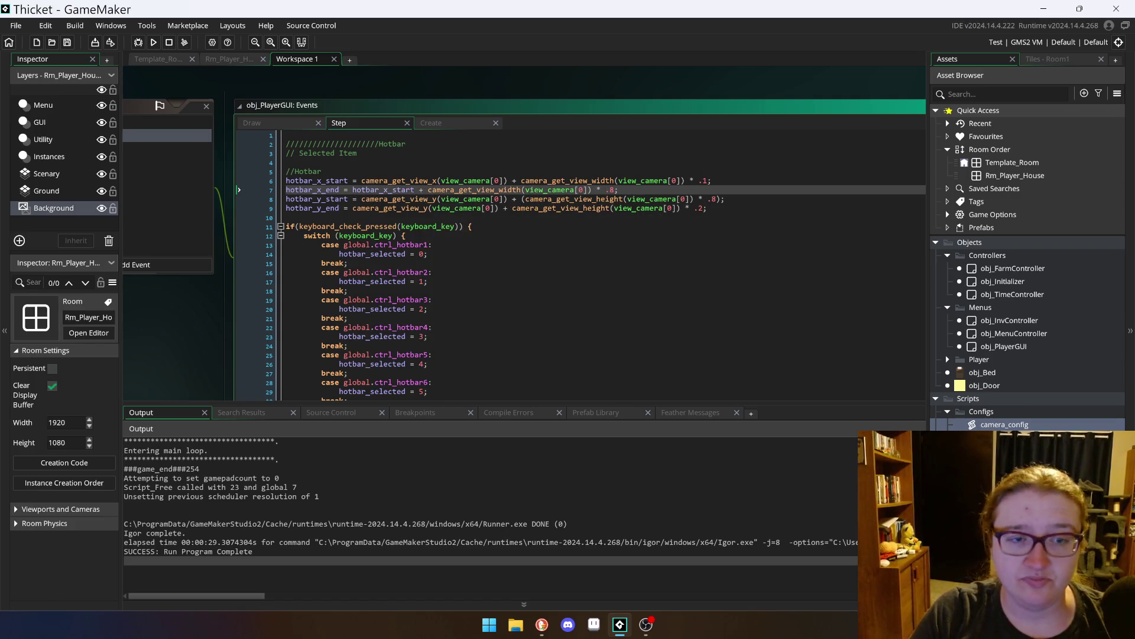
left_click(152, 44)
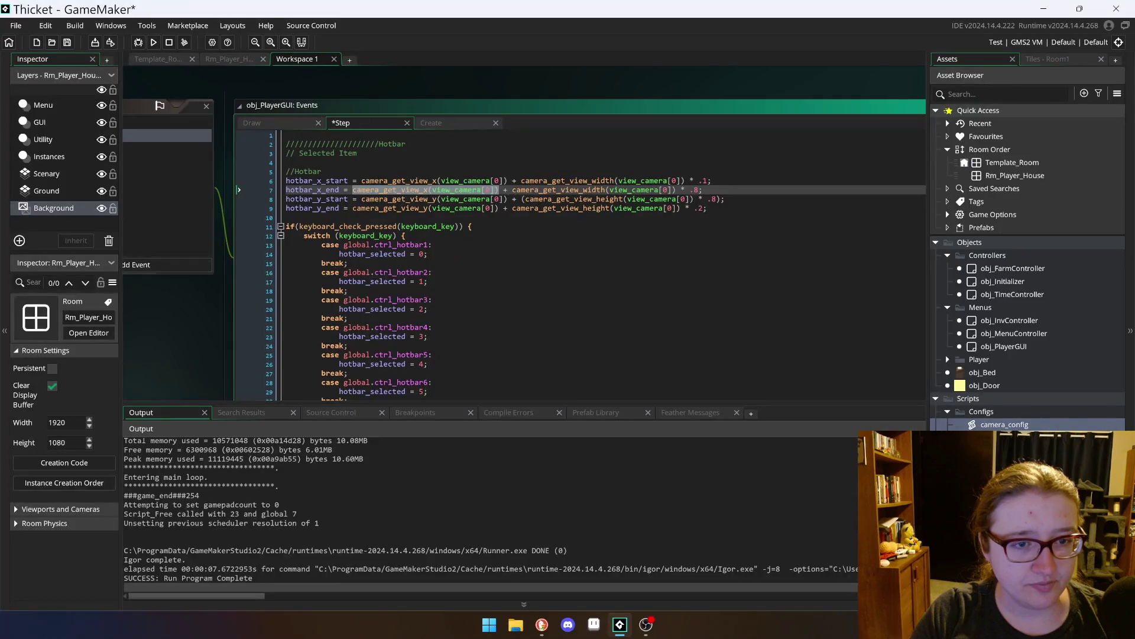
Step: Close the test game and switch over to the browser
left_click(432, 300)
key("alt+Tab")
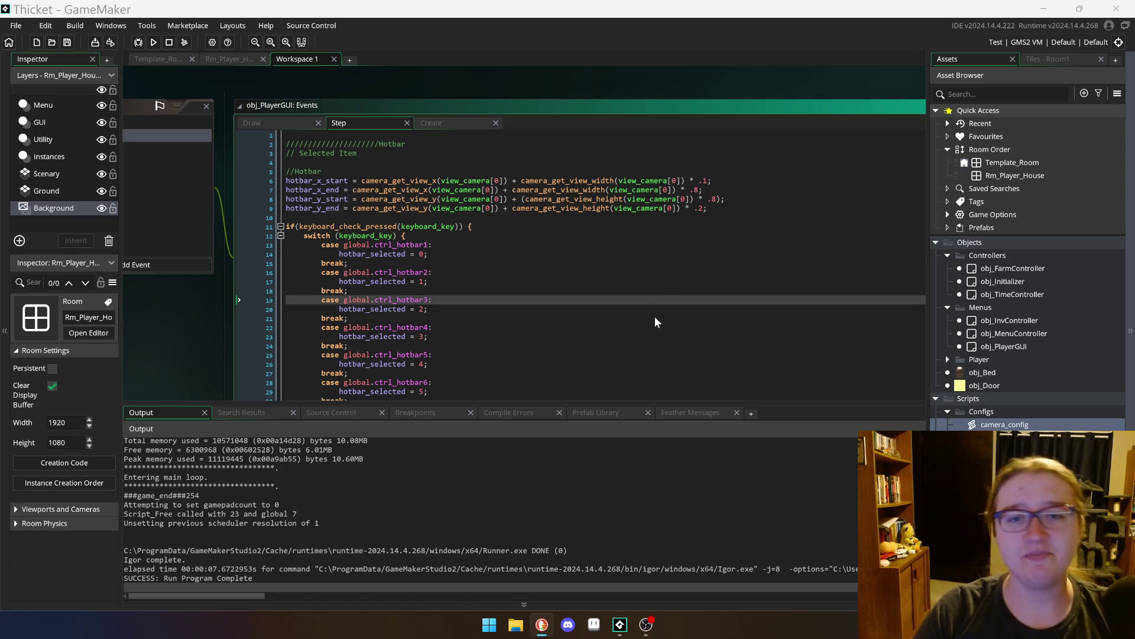
Step: Switch between GameMaker and the browser, ending back in GameMaker
left_click(433, 245)
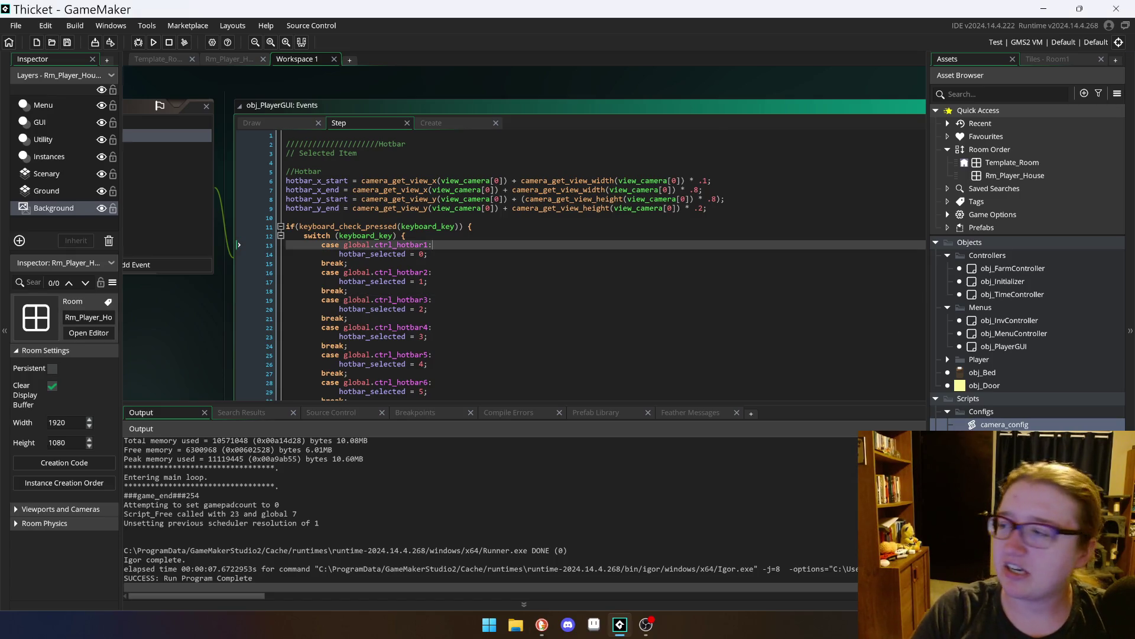
key("alt+Tab")
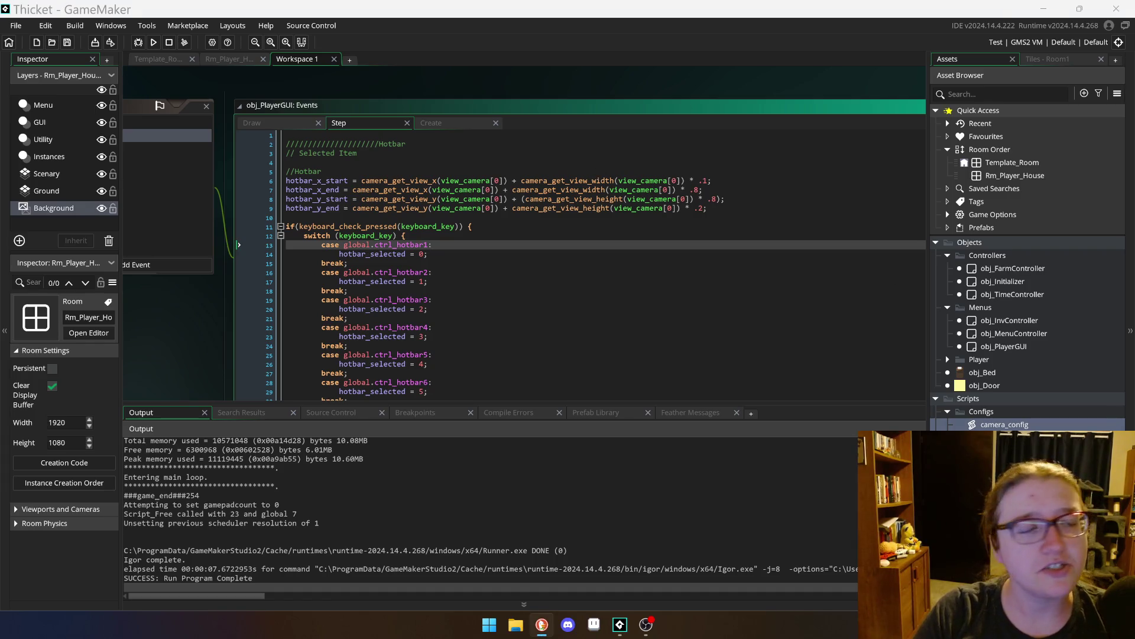
left_click(127, 111)
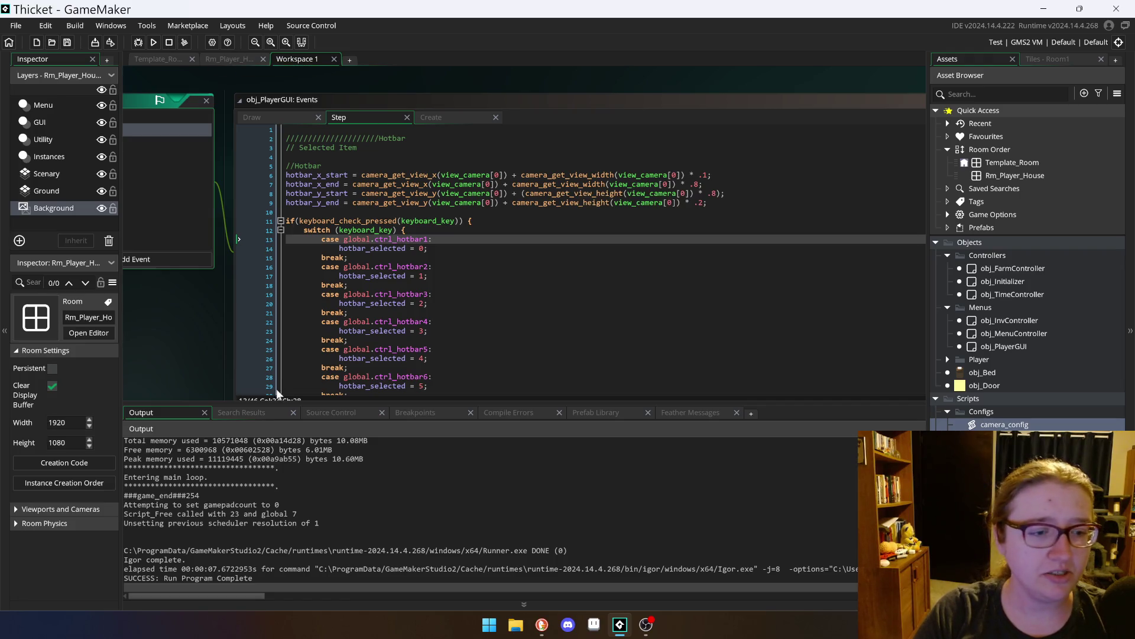
Step: Make the code area taller above the output log and show obj_PlayerGUI's Draw event code
mouse_move(254, 404)
left_mouse_down()
mouse_move(261, 342)
mouse_move(277, 421)
left_mouse_up()
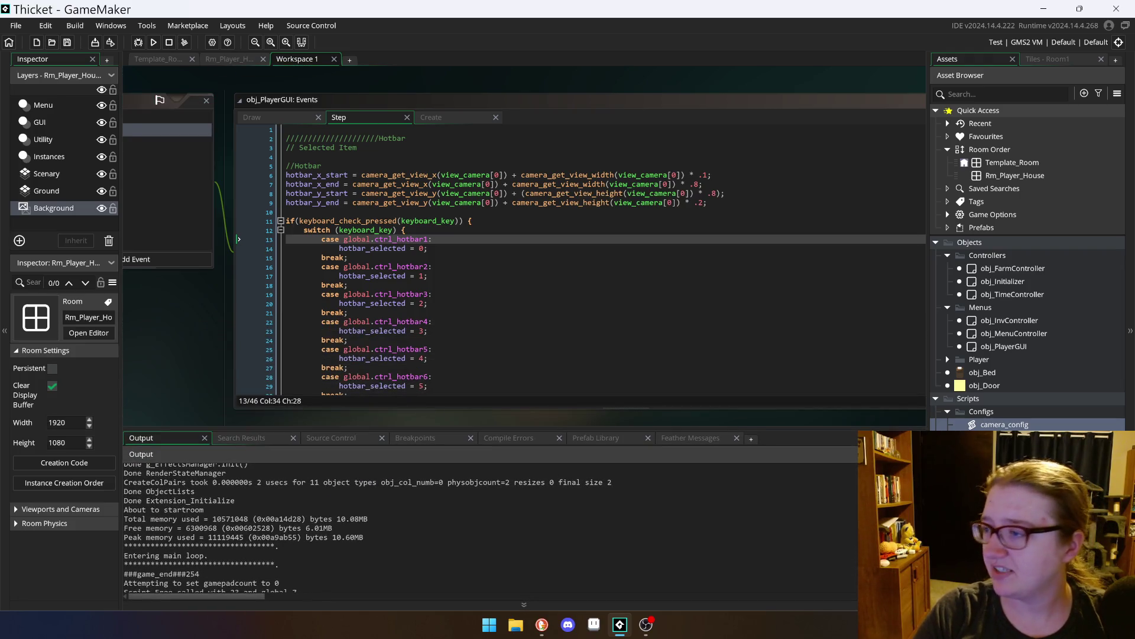
left_click(161, 99)
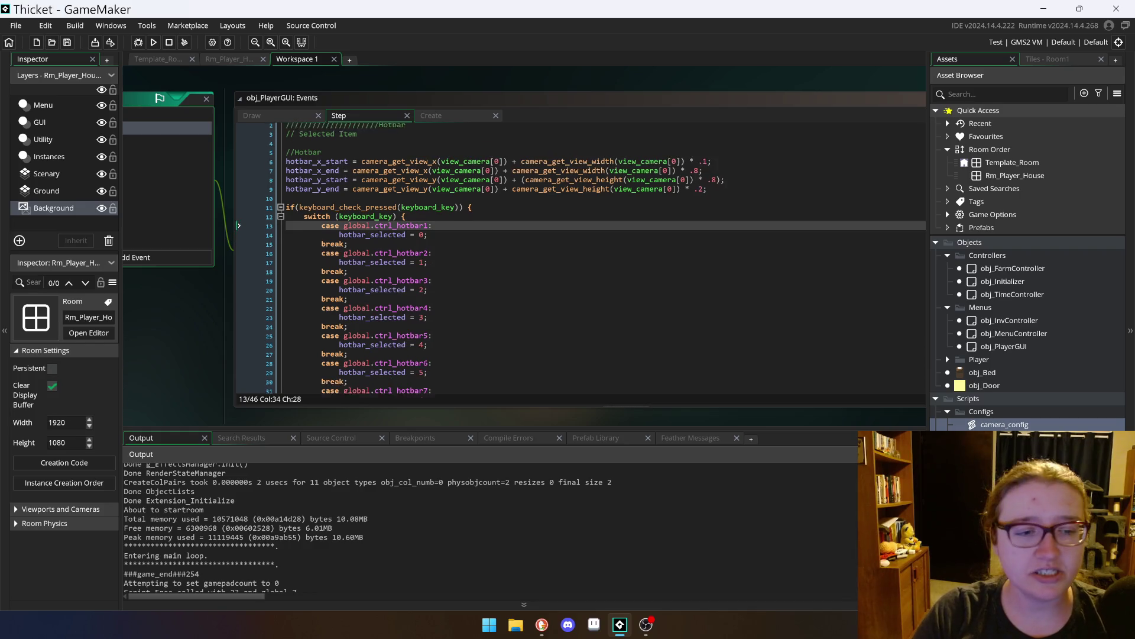
scroll(579, 260, "down", 3)
scroll(580, 260, "up", 3)
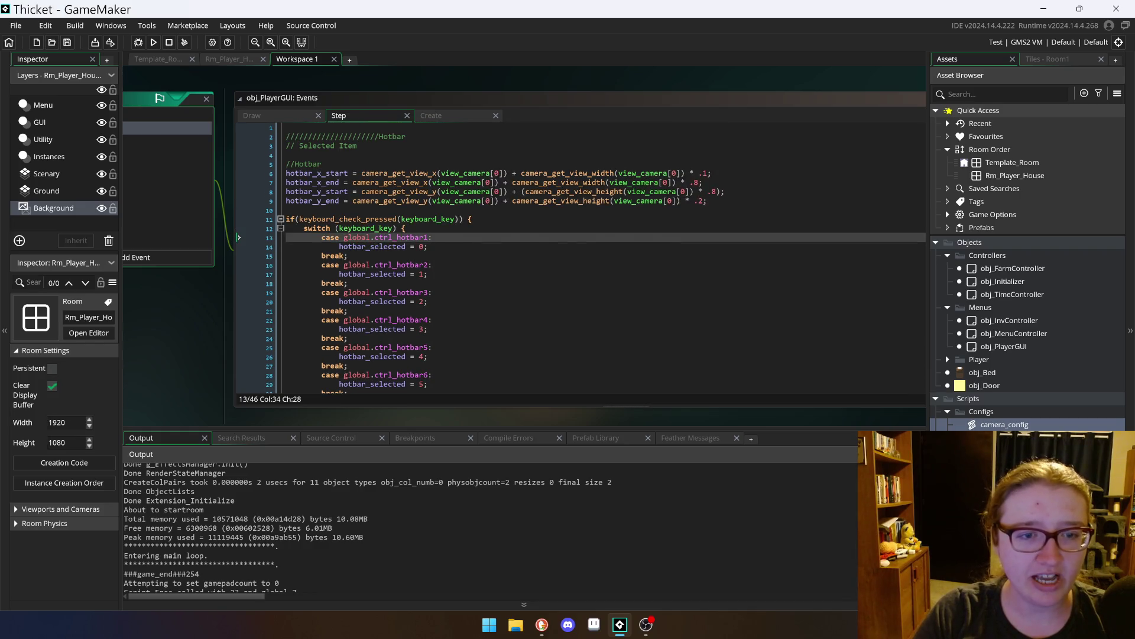
left_click(289, 114)
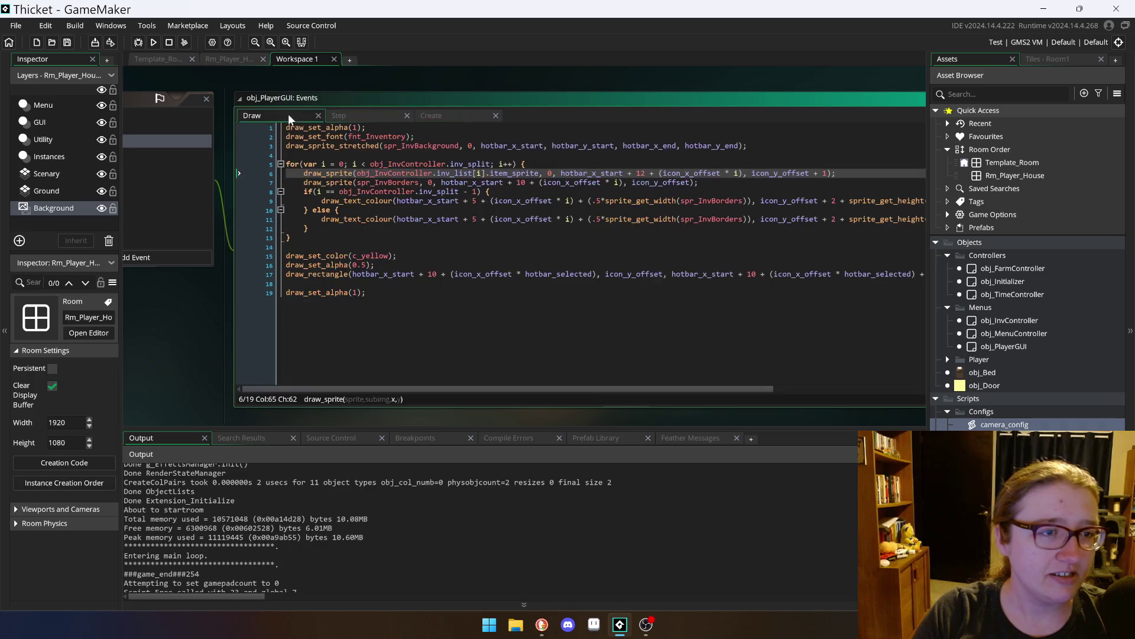
left_click(346, 116)
left_click(459, 118)
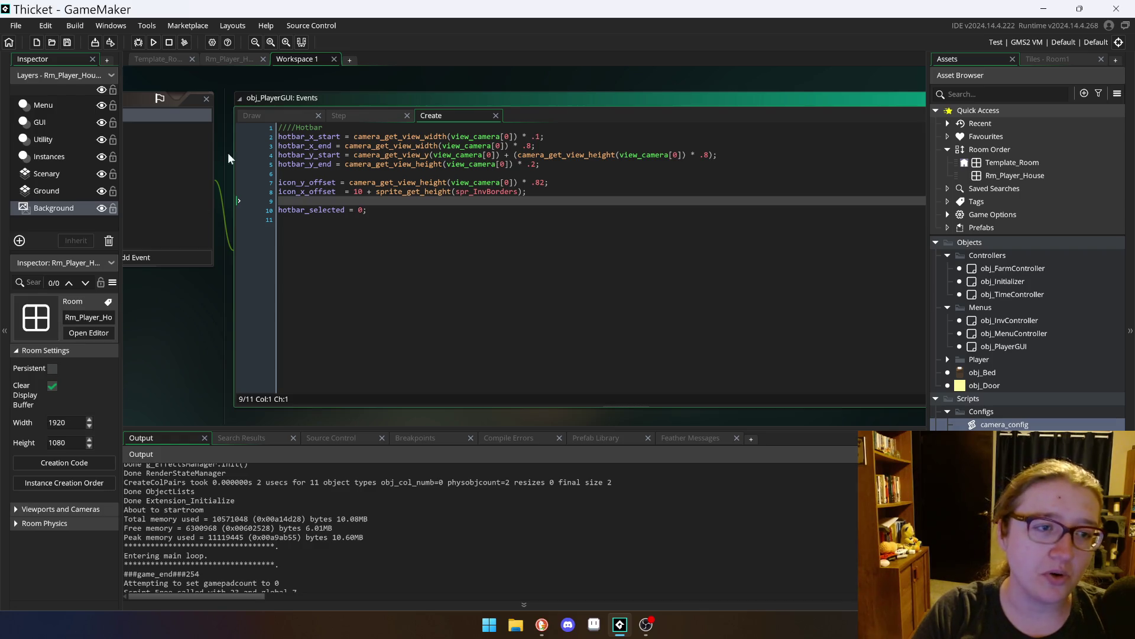
left_click(252, 117)
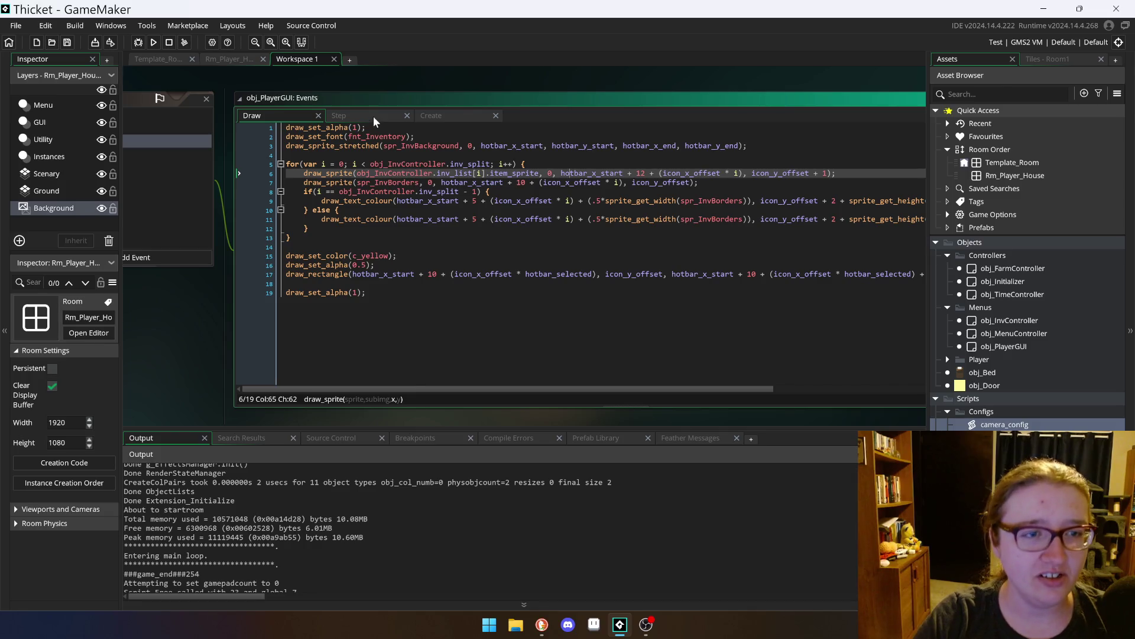
left_click(438, 114)
mouse_move(417, 137)
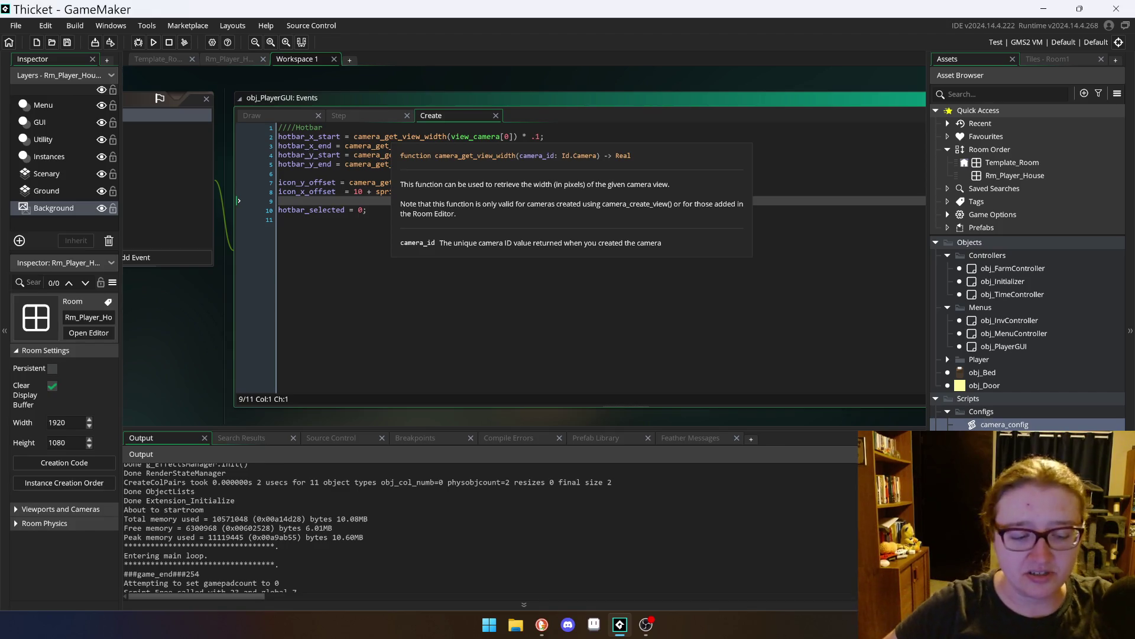
left_click(278, 219)
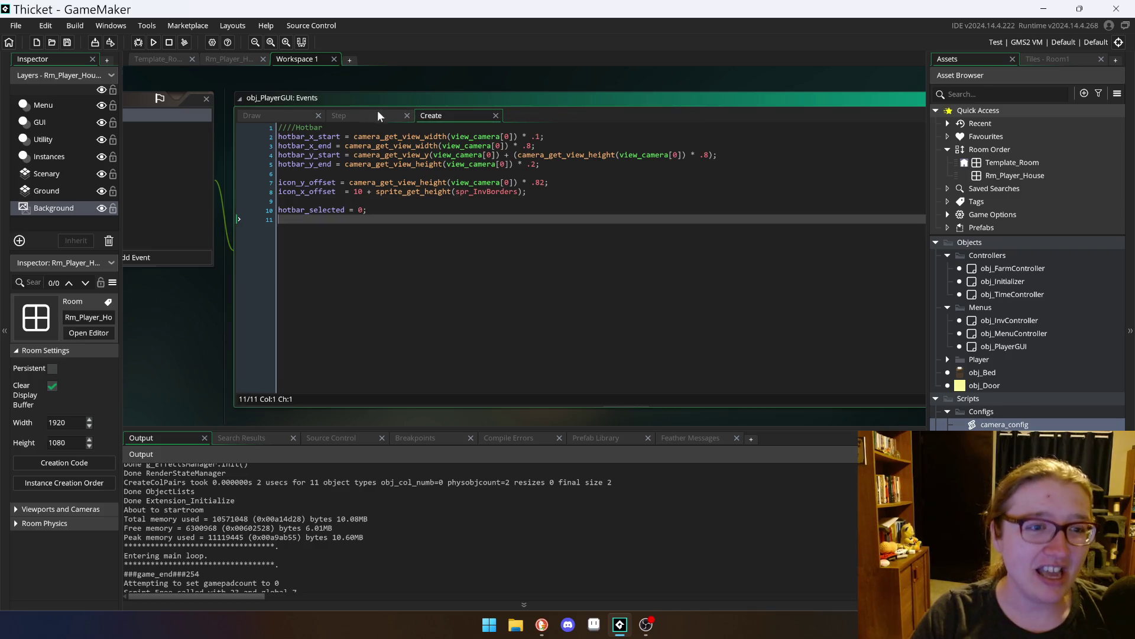
left_click(366, 116)
scroll(592, 257, "down", 6)
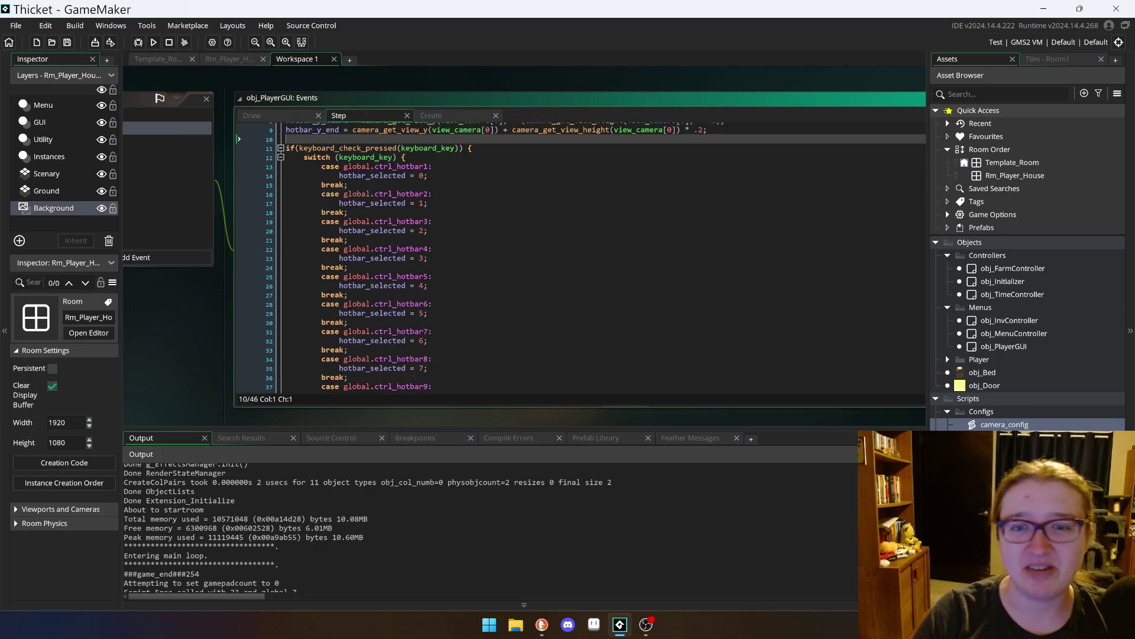
scroll(591, 257, "up", 5)
scroll(591, 258, "up", 1)
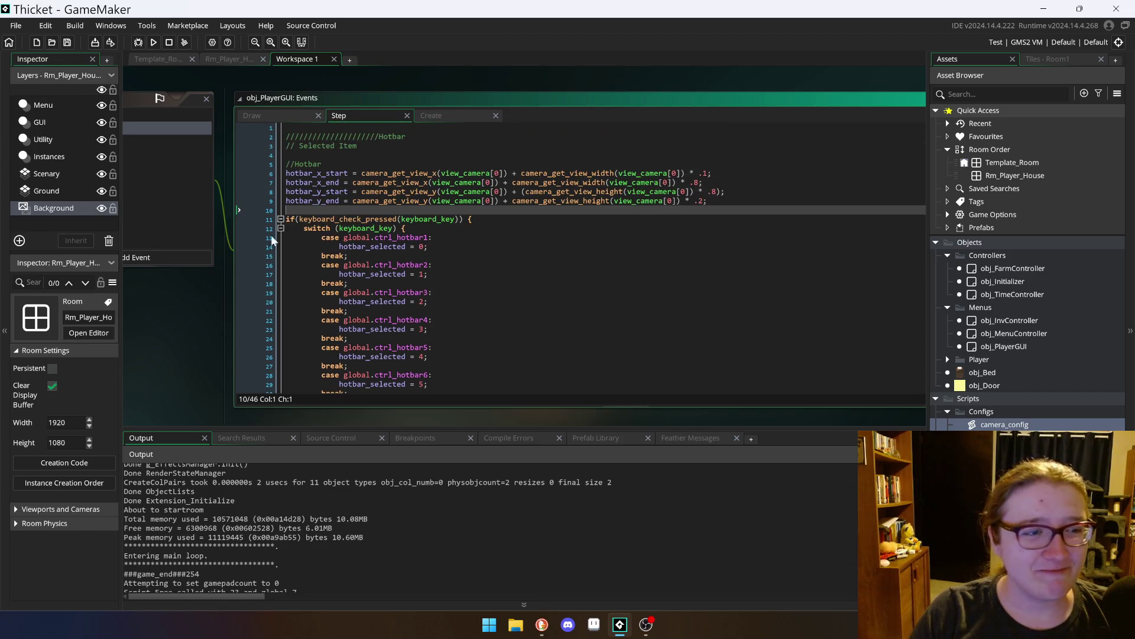
left_click(131, 102)
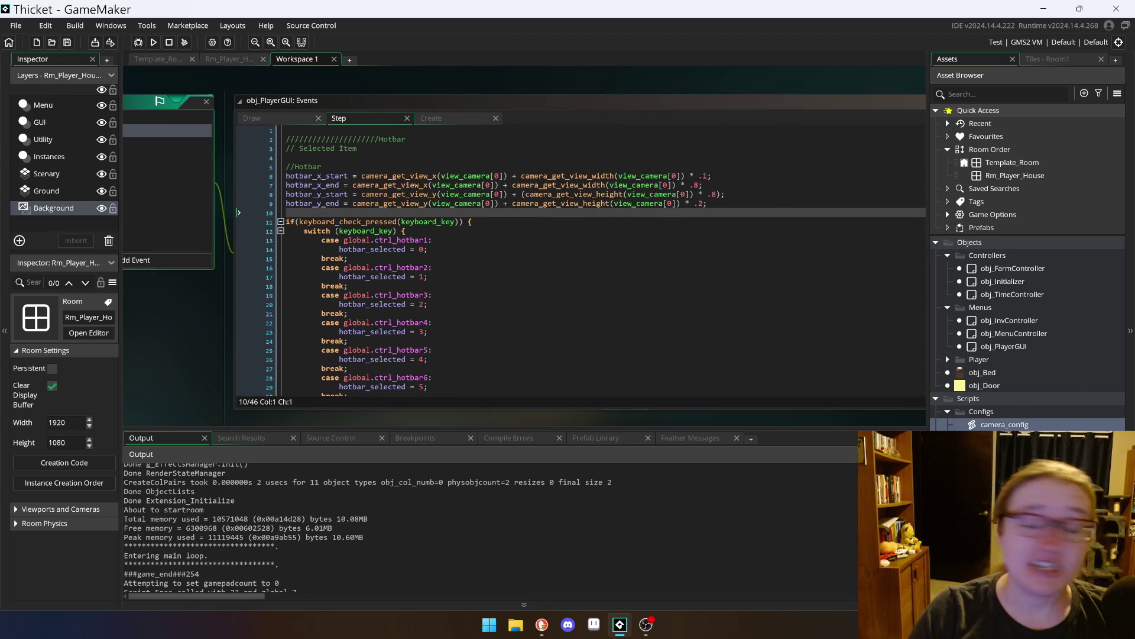
left_click(252, 120)
left_click(290, 240)
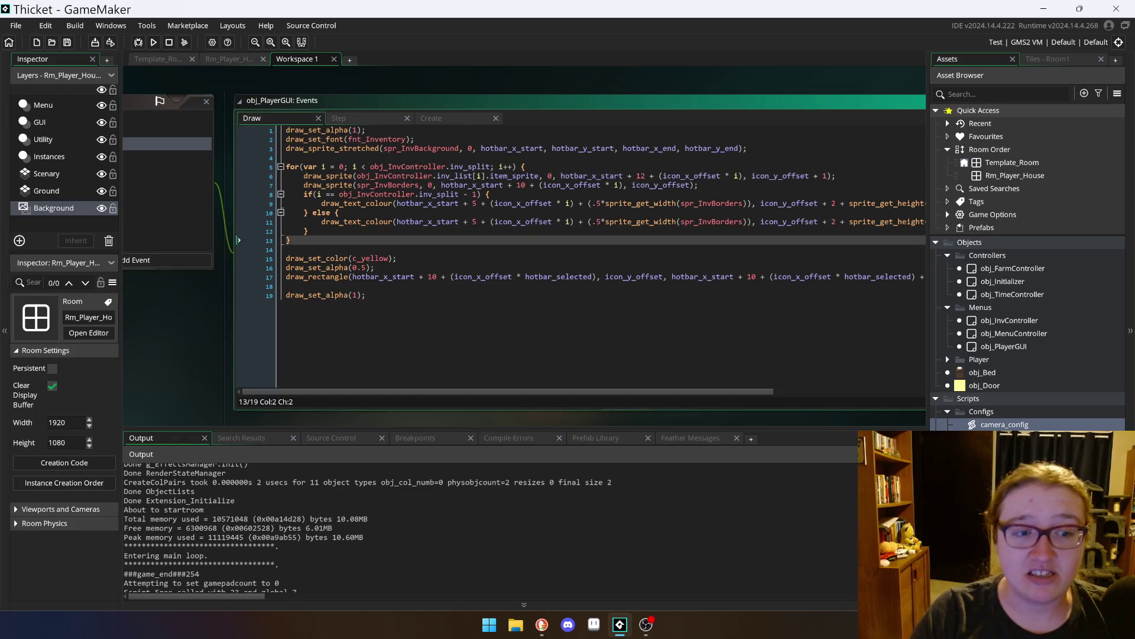
Step: Move the obj_PlayerGUI events window higher and scroll through the Draw code
left_click(291, 249)
scroll(580, 266, "up", 3)
scroll(579, 266, "down", 2)
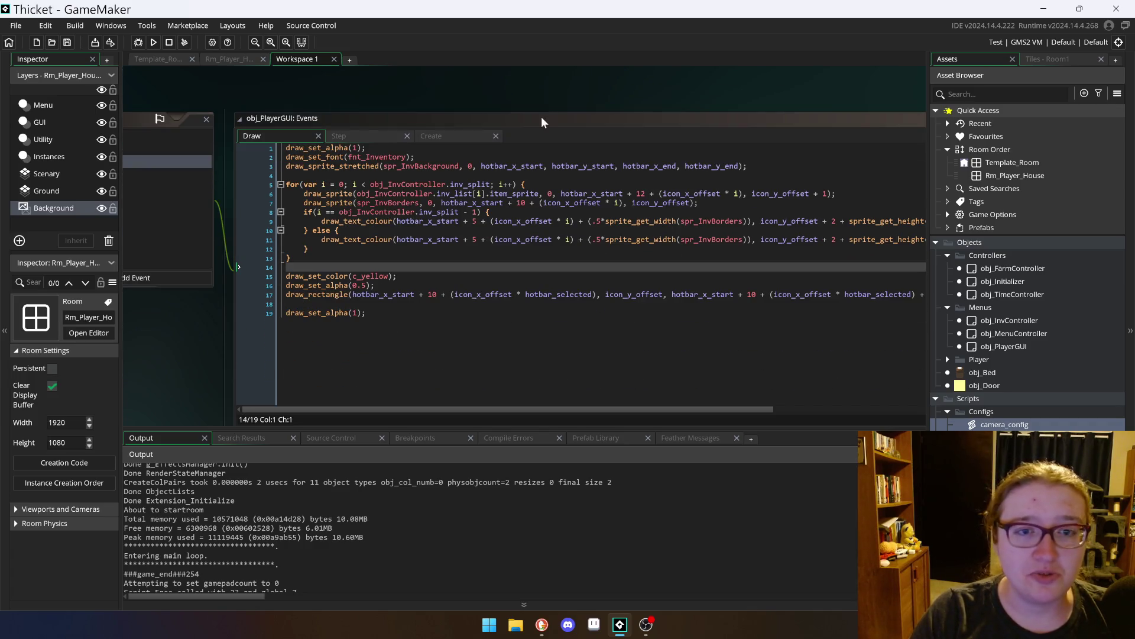
left_click_drag(542, 118, 546, 109)
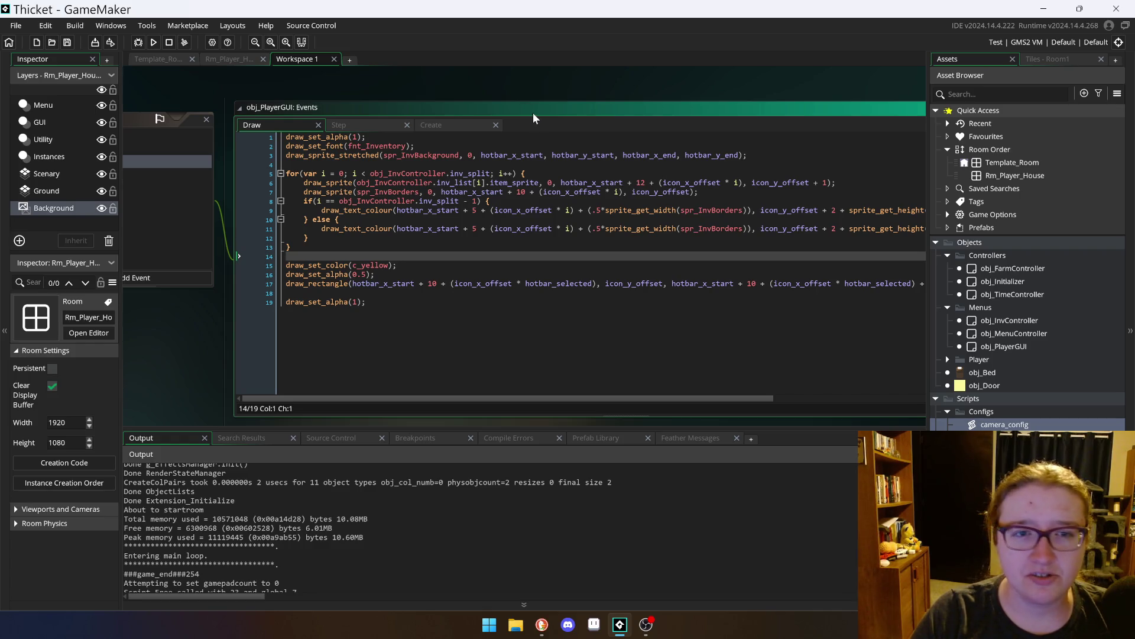
left_click_drag(533, 113, 528, 88)
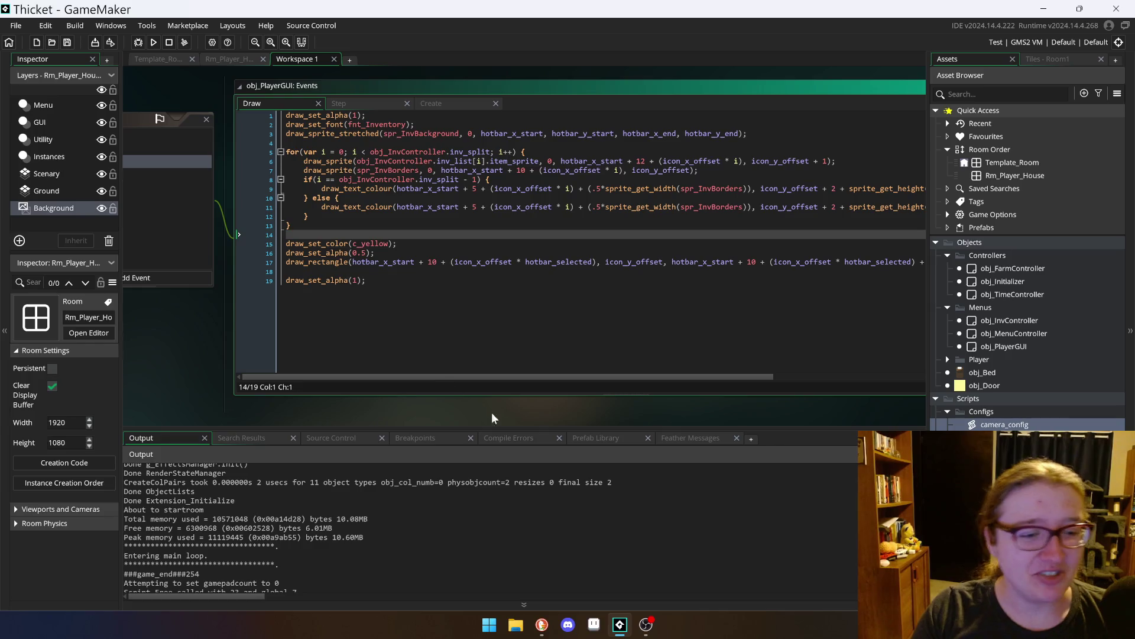
scroll(513, 381, "up", 1)
left_click(182, 158)
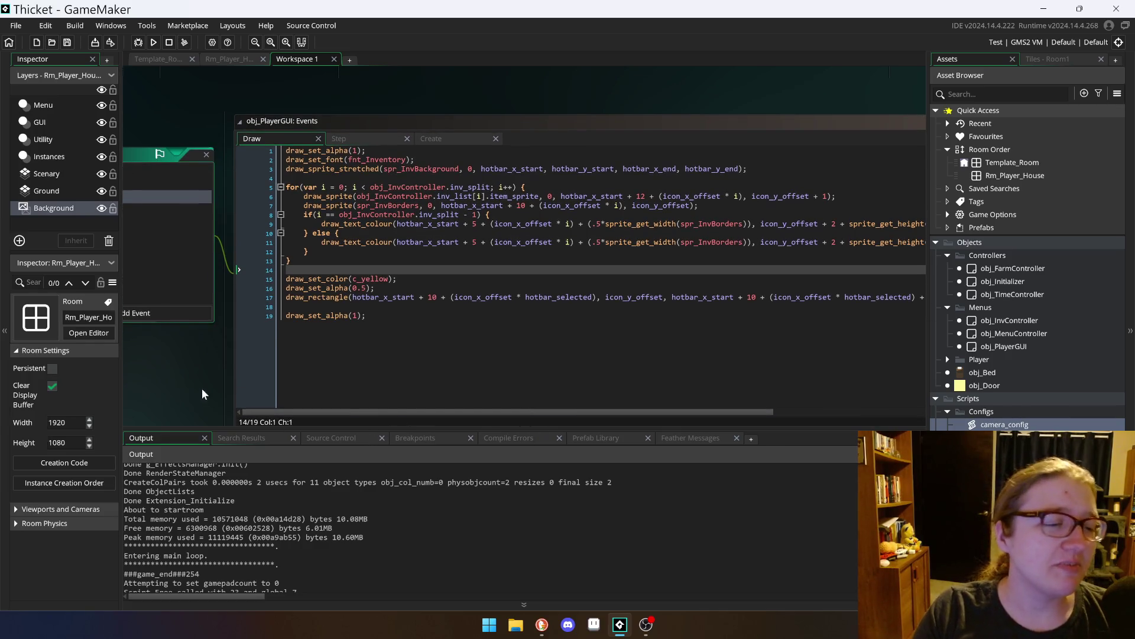
scroll(182, 152, "down", 1)
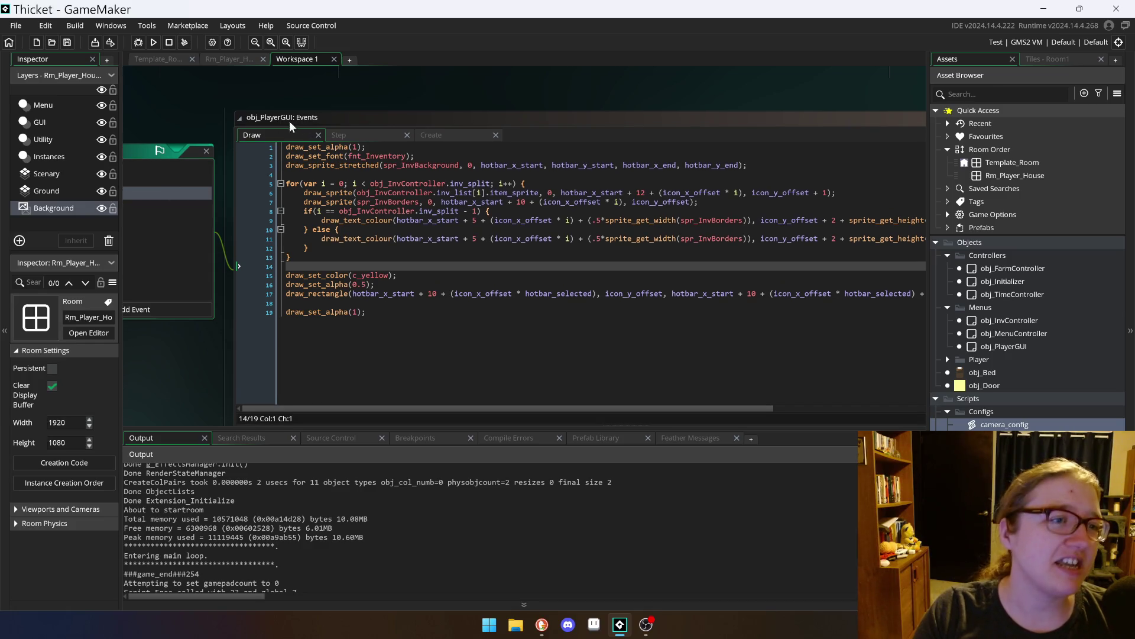
scroll(524, 246, "down", 3)
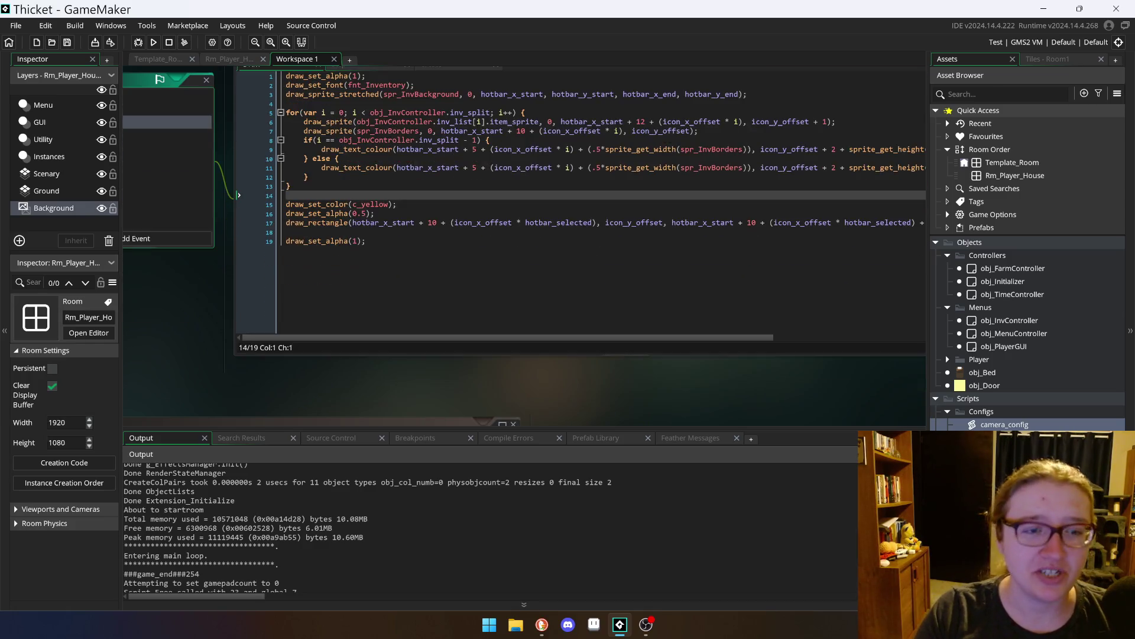
scroll(524, 246, "up", 4)
Step: Review the Draw loop around lines 13–14, then switch via Step to the Create event
left_click(290, 274)
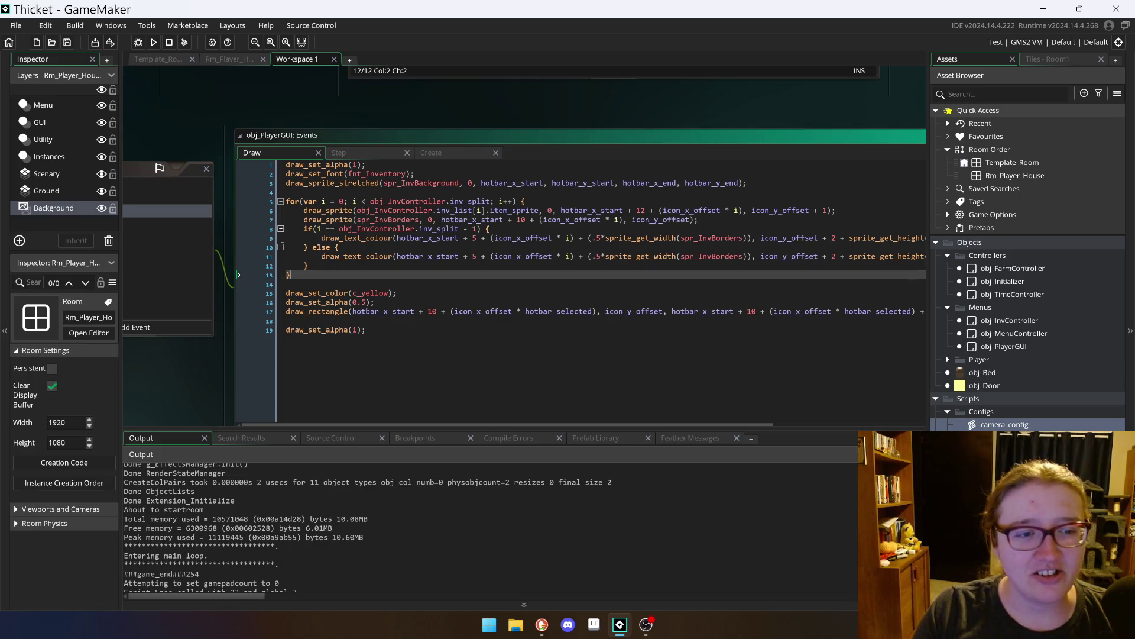
scroll(524, 245, "down", 5)
scroll(524, 245, "up", 4)
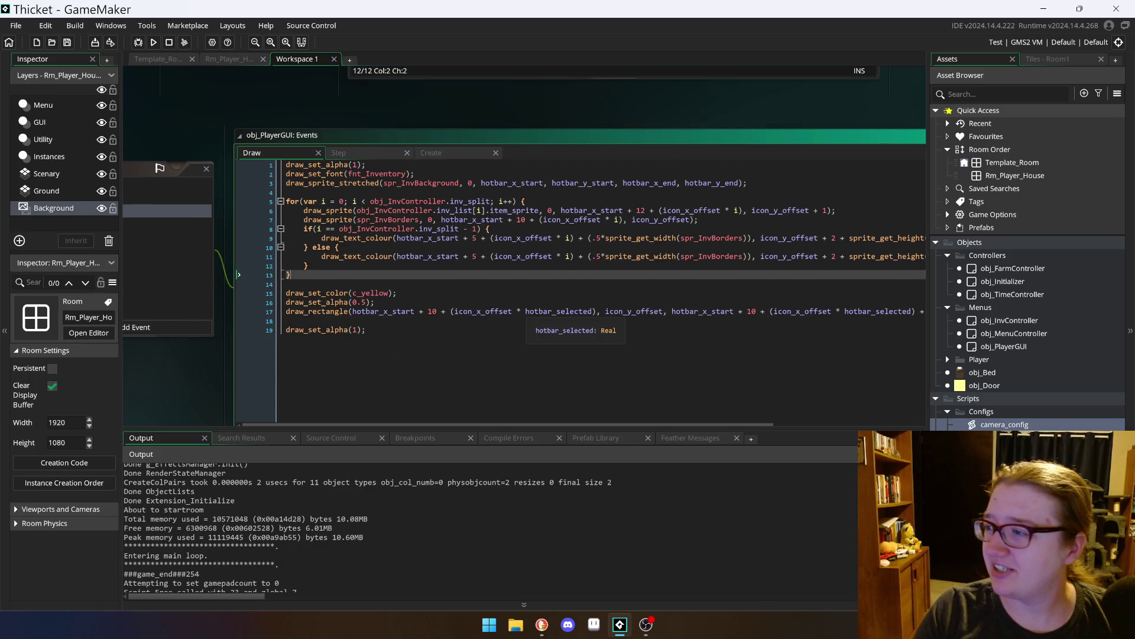
scroll(524, 246, "down", 1)
scroll(524, 245, "down", 2)
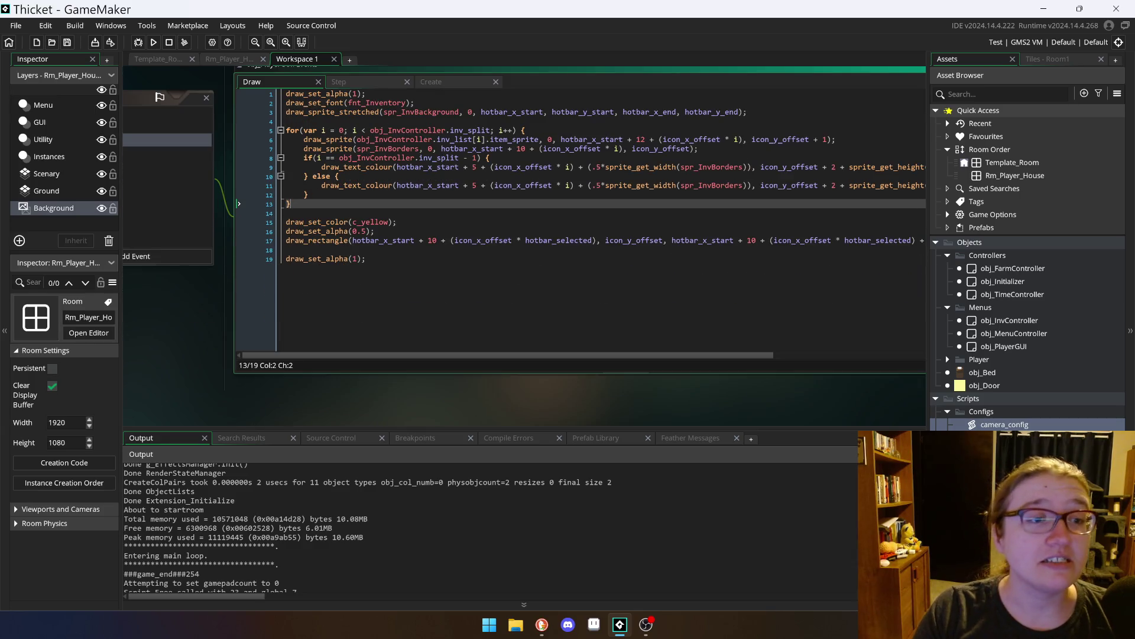
left_click(286, 213)
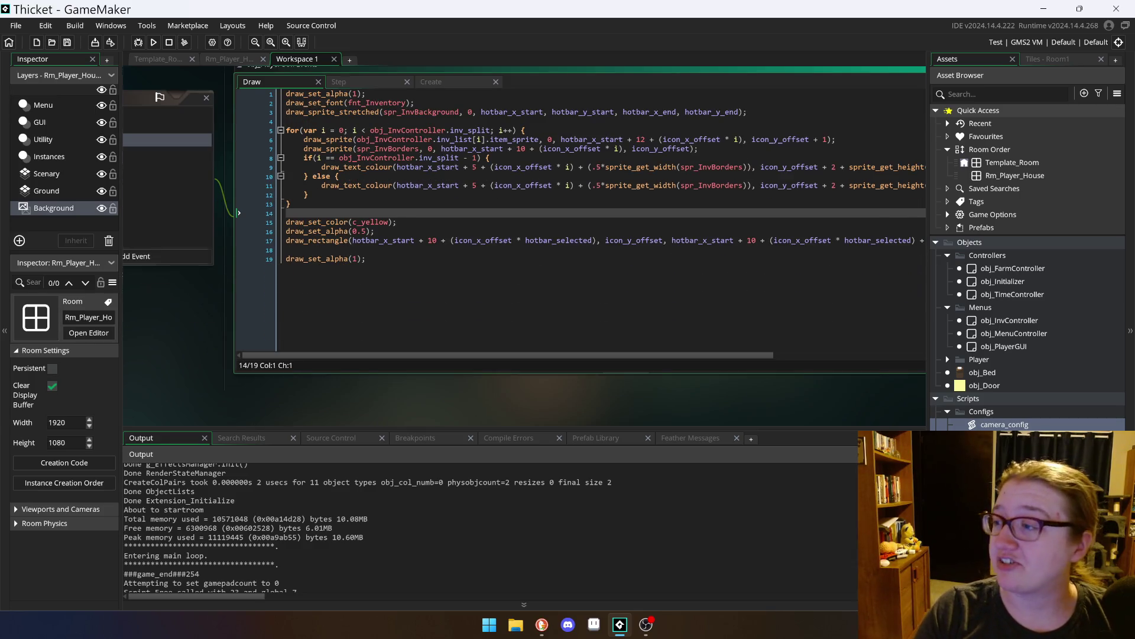
scroll(579, 245, "up", 4)
left_click(373, 152)
left_click(426, 156)
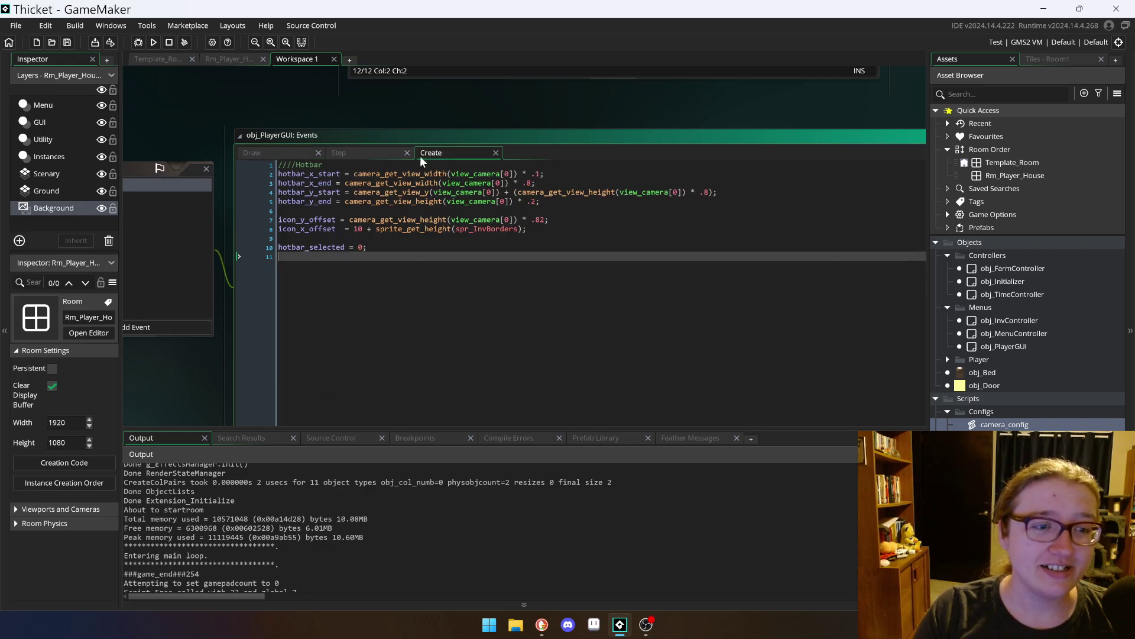
Step: Open obj_PlayerGUI's Step event and review its hotbar switch code
left_click(340, 154)
scroll(579, 293, "down", 1)
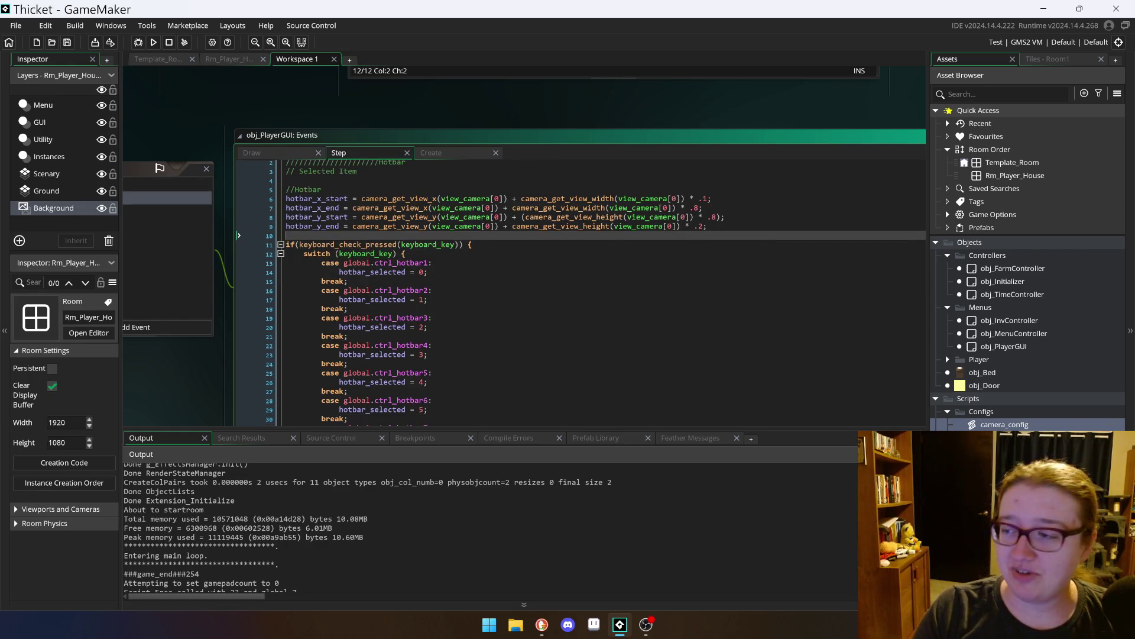
scroll(580, 292, "down", 4)
scroll(580, 293, "up", 5)
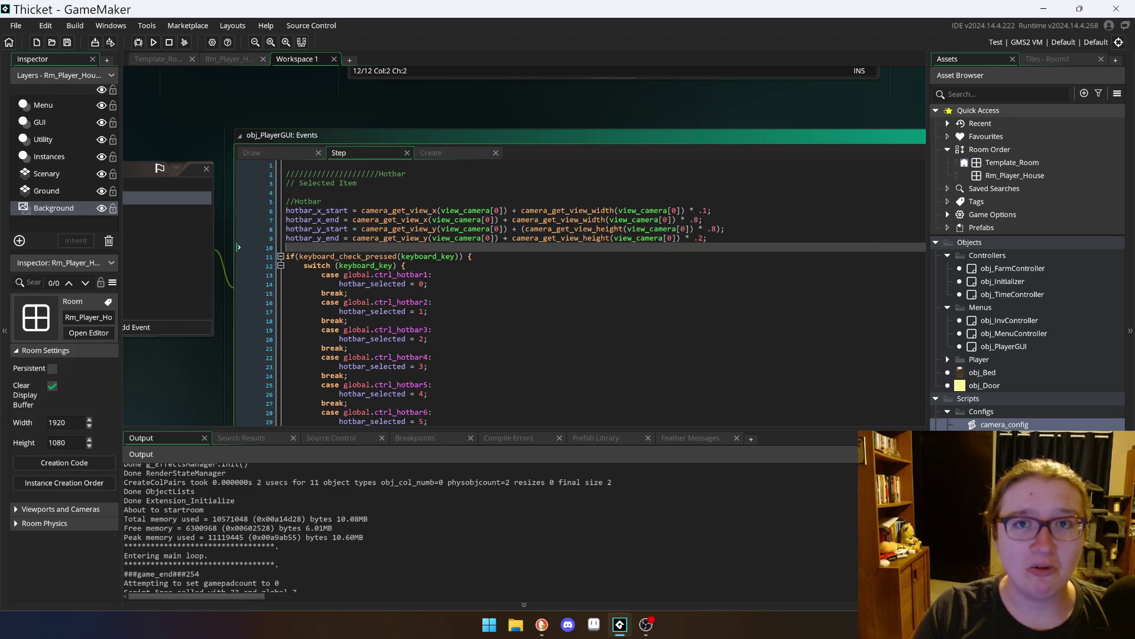
scroll(579, 292, "down", 5)
scroll(580, 293, "up", 3)
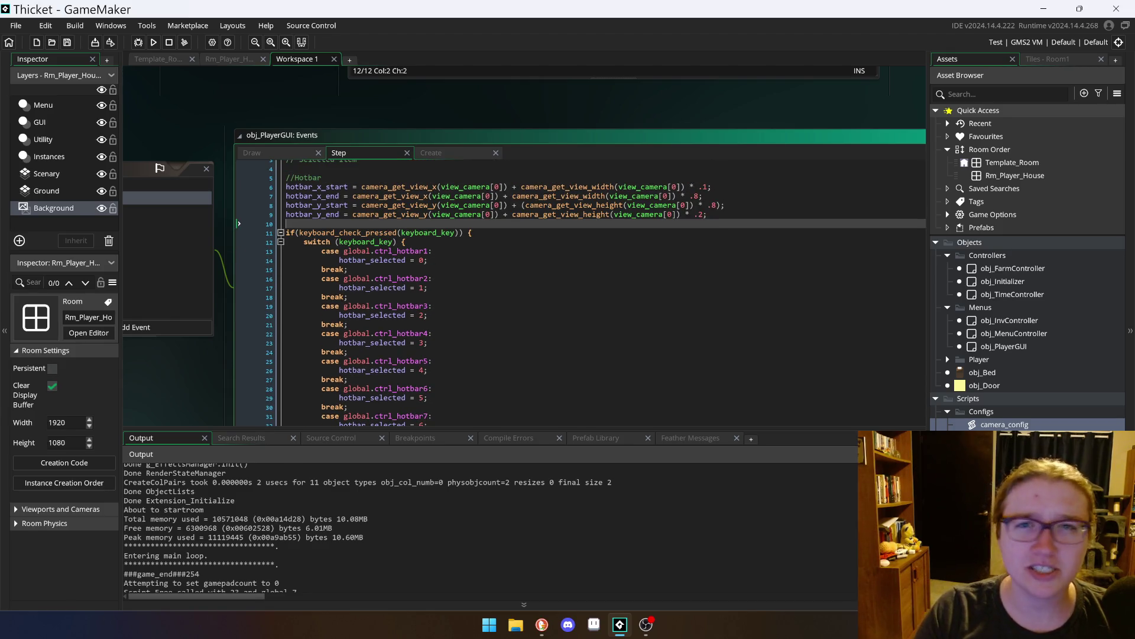
scroll(580, 293, "down", 2)
scroll(579, 293, "up", 4)
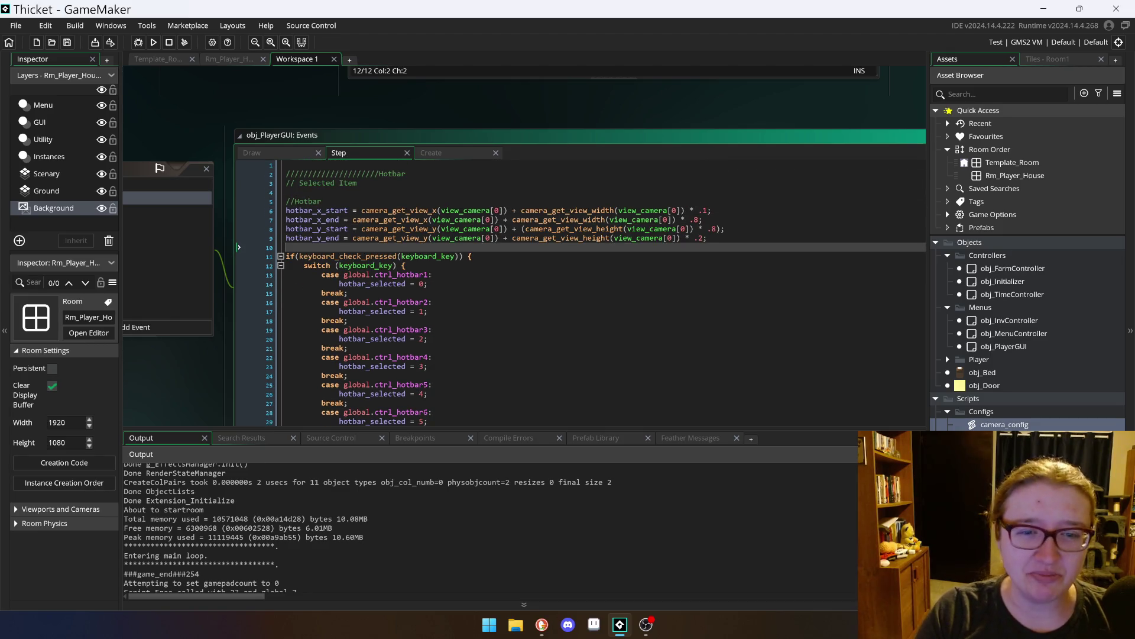
mouse_move(455, 229)
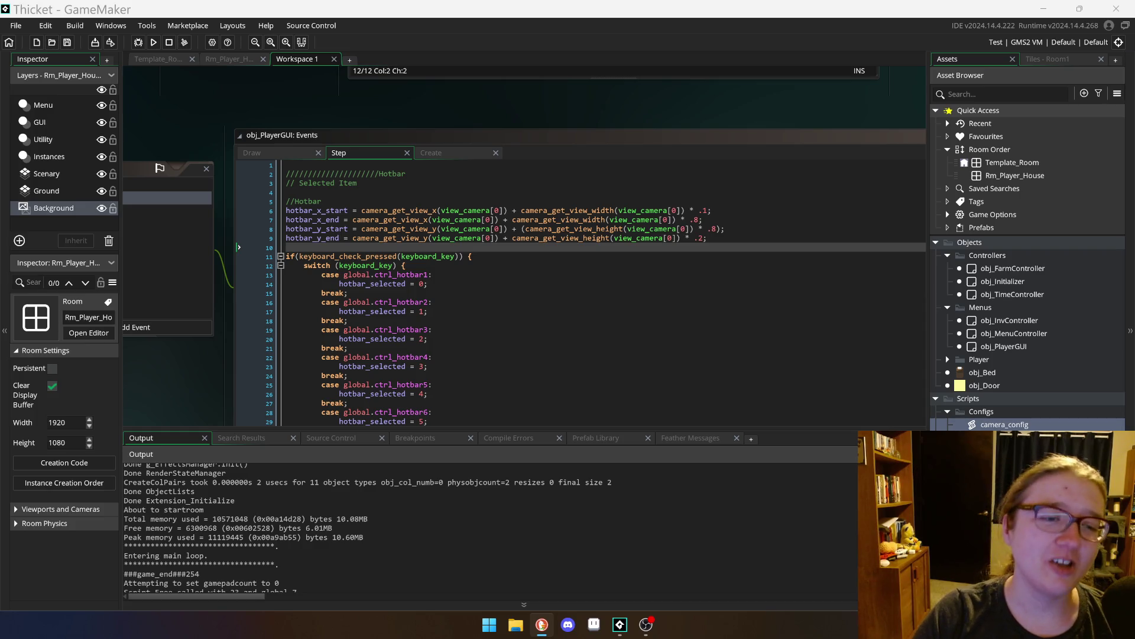
Step: Move the code window higher, shrink the output log, and scroll up to obj_InvController's Draw loop
left_click(605, 341)
left_click_drag(368, 135, 355, 106)
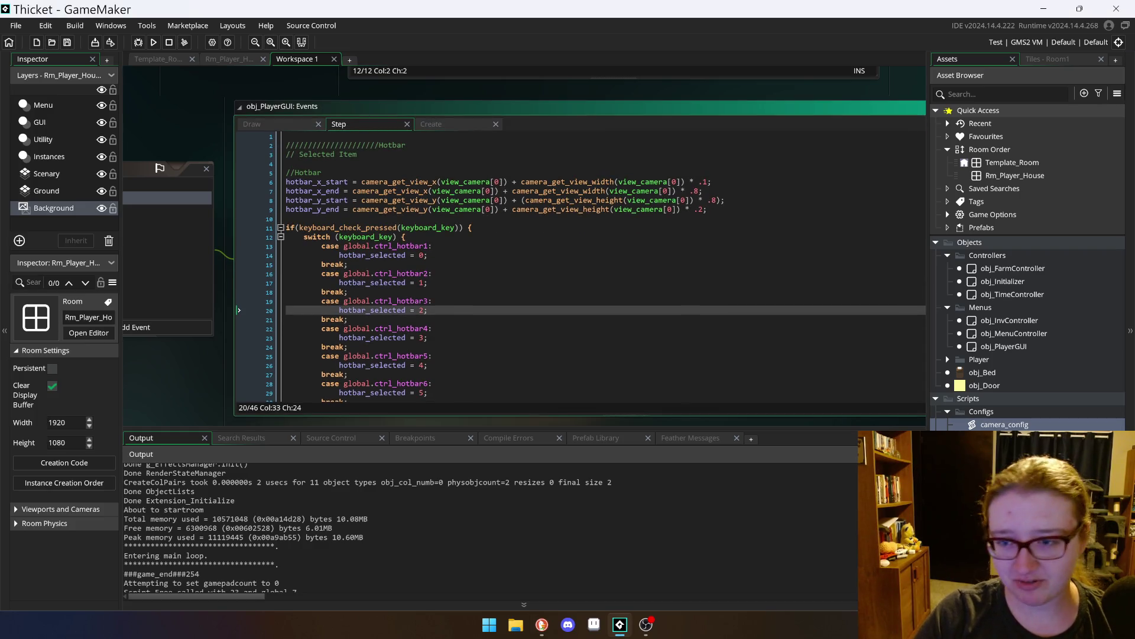
scroll(651, 296, "down", 1)
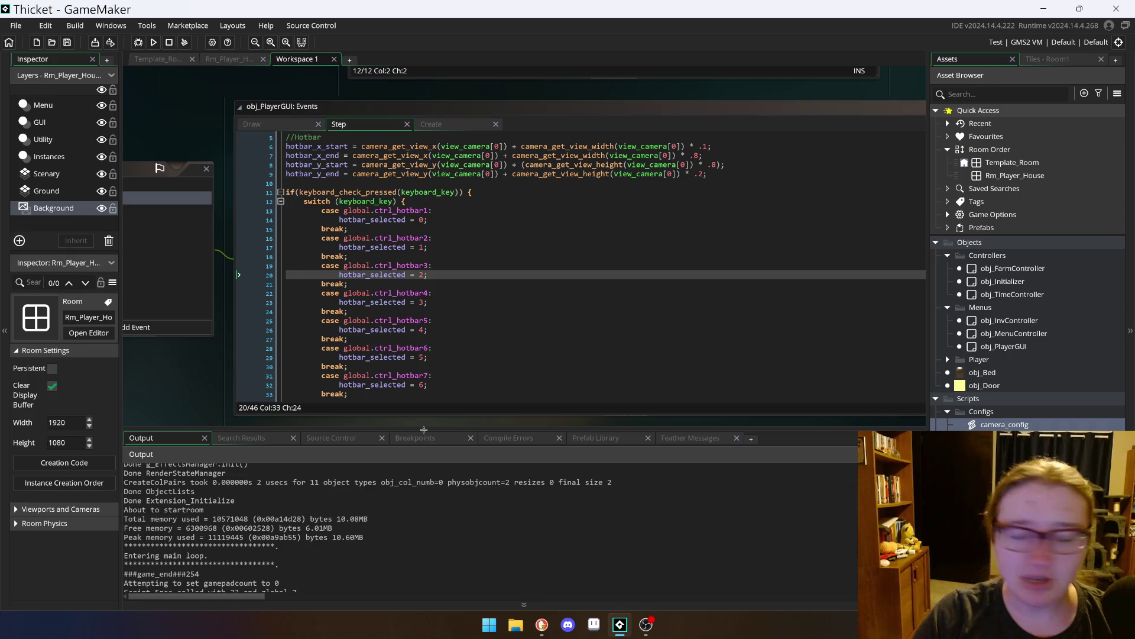
left_click_drag(426, 430, 426, 466)
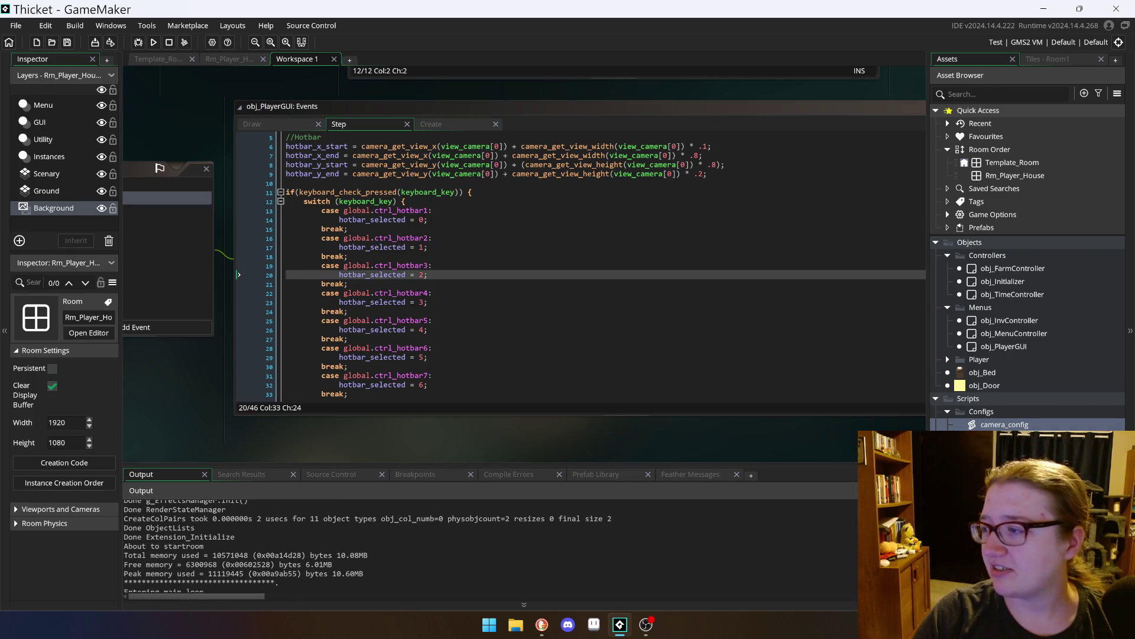
scroll(597, 268, "up", 1)
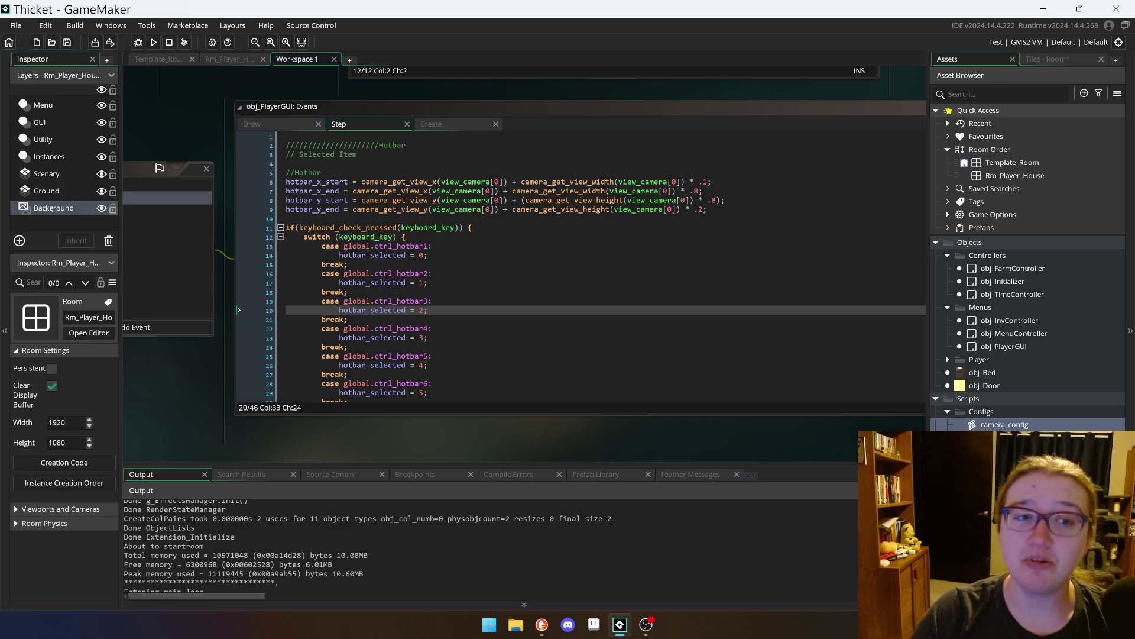
left_click_drag(500, 105, 500, 103)
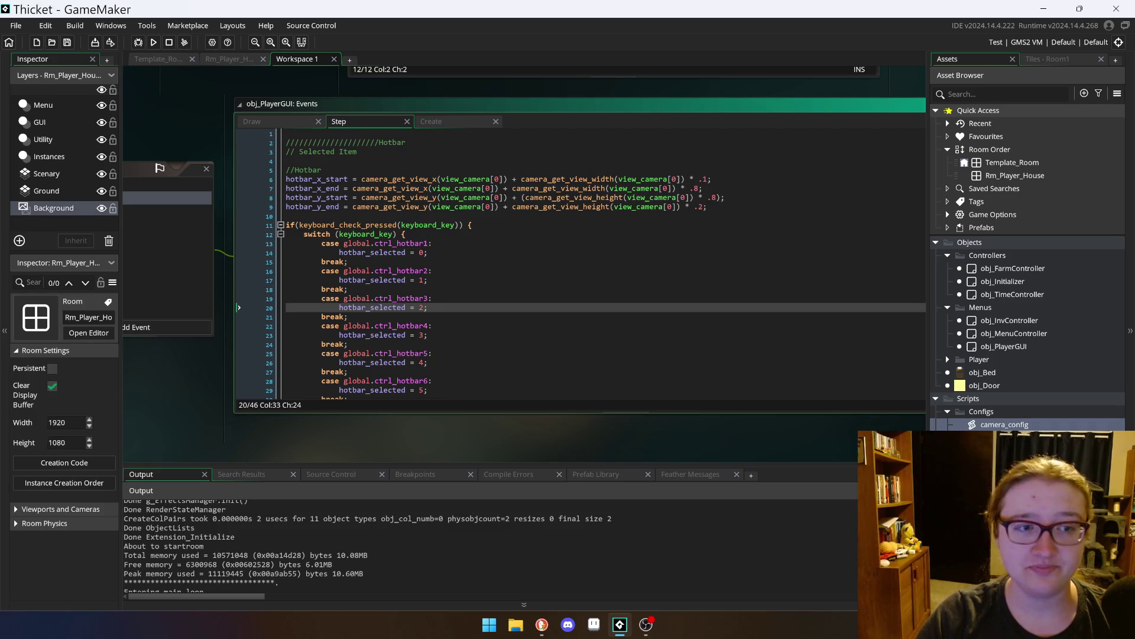
scroll(173, 117, "up", 5)
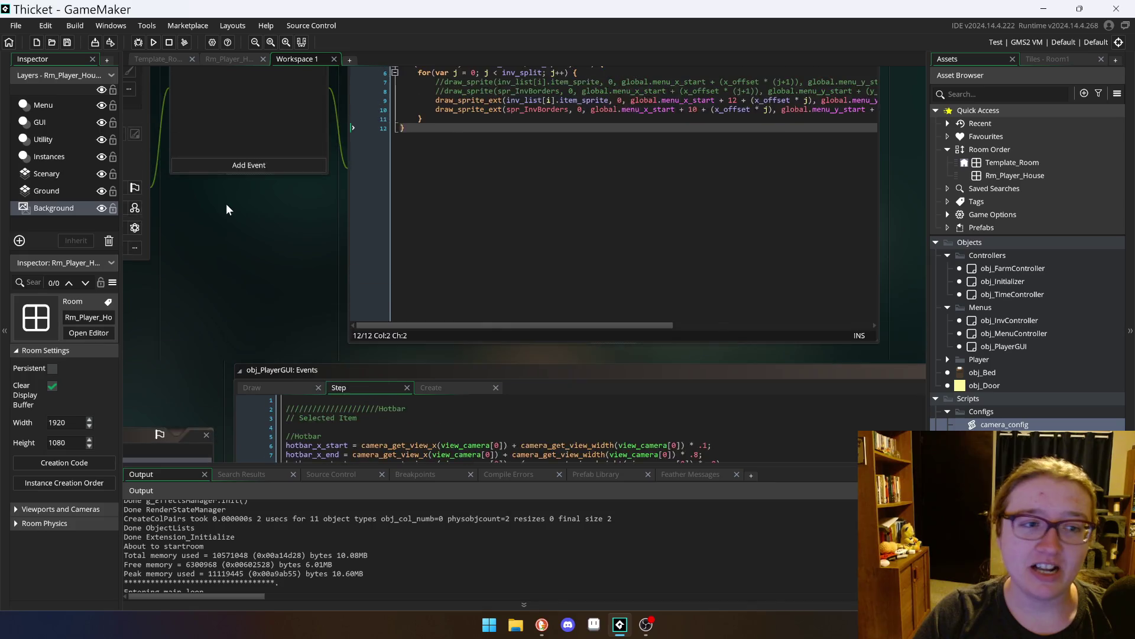
Step: Bring obj_InvController's properties, events and Draw code into view, then shrink the output log
scroll(226, 205, "up", 3)
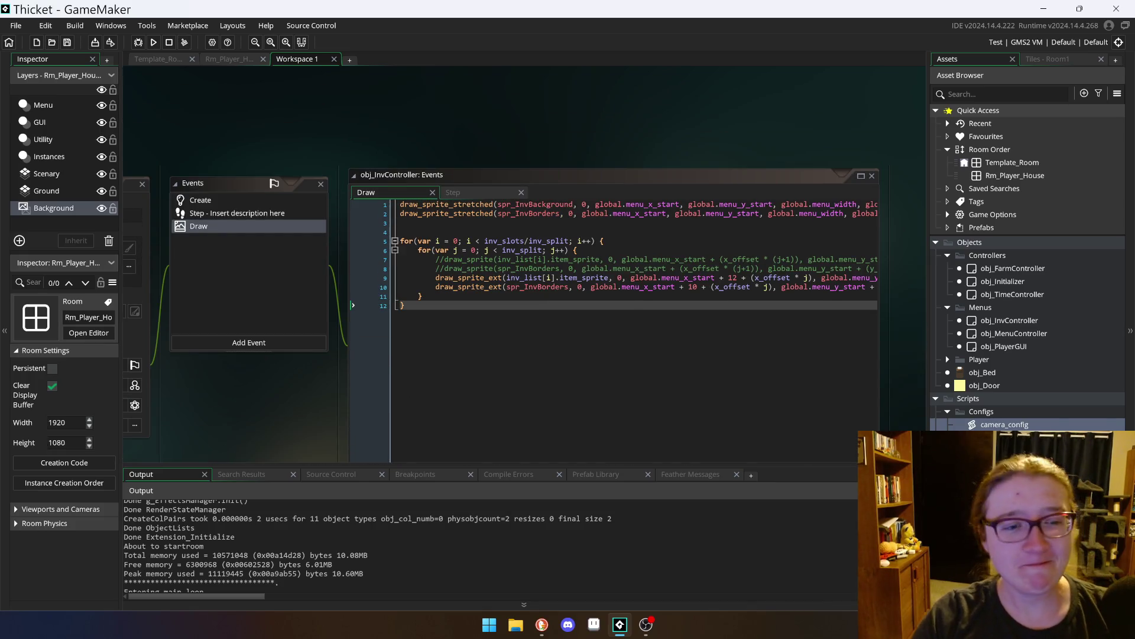
left_click(127, 184)
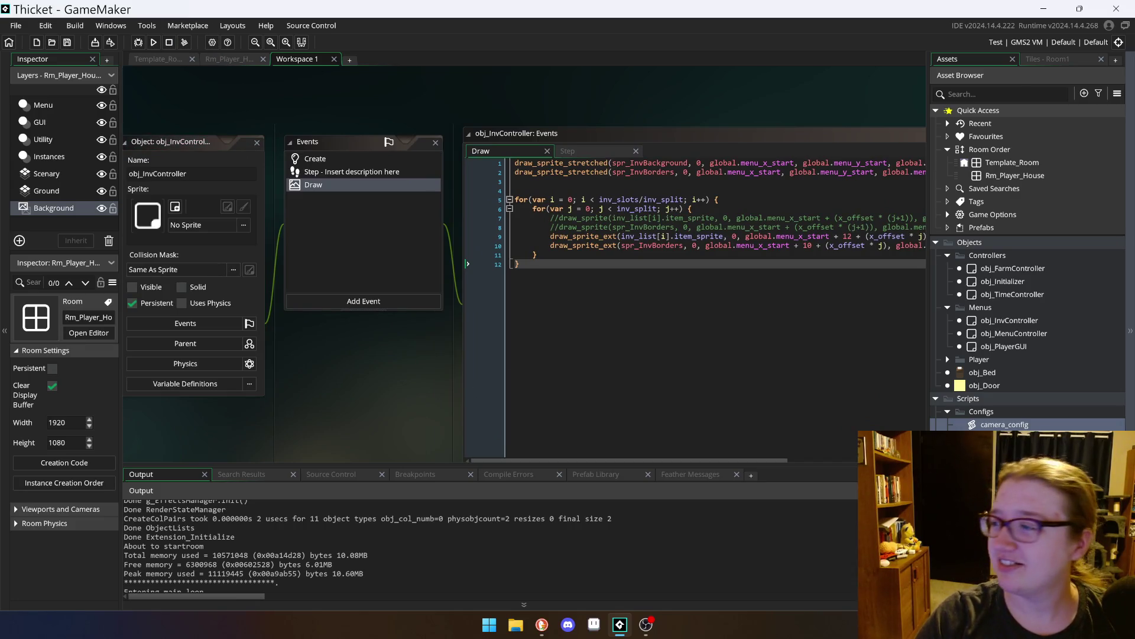
key("alt+Tab")
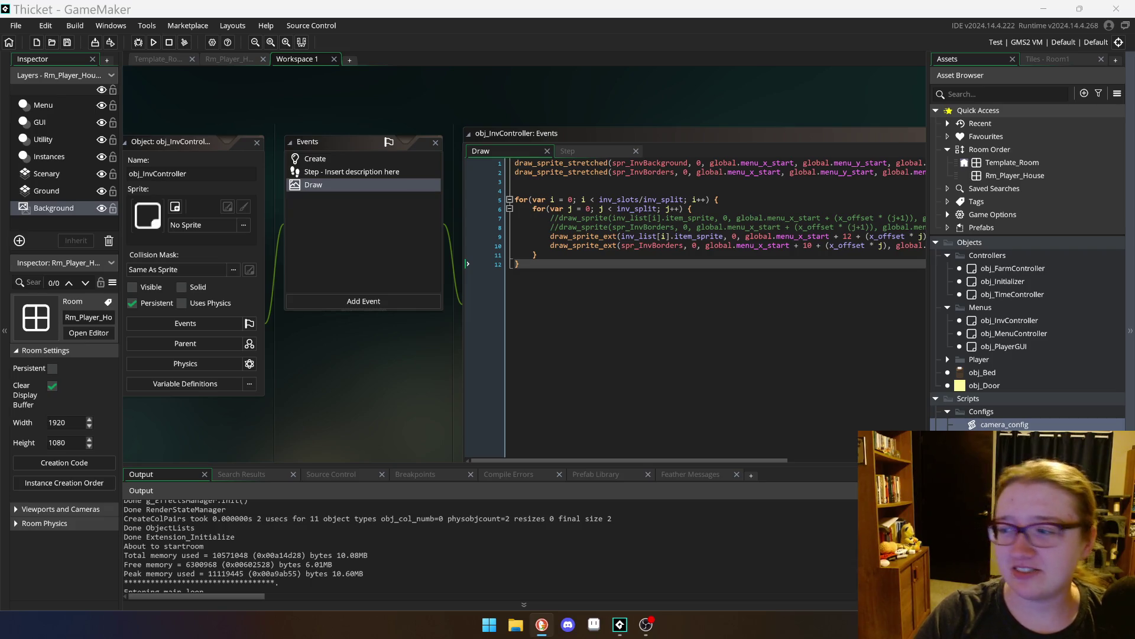
scroll(427, 449, "down", 1)
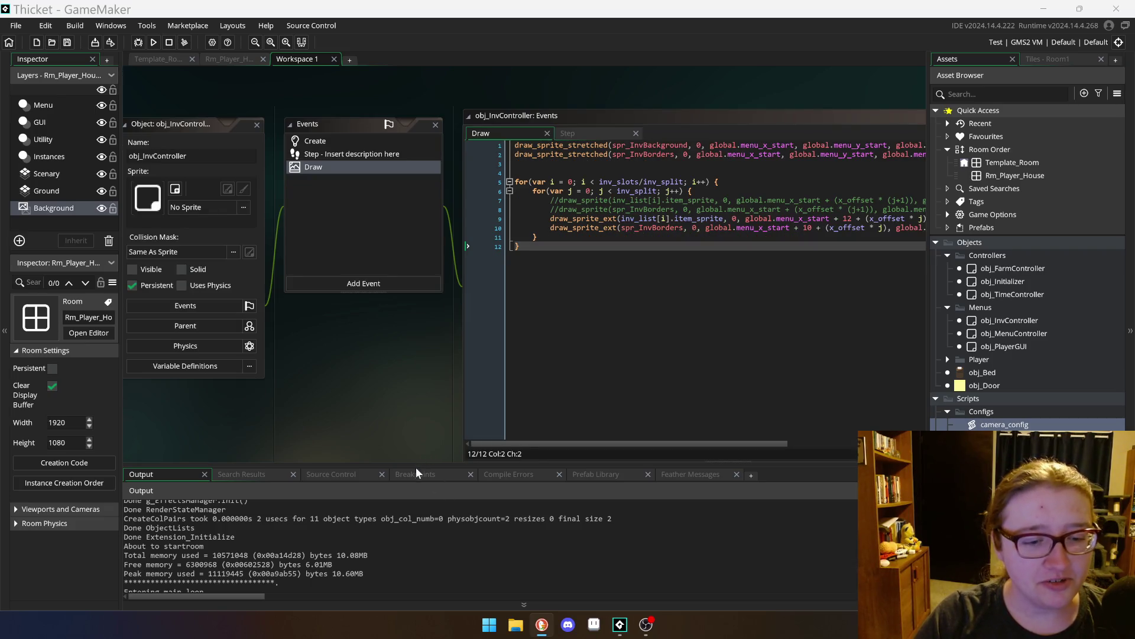
left_click_drag(419, 463, 422, 508)
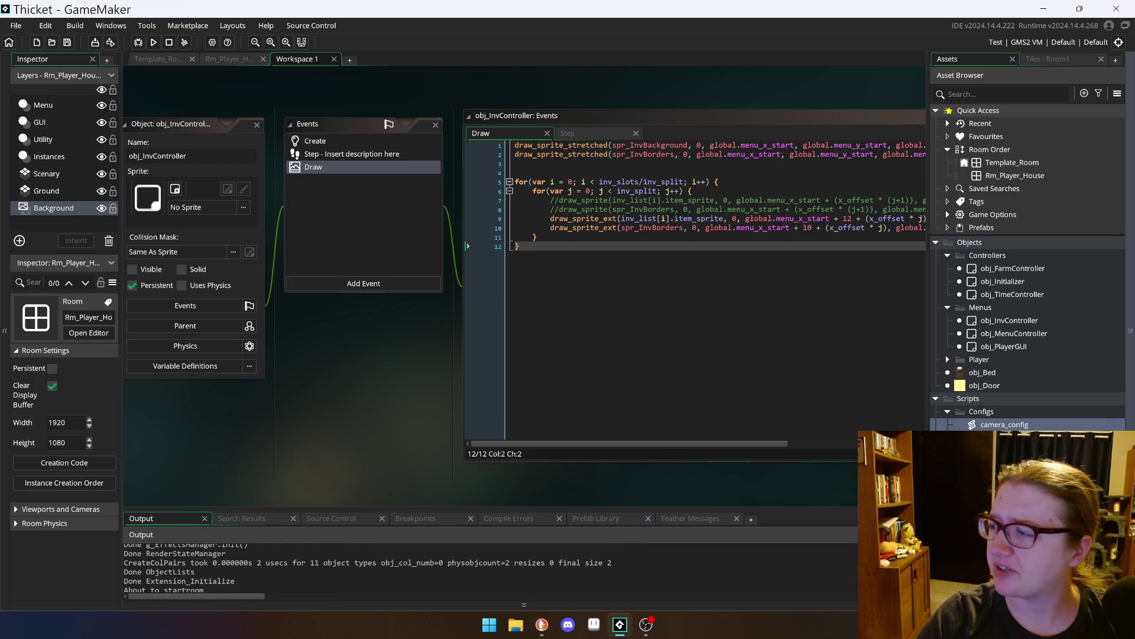
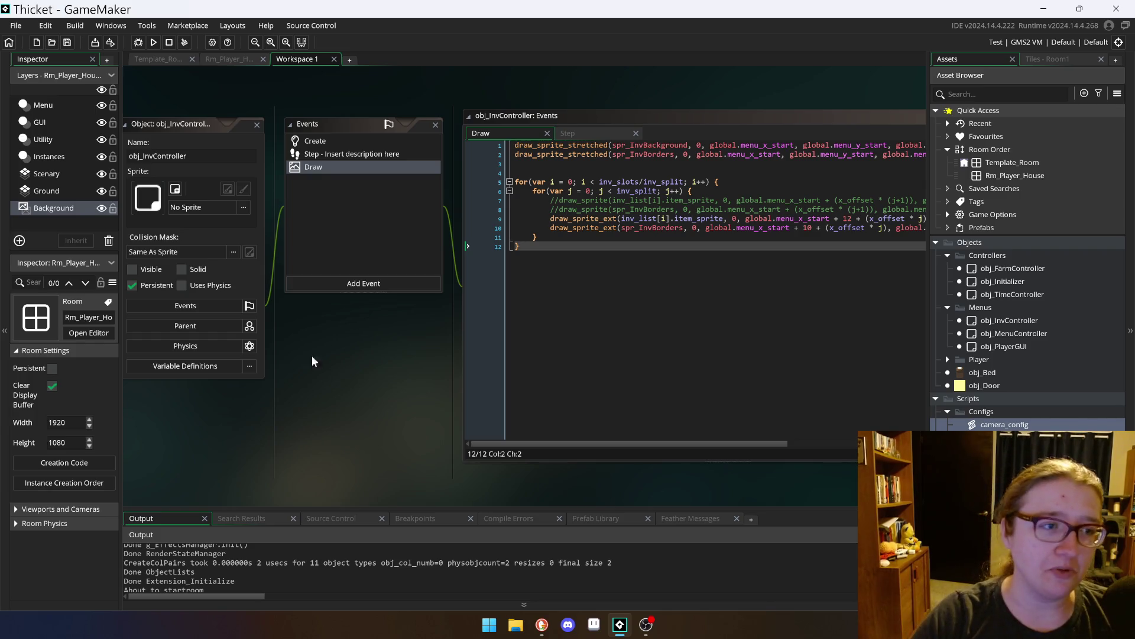
Step: Shift the inventory controller windows right and peek at the Rm_Player_House room layout
left_click_drag(176, 126, 236, 129)
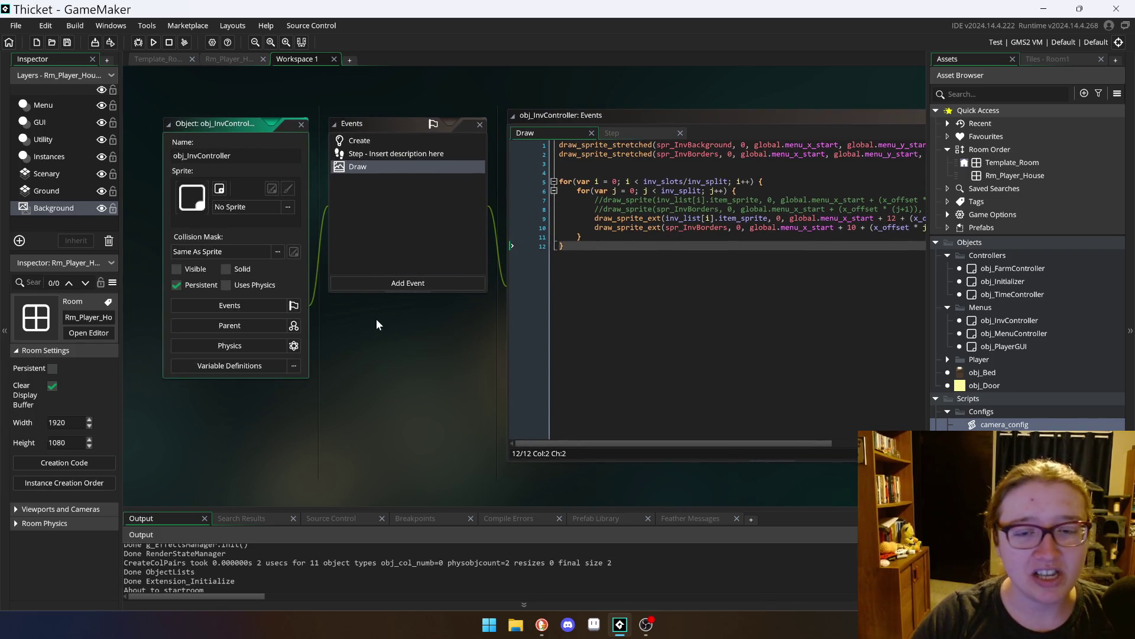
scroll(410, 414, "up", 3)
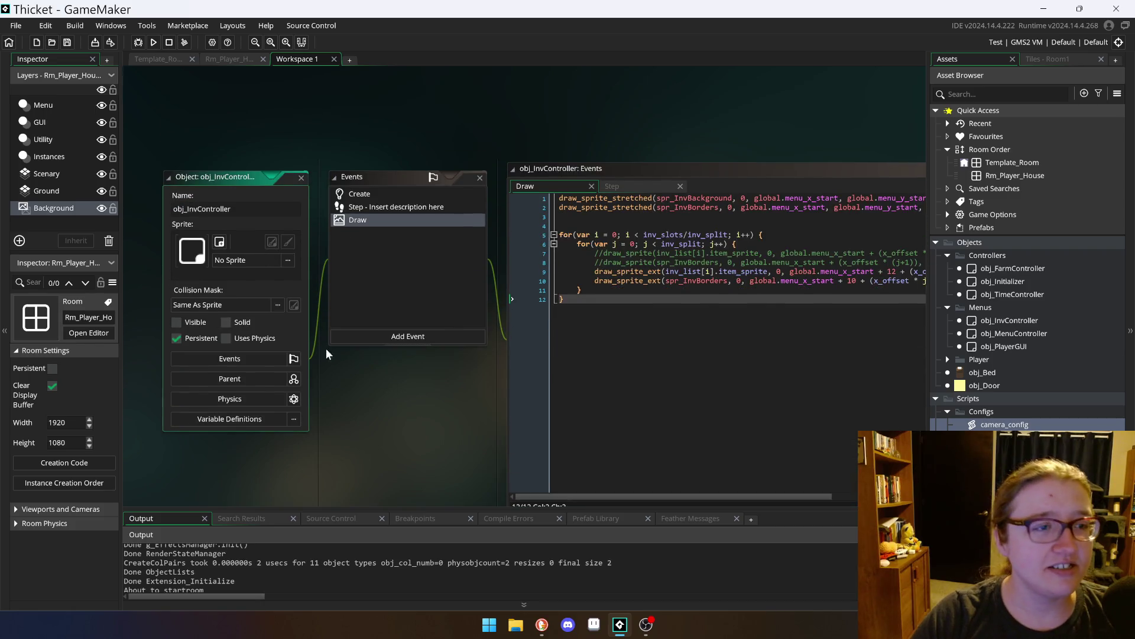
scroll(206, 183, "down", 1)
left_click(230, 58)
left_click(304, 58)
scroll(360, 414, "up", 1)
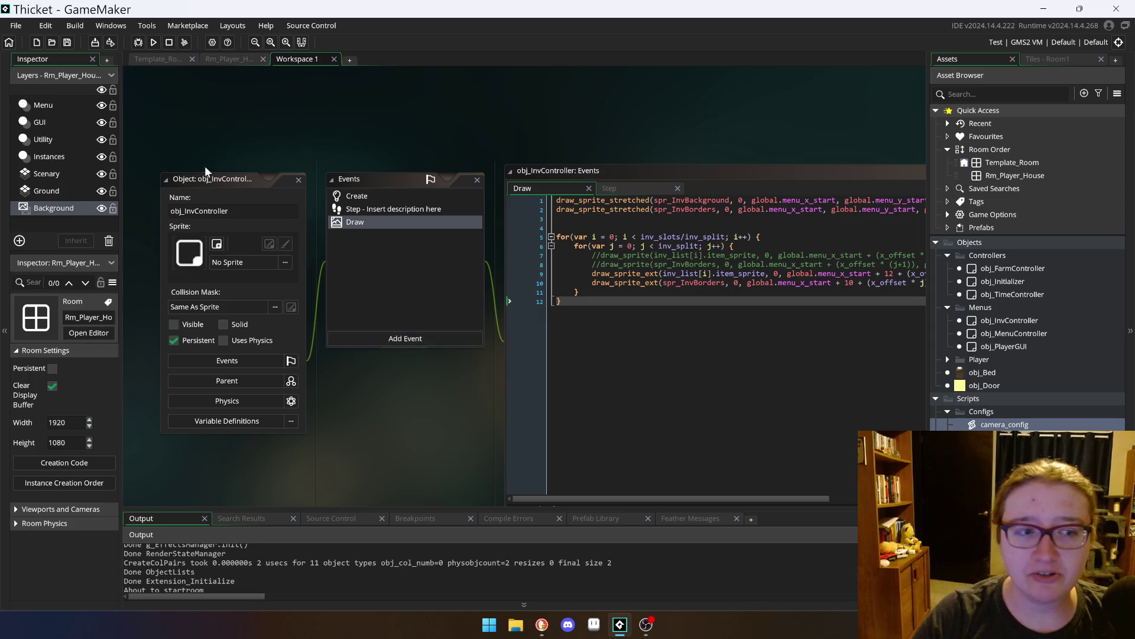
scroll(398, 223, "down", 1)
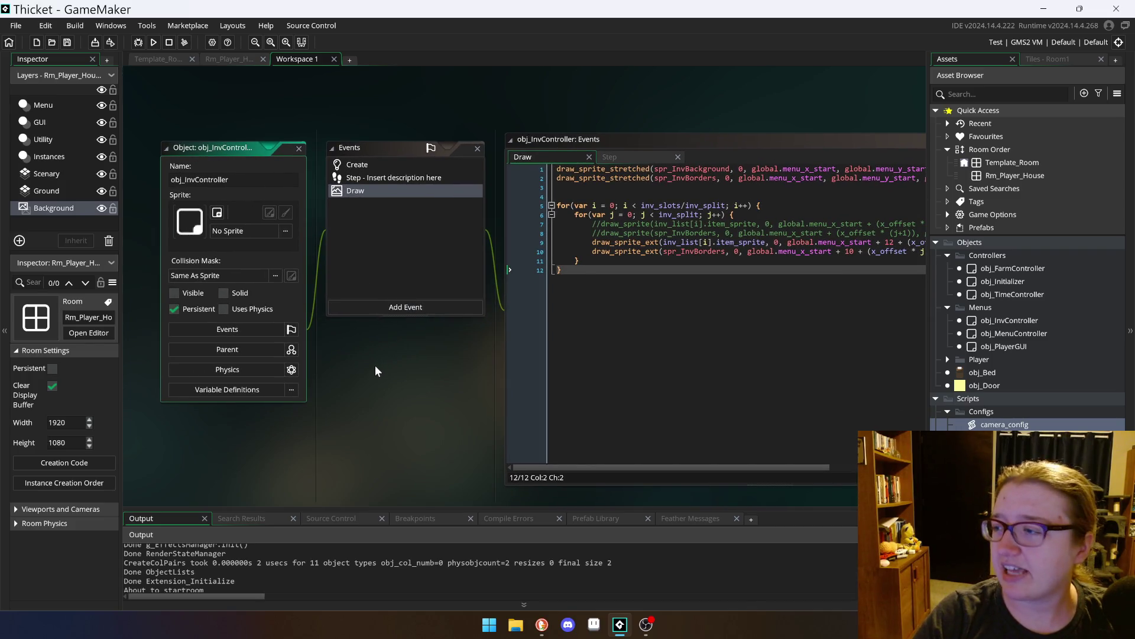
scroll(373, 370, "down", 1)
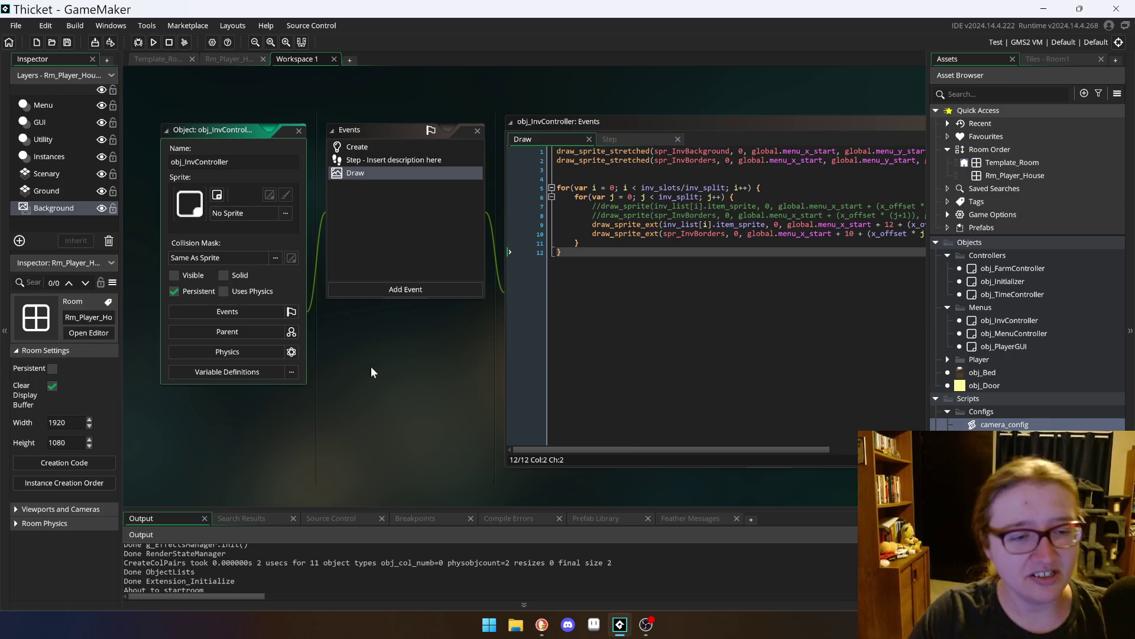
scroll(473, 407, "up", 1)
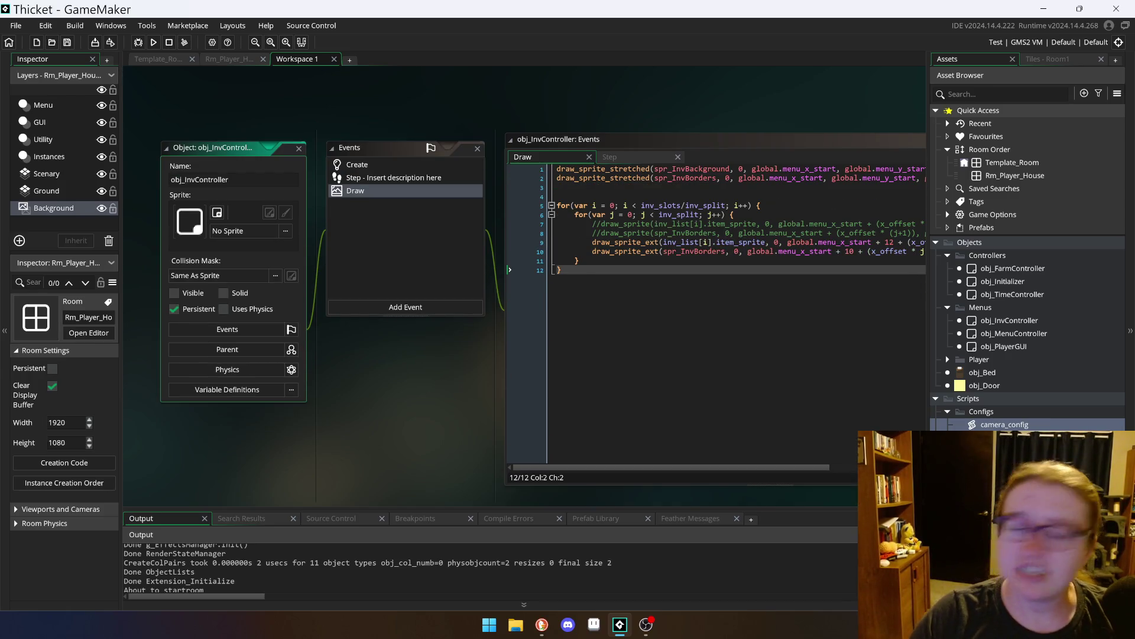
left_click(227, 56)
left_click(306, 59)
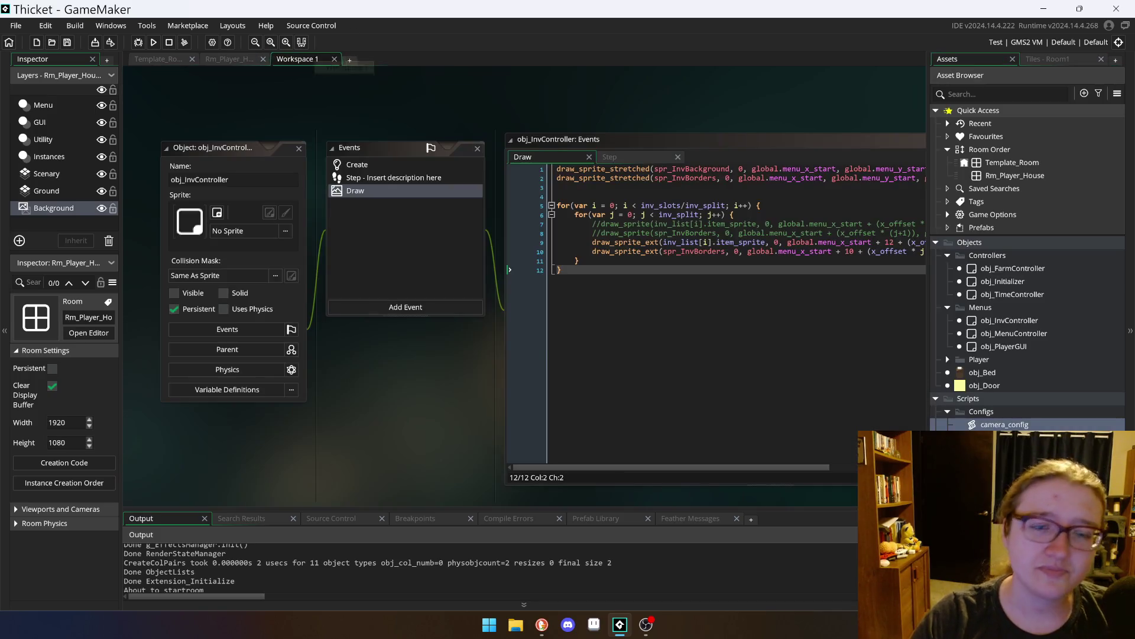
scroll(459, 406, "up", 3)
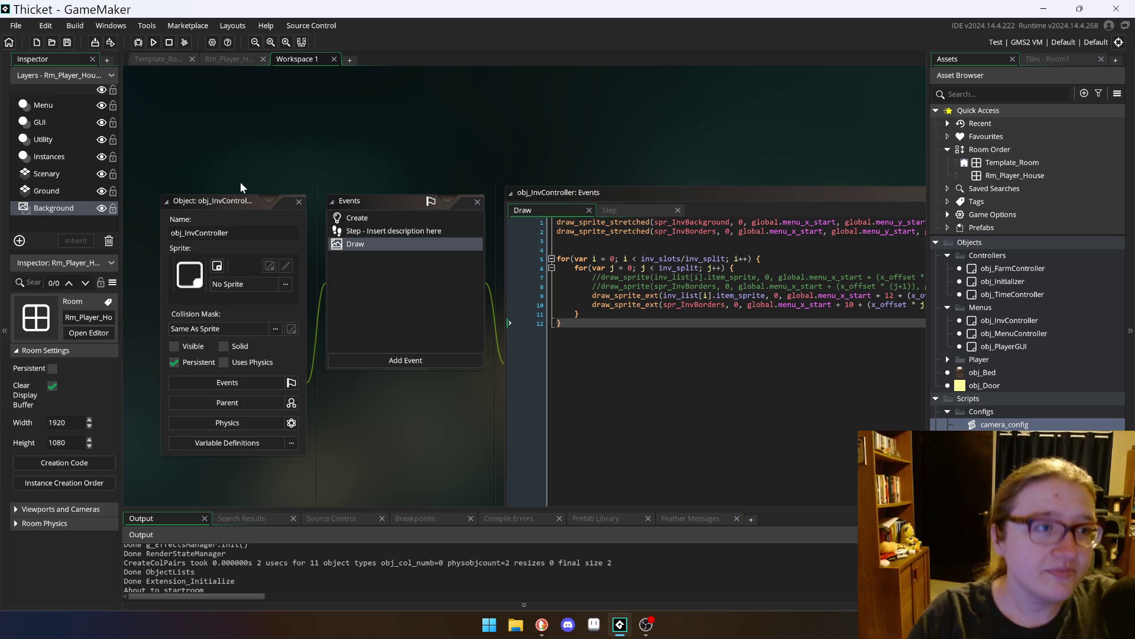
scroll(210, 159, "down", 3)
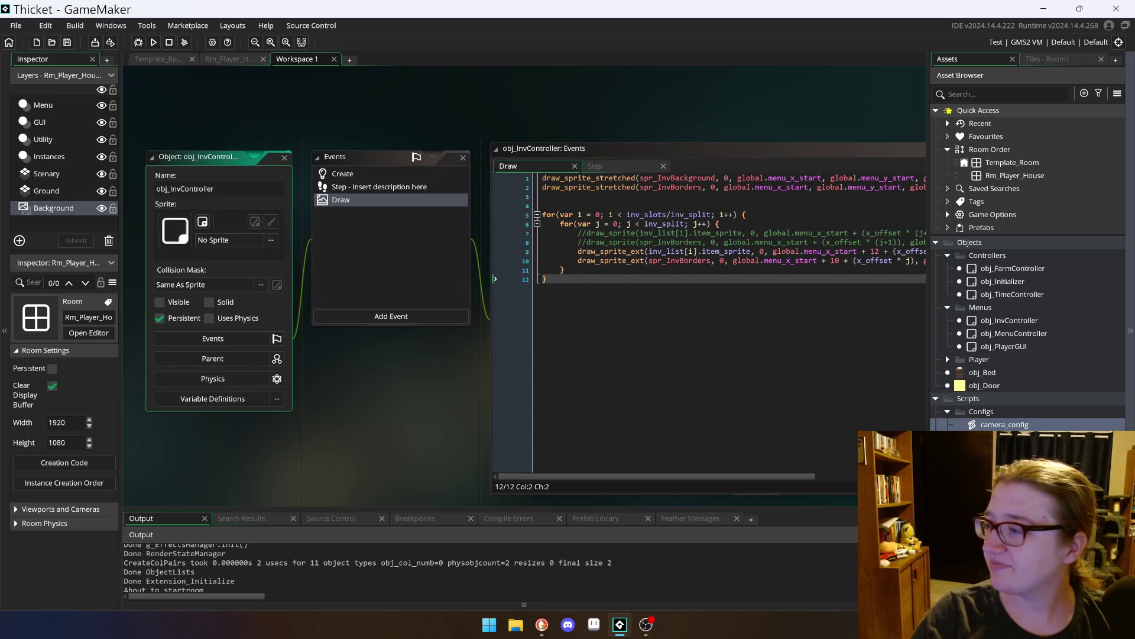
Step: Glance at the Template_Room and Rm_Player_House layouts, then move the inventory controller windows higher
key("alt+Tab")
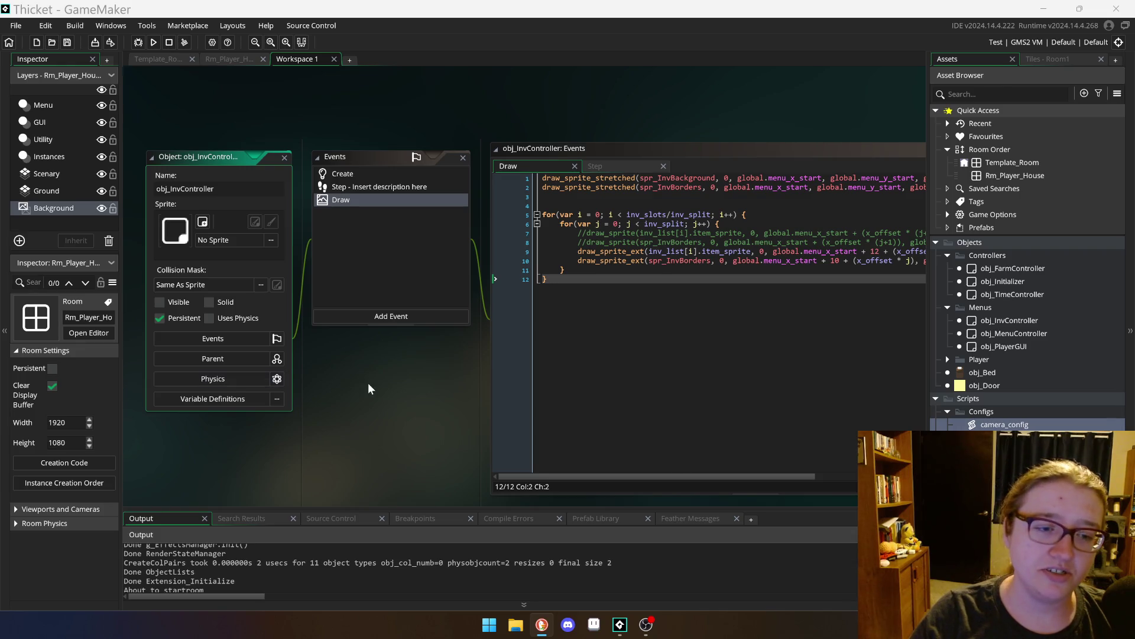
left_click(368, 388)
left_click(229, 59)
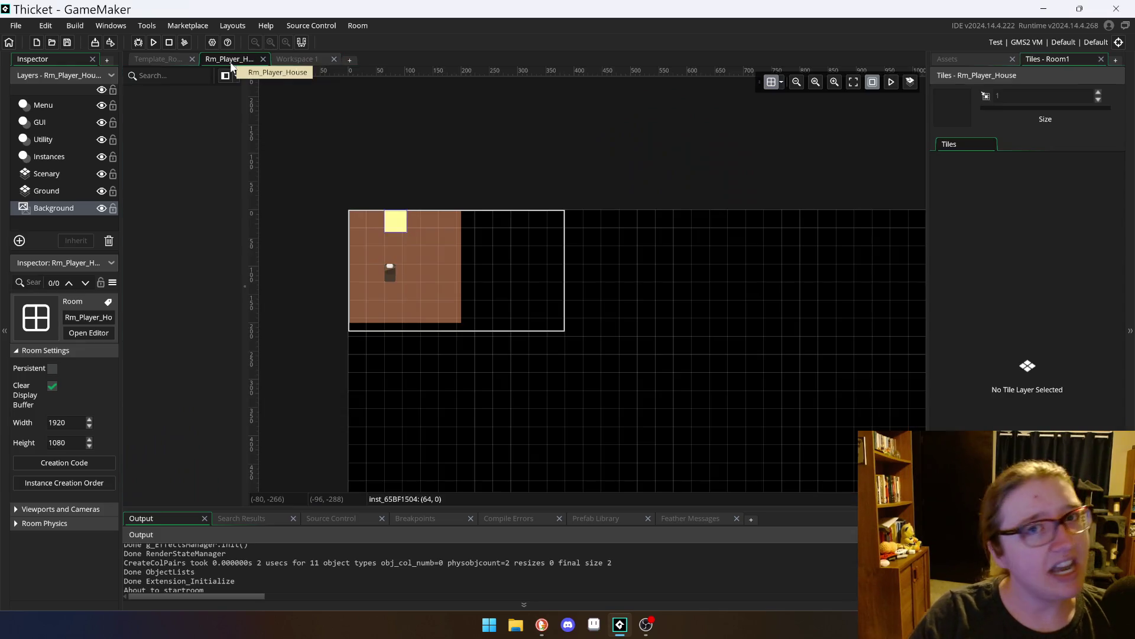
left_click(296, 59)
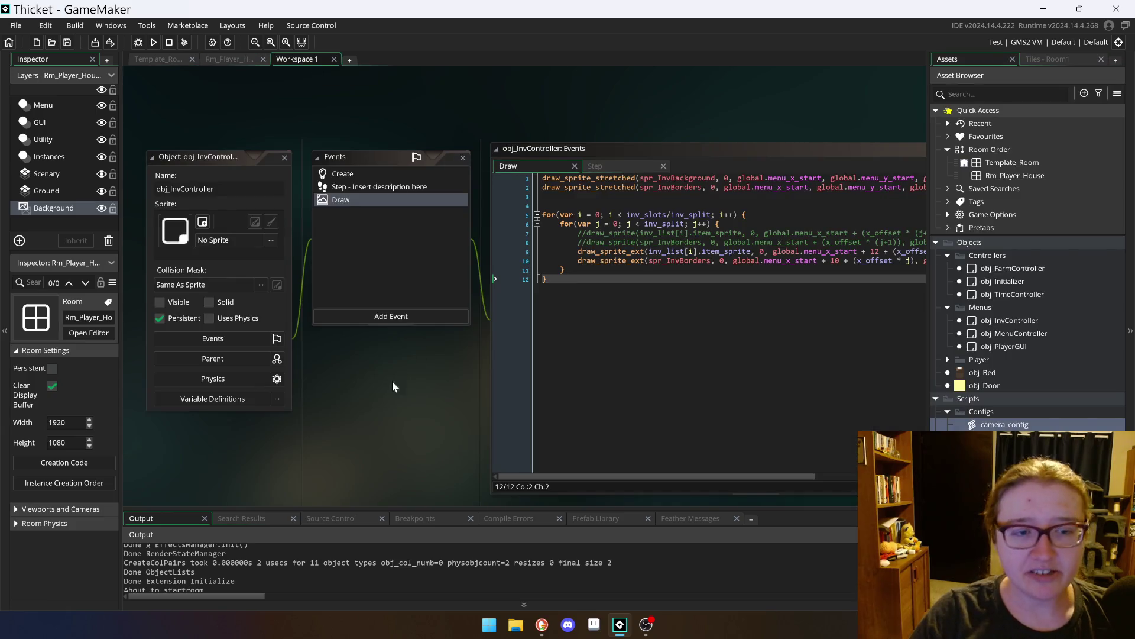
scroll(392, 382, "up", 2)
scroll(368, 424, "up", 2)
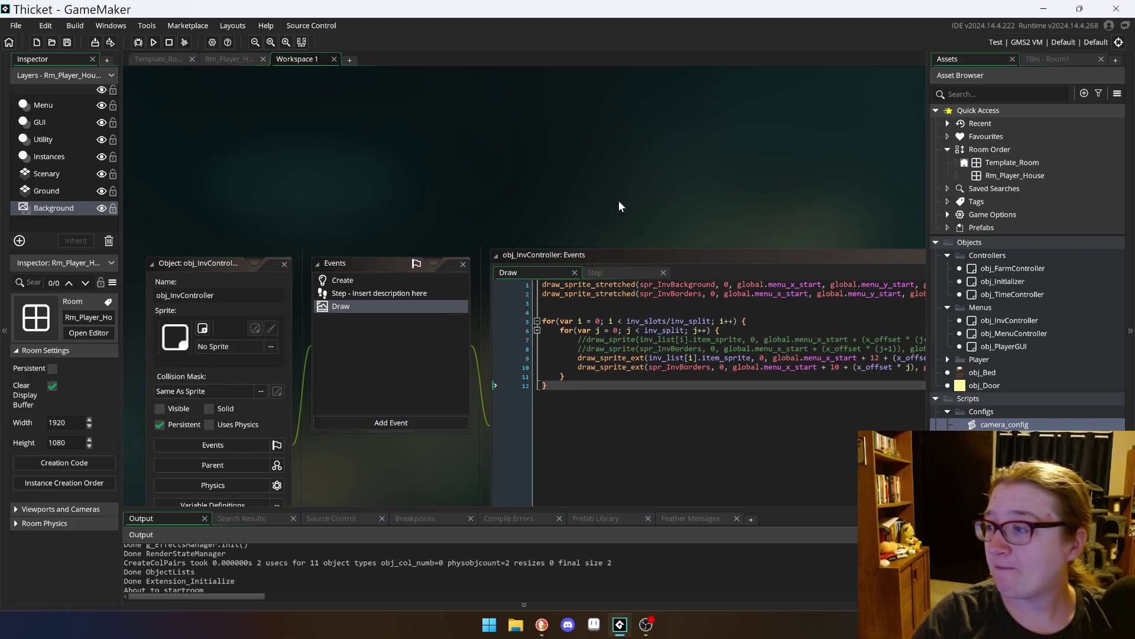
scroll(549, 228, "up", 1)
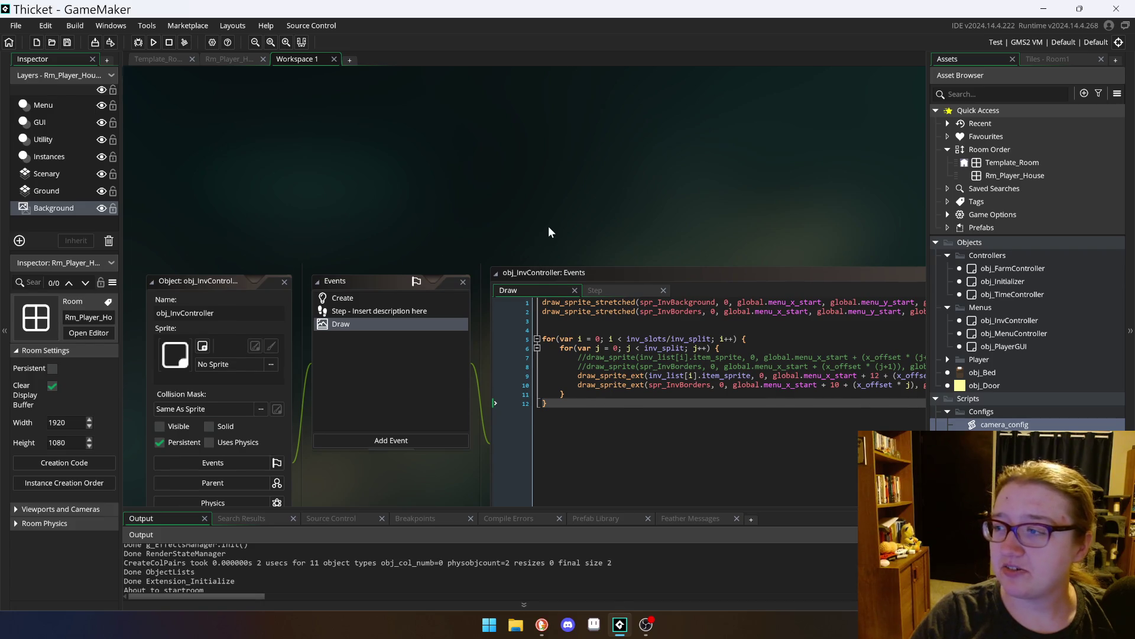
left_click(166, 57)
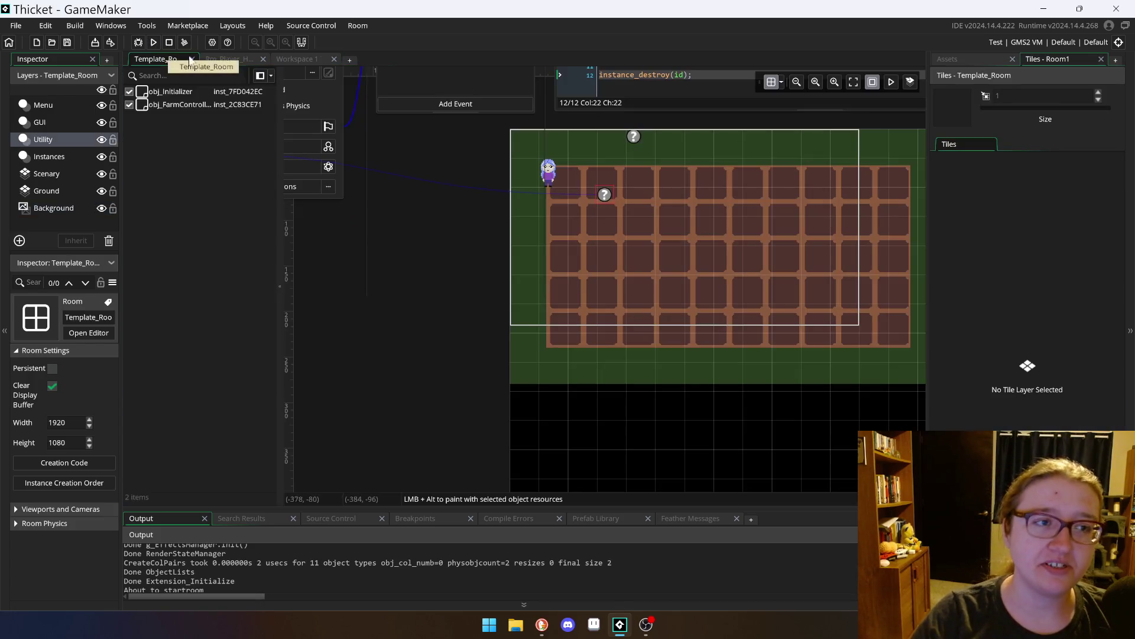
left_click(225, 59)
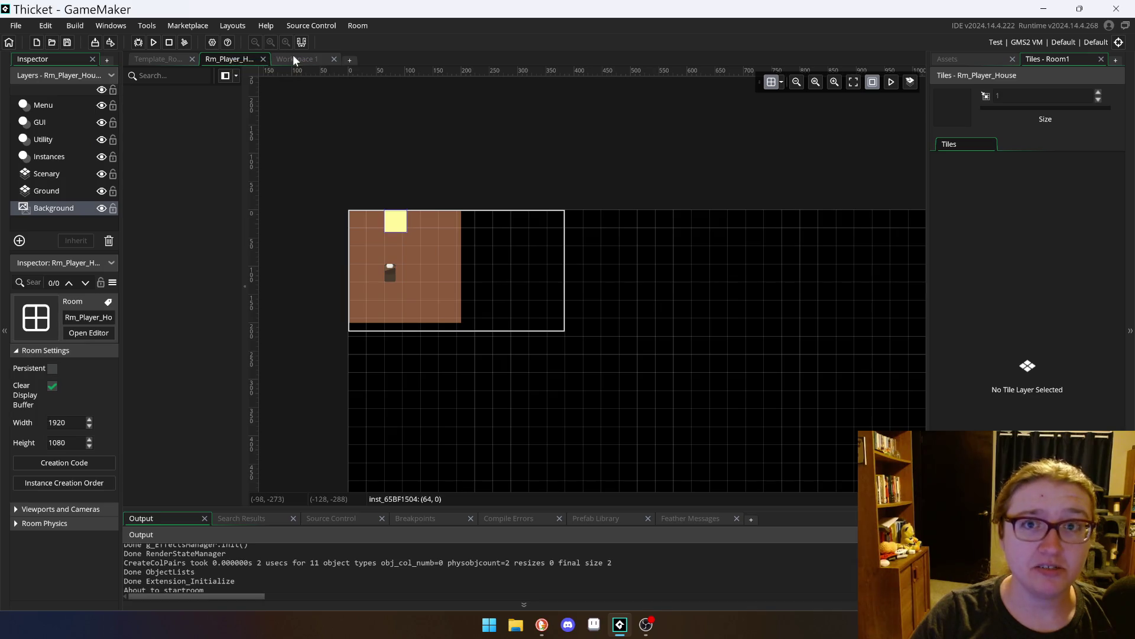
left_click(294, 59)
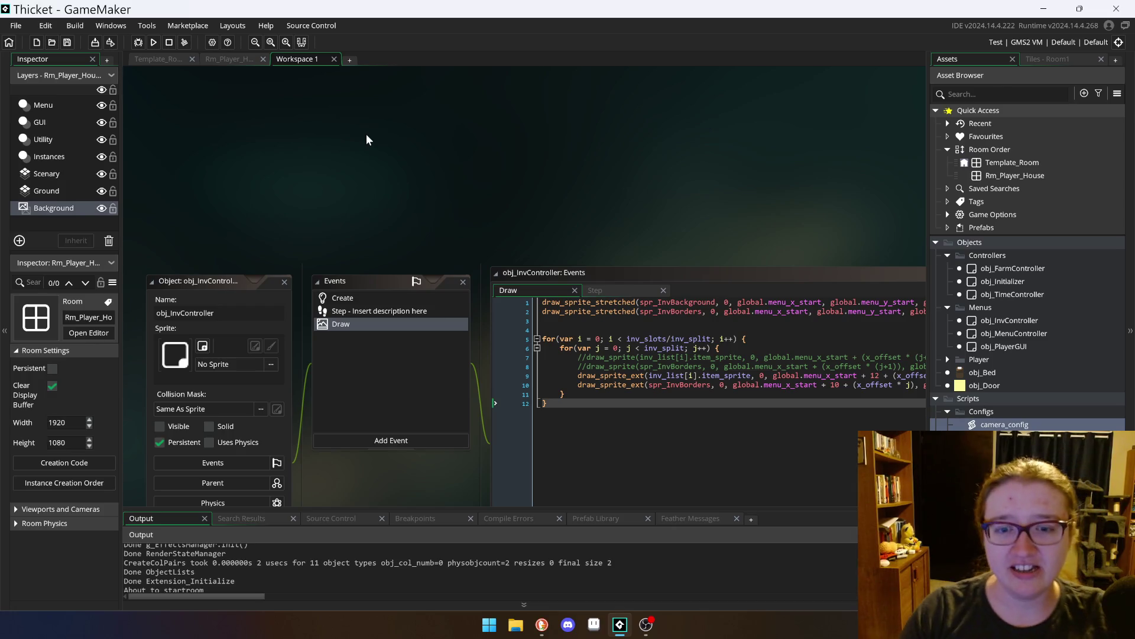
left_click_drag(200, 278, 209, 158)
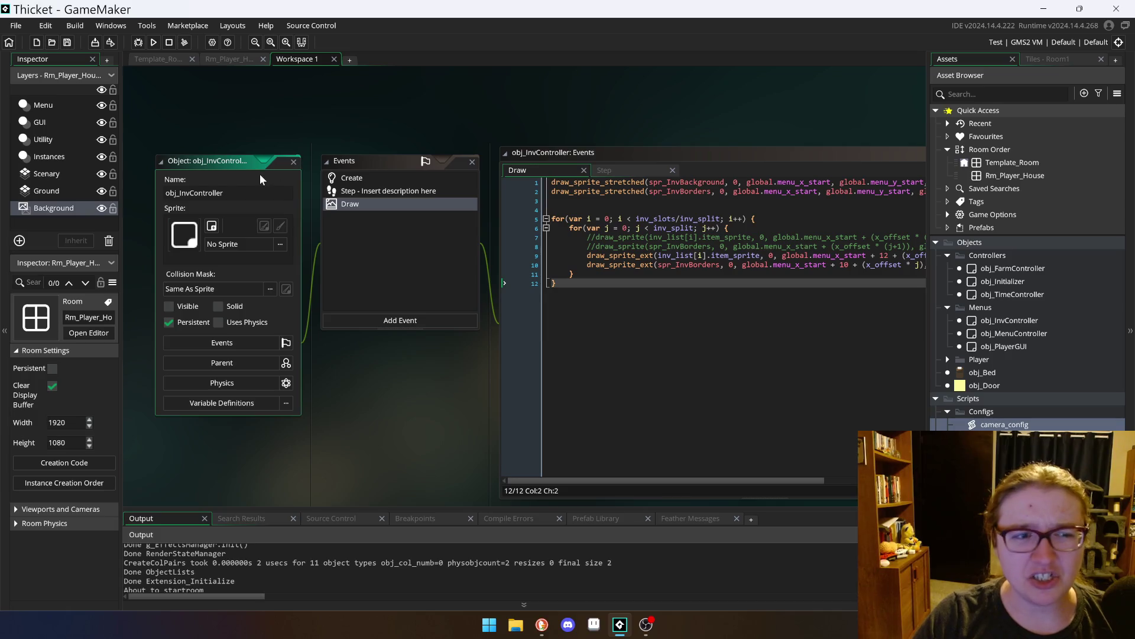
left_click_drag(215, 162, 204, 151)
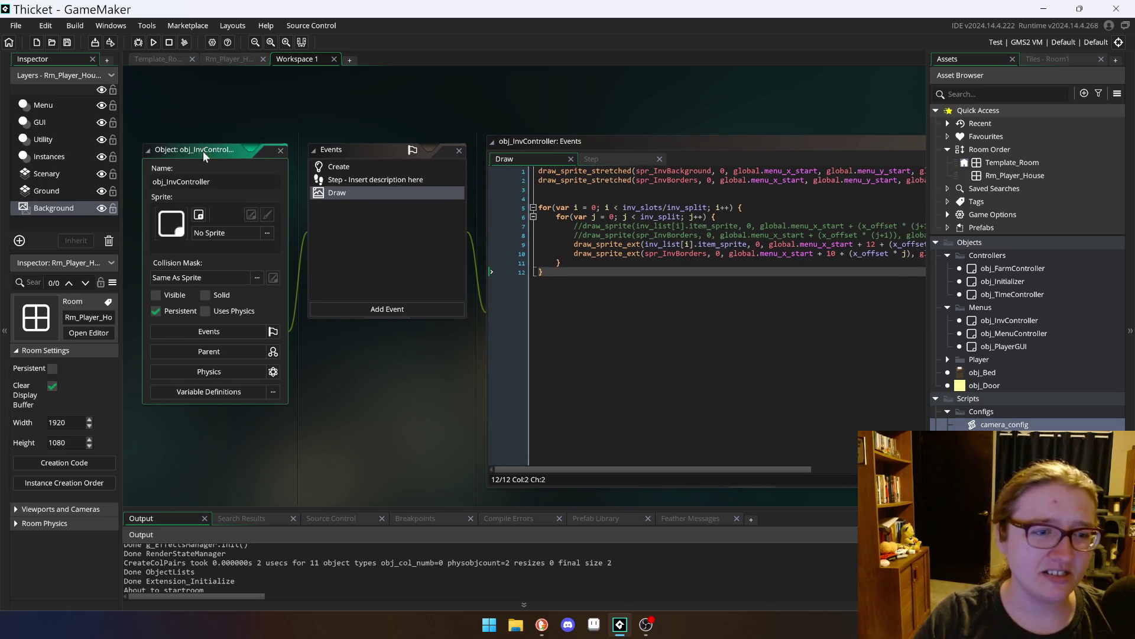
Step: Run the game and walk the character right, up, down and left past the inventory grid onto the hotbar
left_click(153, 42)
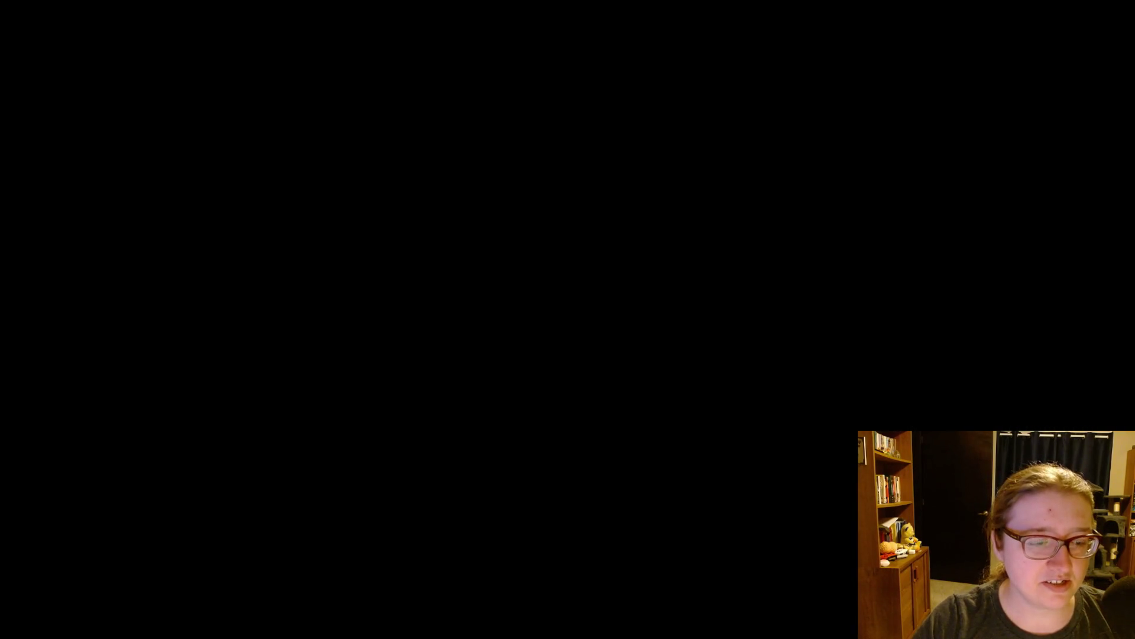
key("Right")
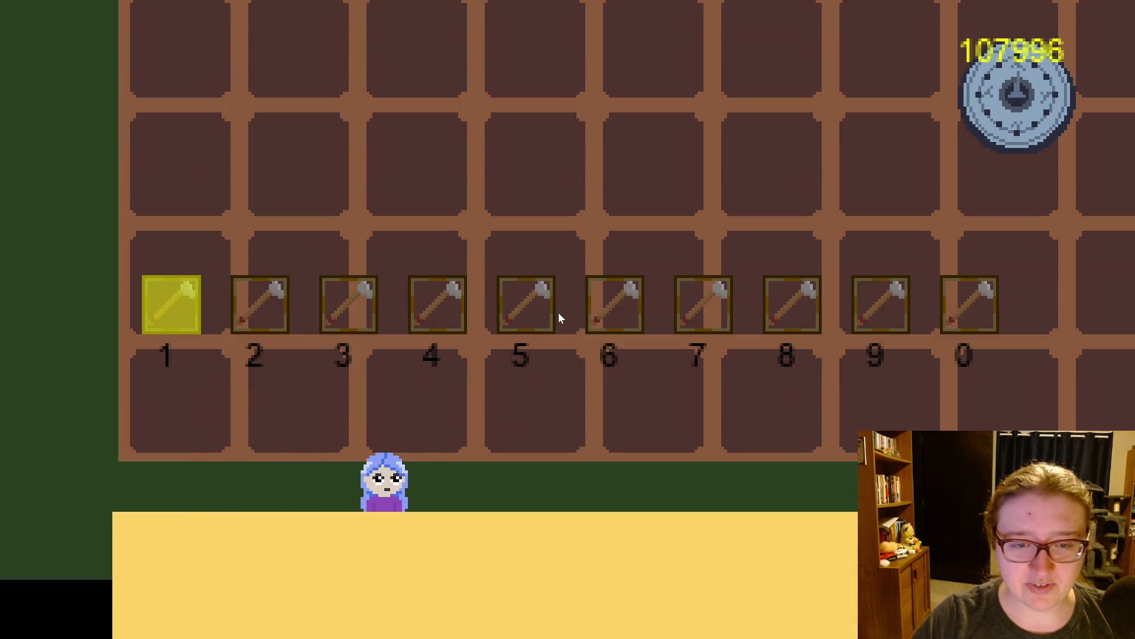
key("Up")
key("Right")
key("Right")
key("Right")
key("Right")
key("Down")
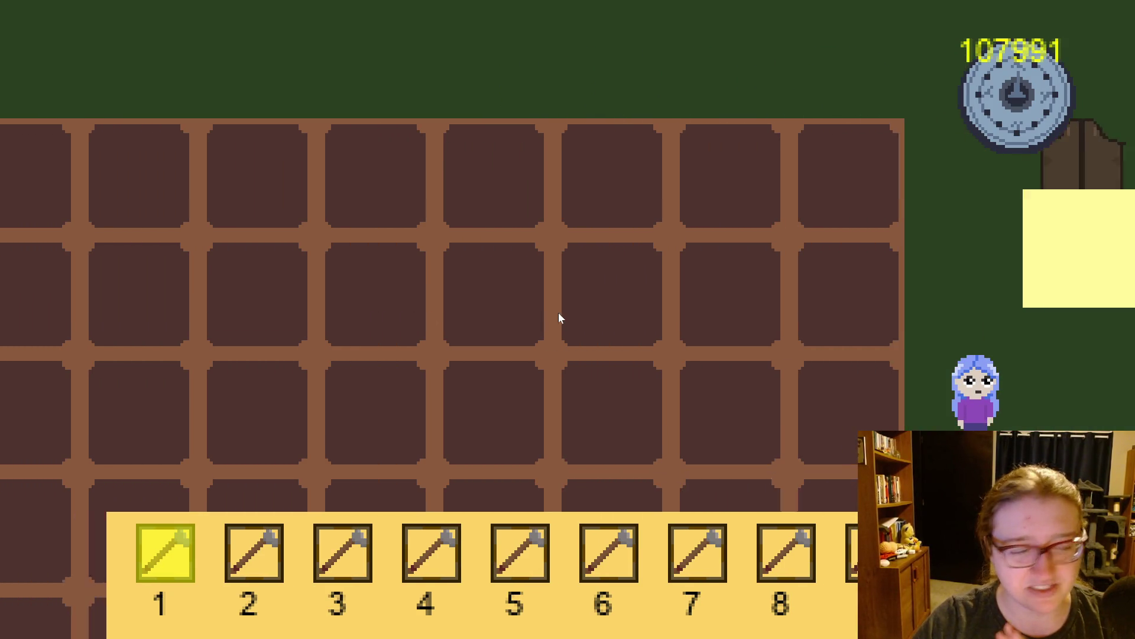
key("Left")
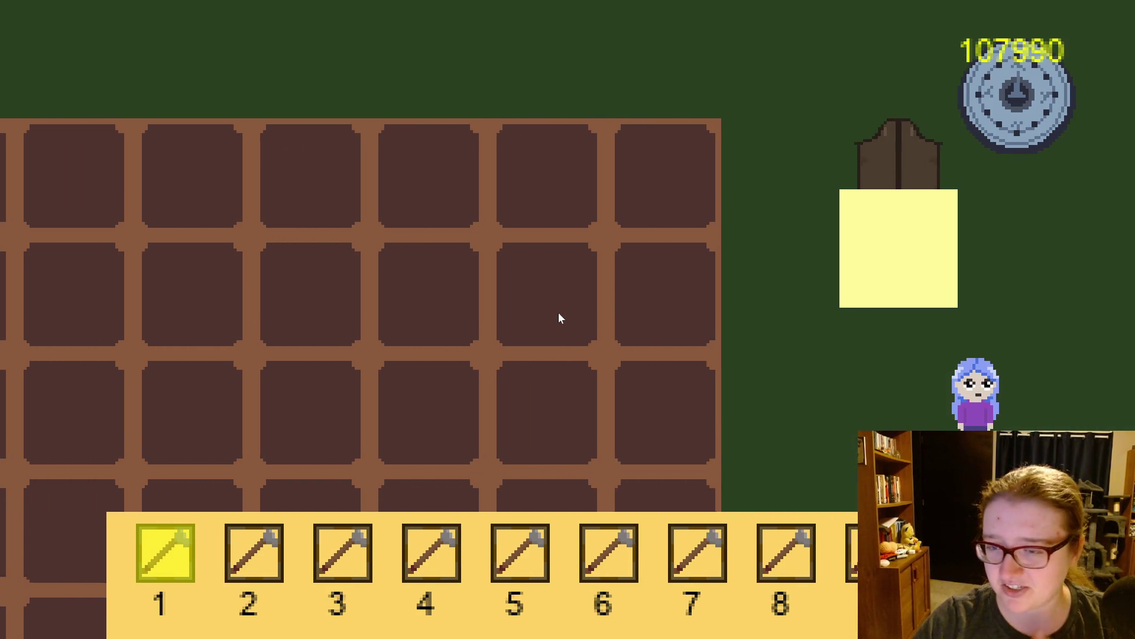
key("Left")
key("Down")
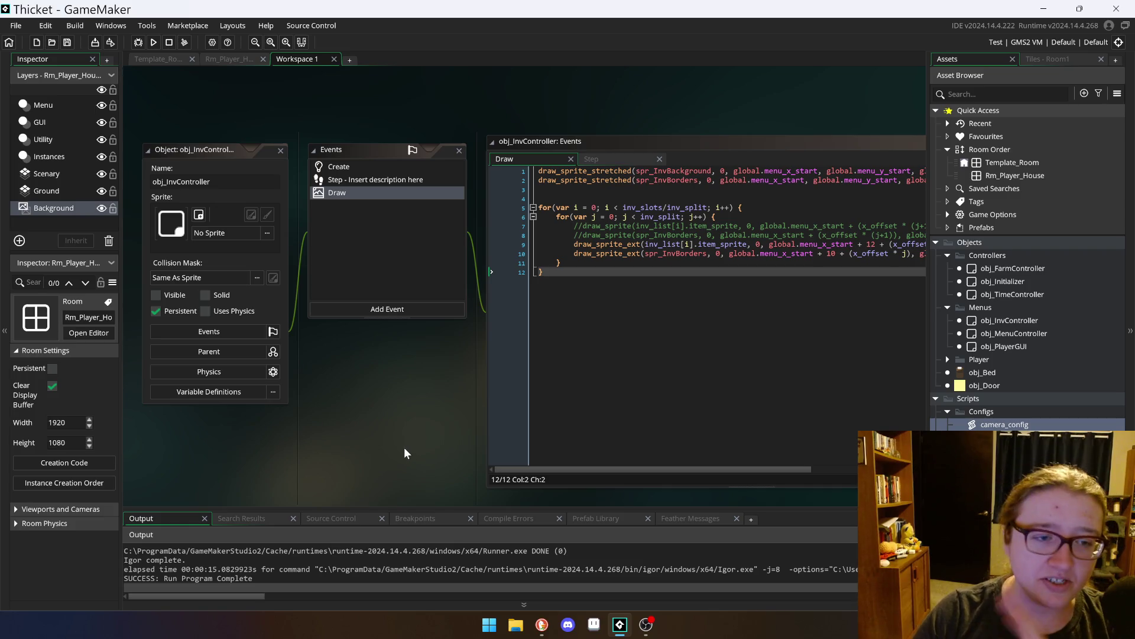
scroll(363, 317, "down", 1)
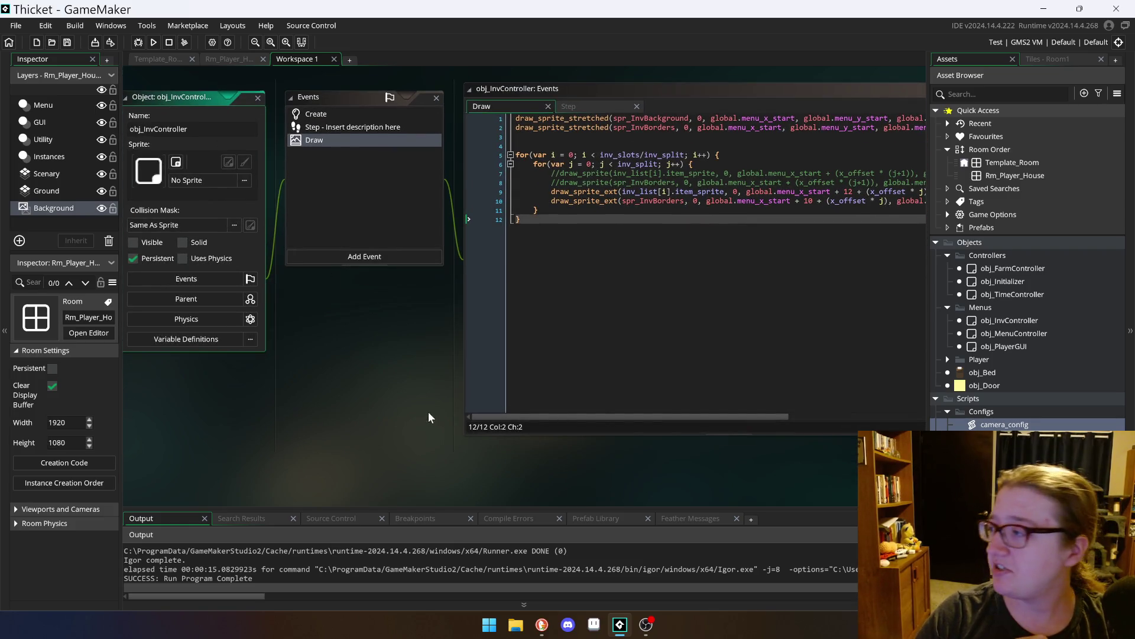
scroll(399, 387, "up", 4)
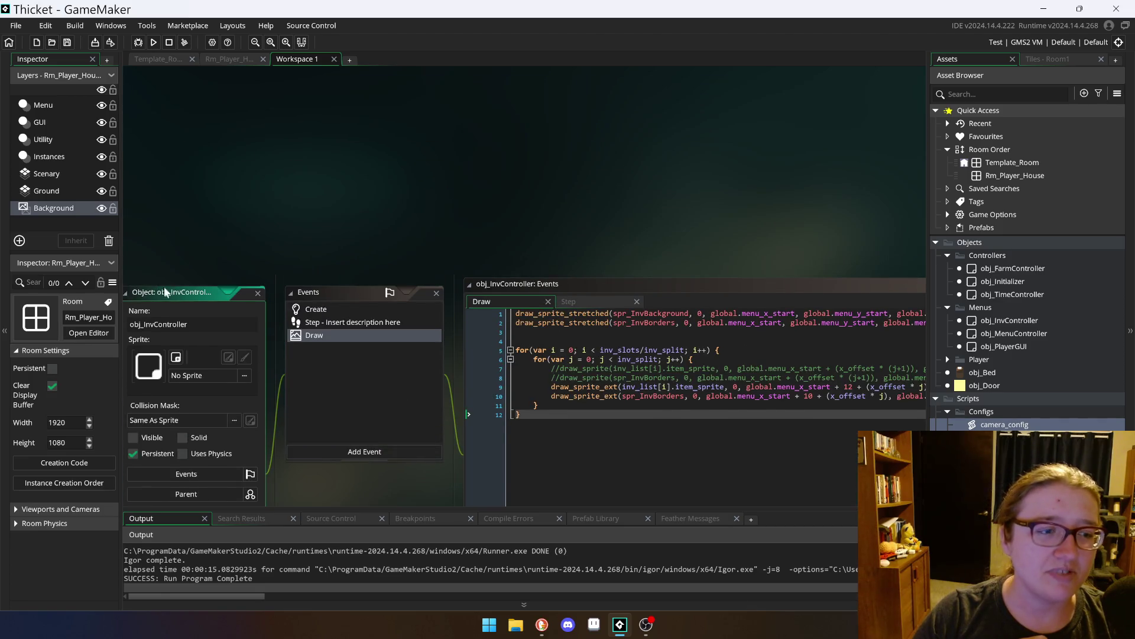
scroll(164, 285, "down", 1)
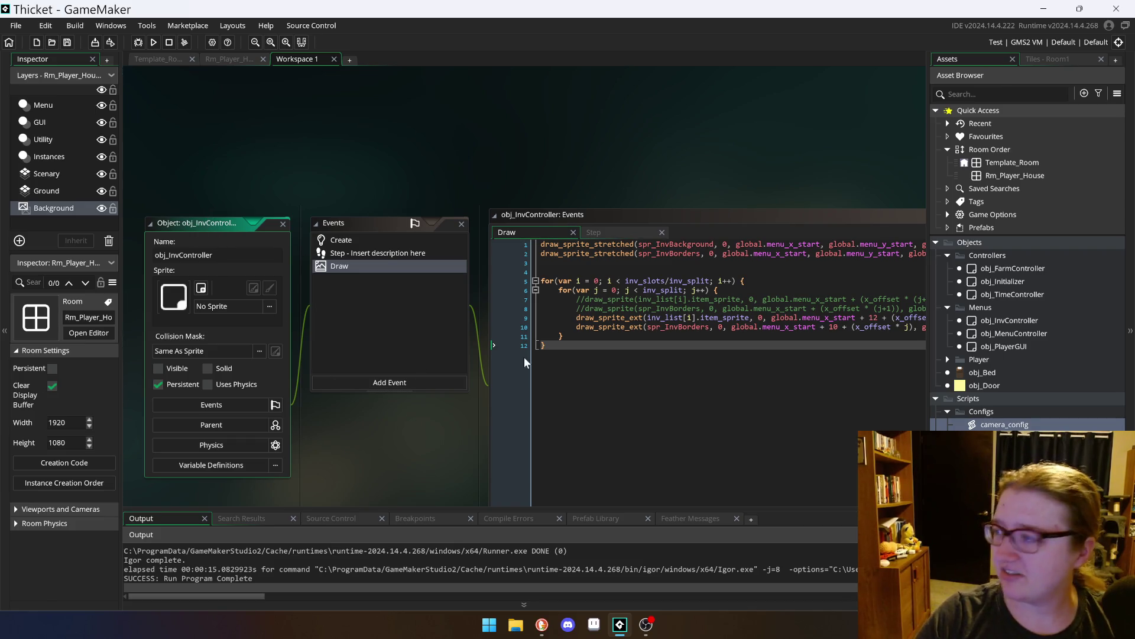
scroll(374, 424, "down", 1)
scroll(338, 356, "up", 1)
left_click_drag(174, 218, 160, 167)
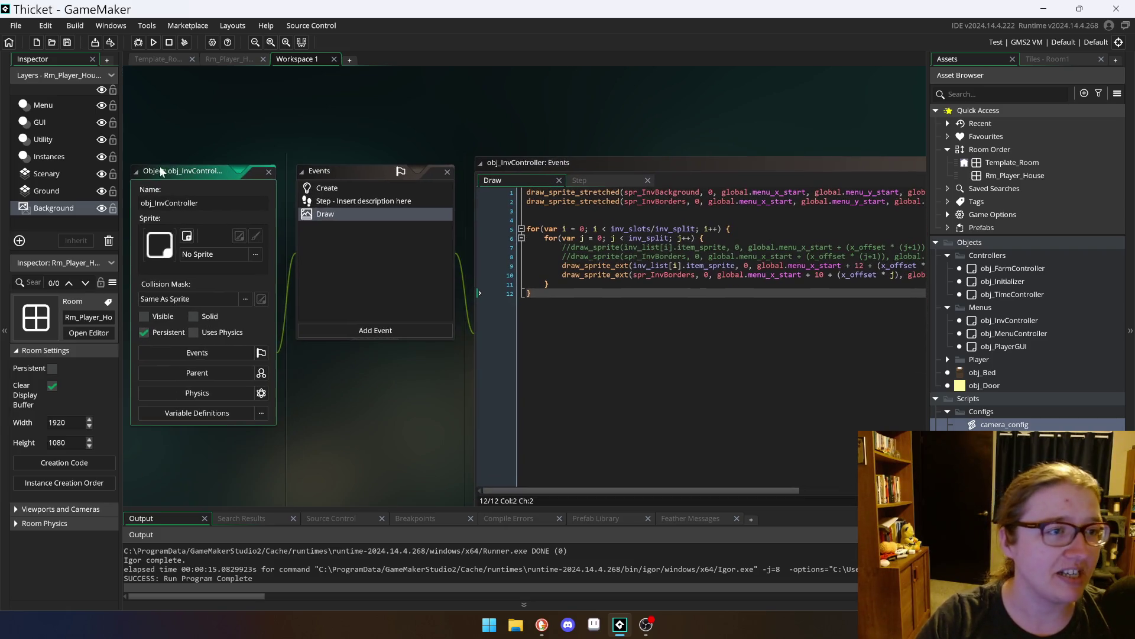
left_click(214, 62)
left_click(302, 59)
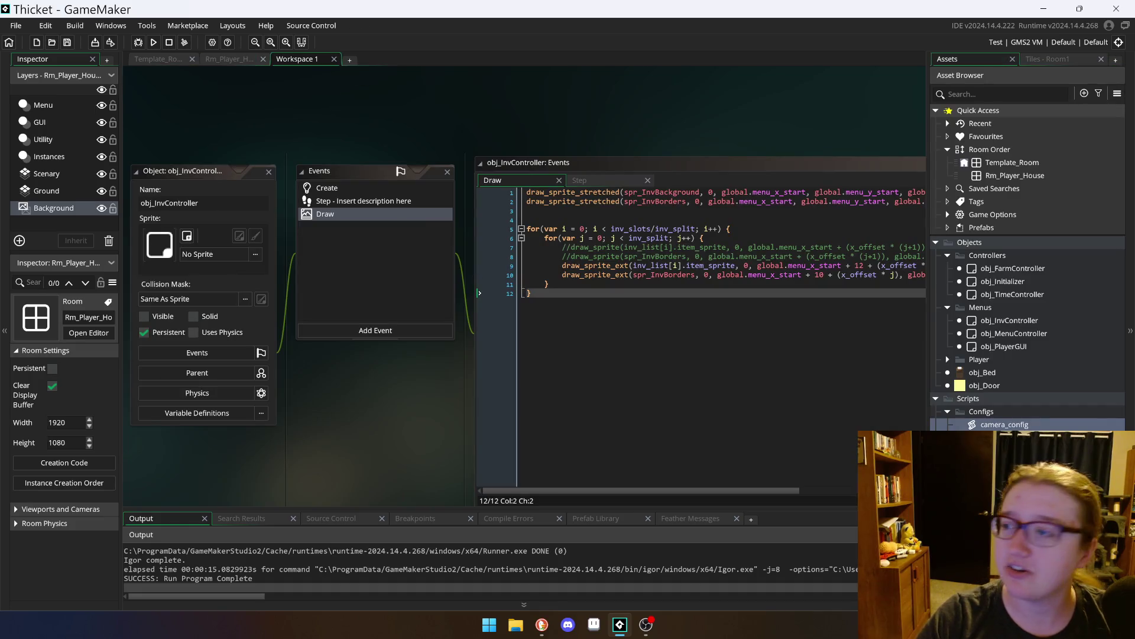
scroll(463, 290, "down", 1)
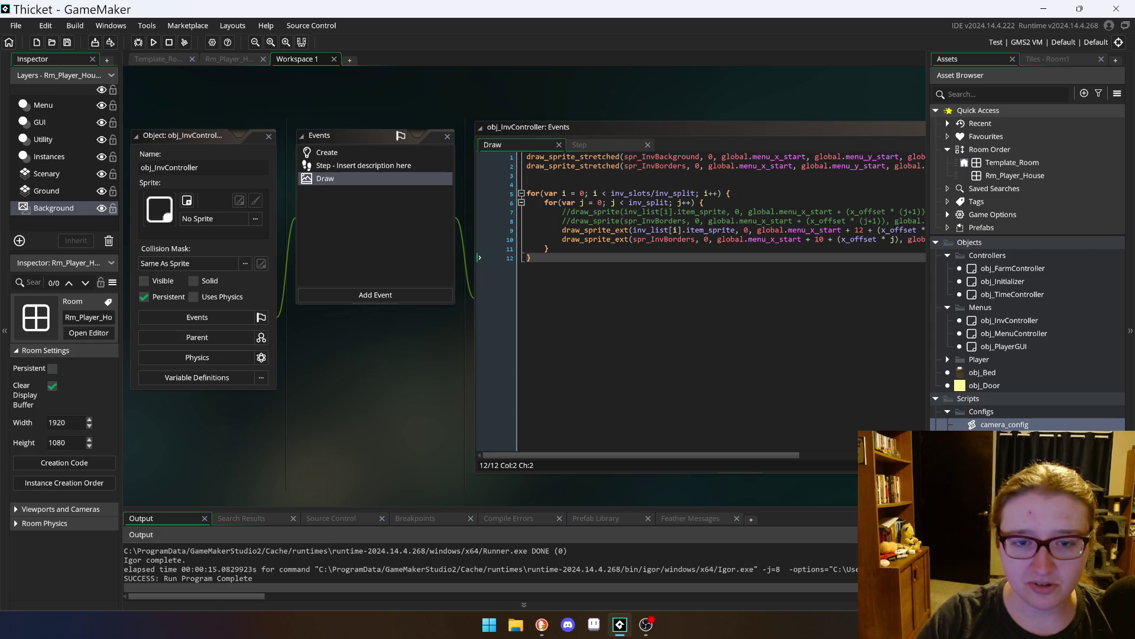
left_click(605, 147)
left_click(531, 141)
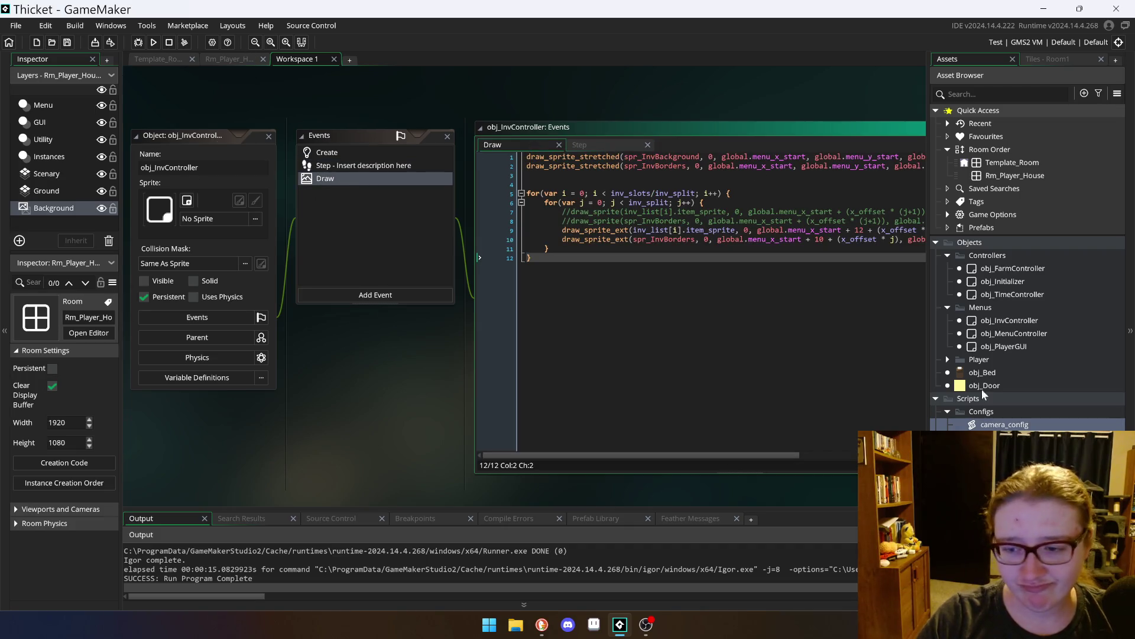
Step: Open obj_PlayerGUI and review its Step code around the hotbar bounds and keyboard_key switch
double_click(999, 347)
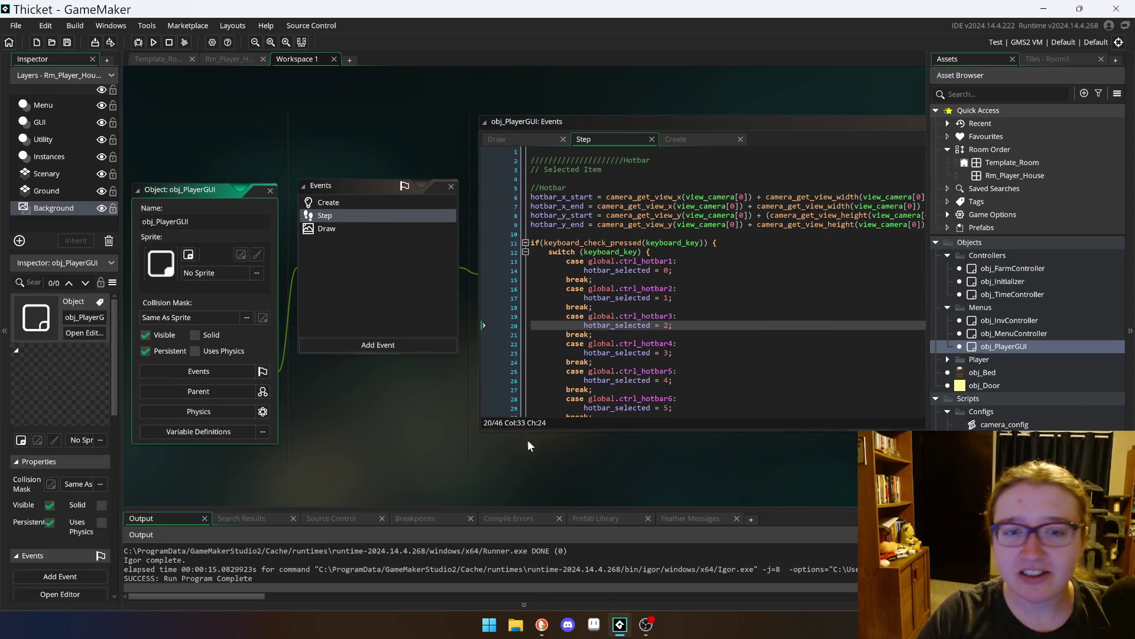
left_click(704, 125)
key("Left")
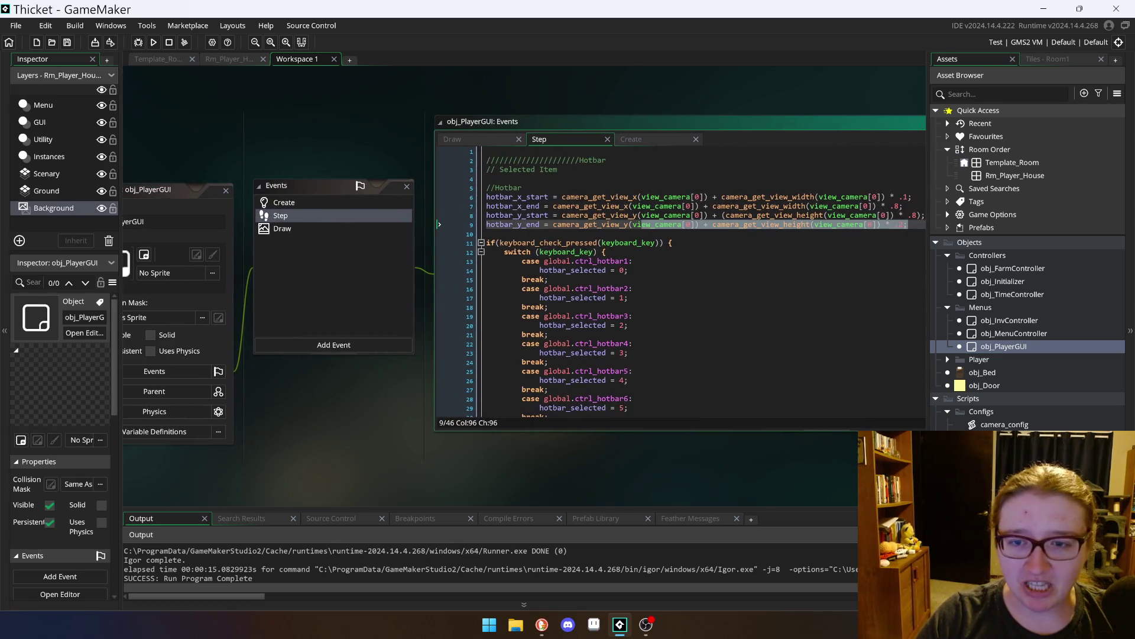
key("Right")
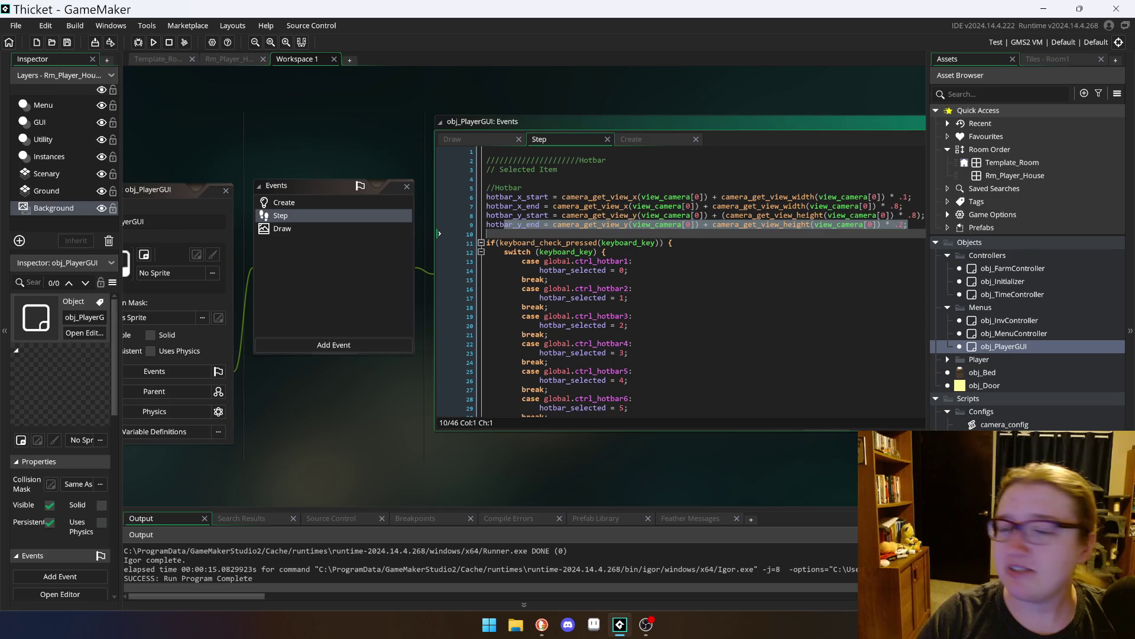
left_click(607, 252)
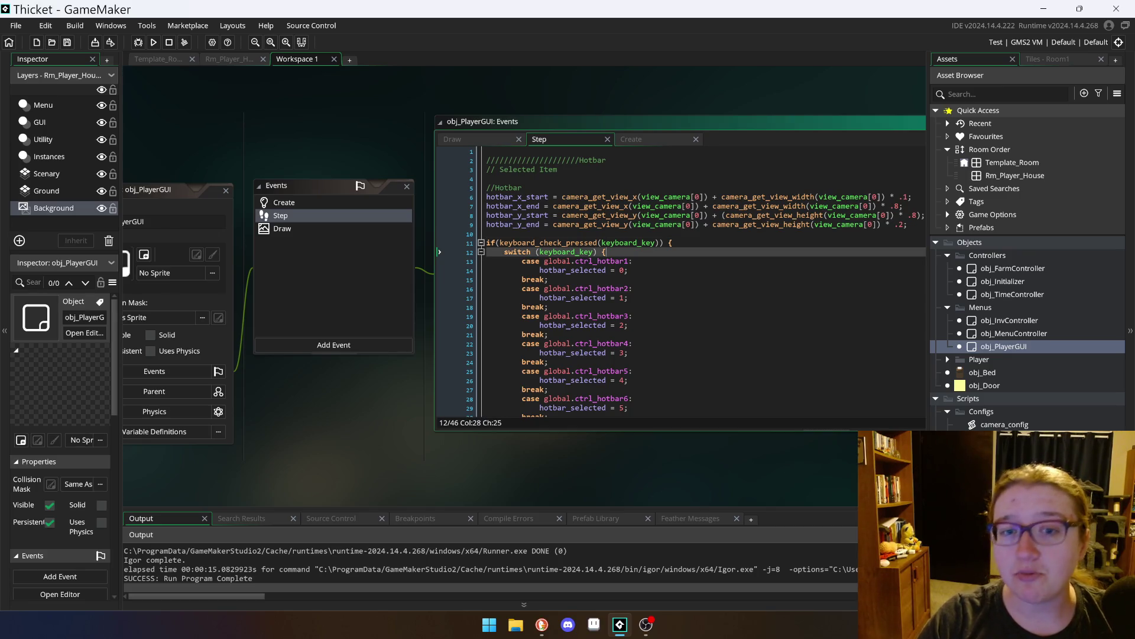
left_click(486, 234)
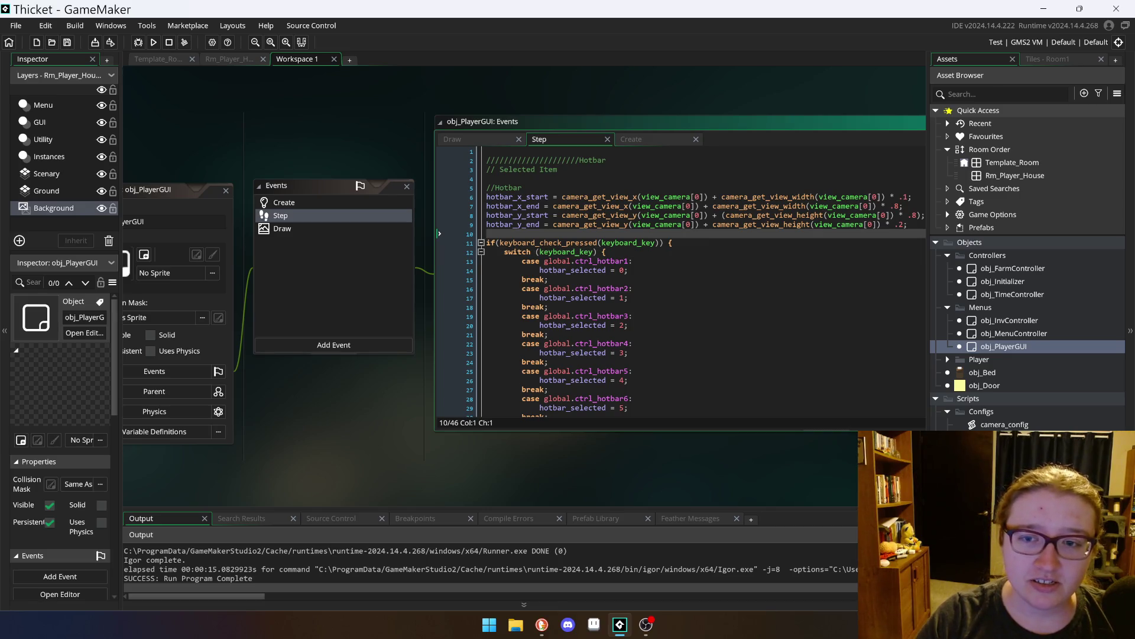
Step: Show the Draw event, enlarge the output panel and pan the windows so full code lines are visible
left_click(318, 230)
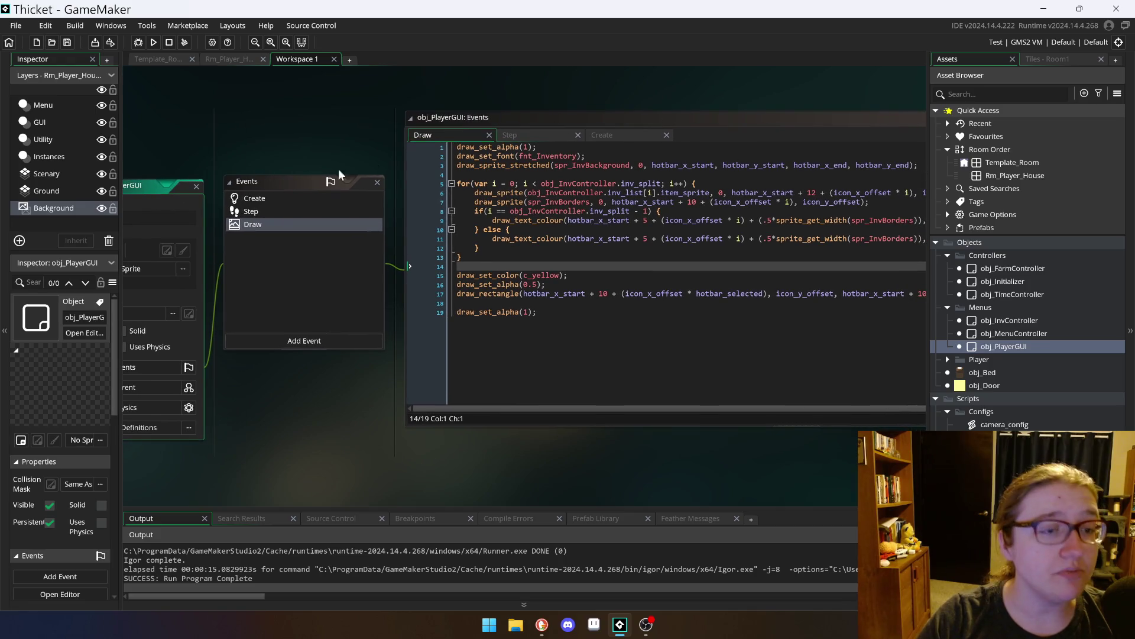
left_click(650, 118)
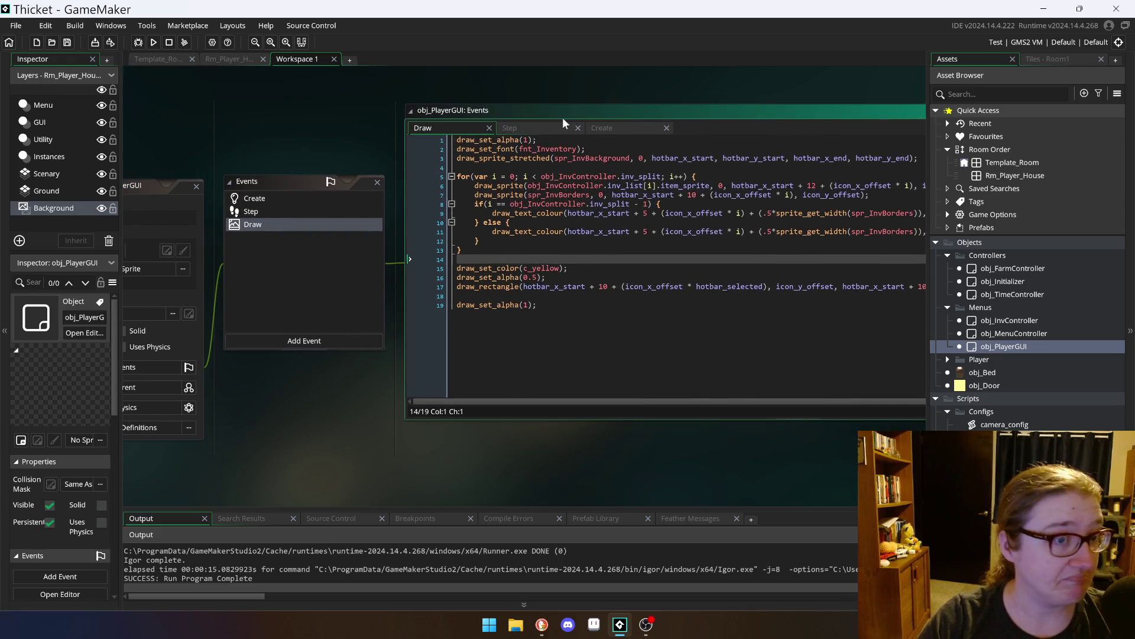
left_click_drag(578, 507, 572, 486)
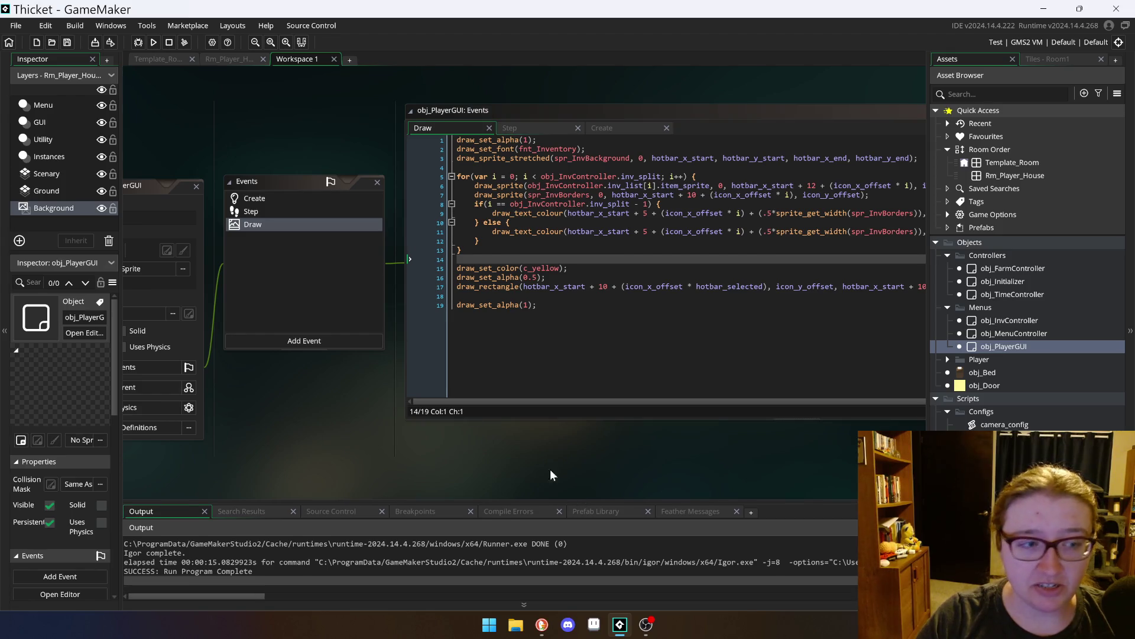
left_click(164, 190)
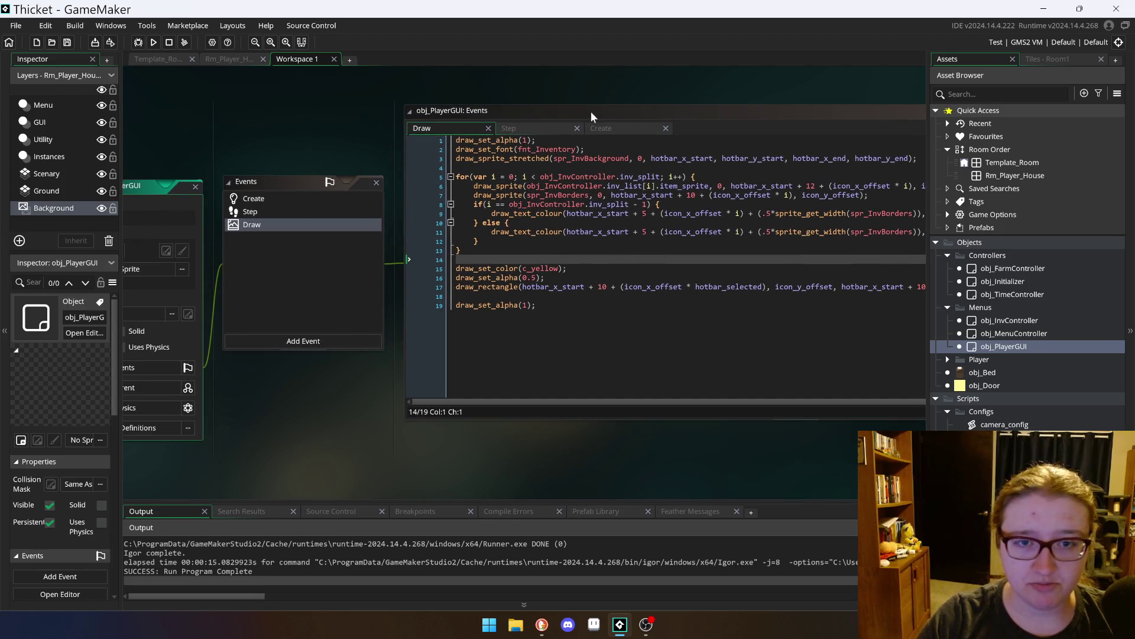
left_click_drag(594, 112, 538, 90)
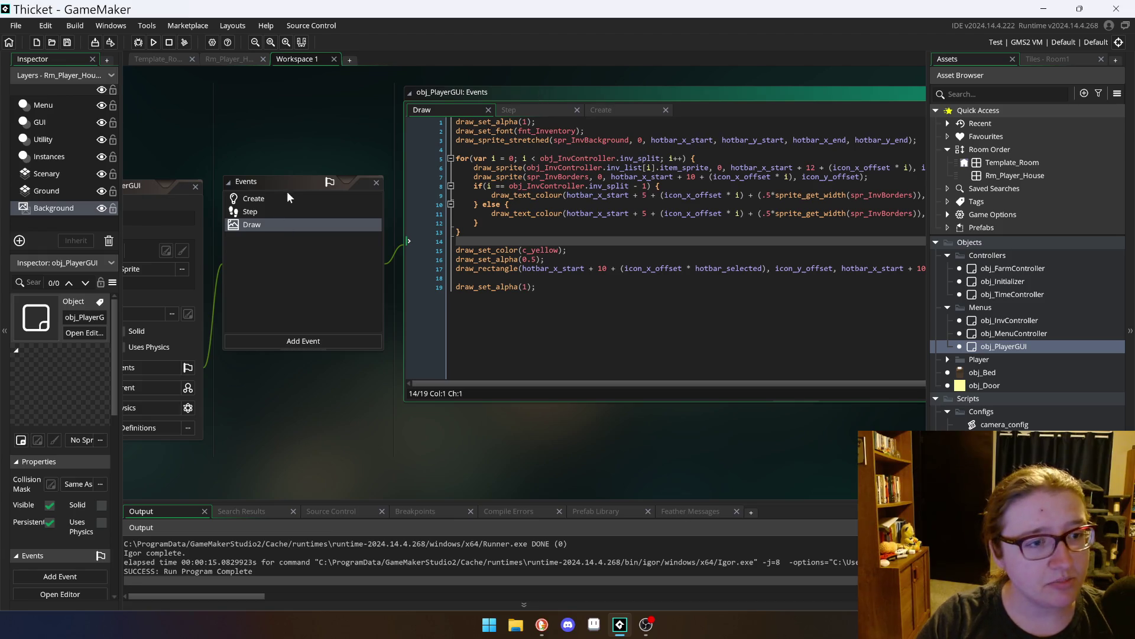
left_click_drag(247, 182, 247, 179)
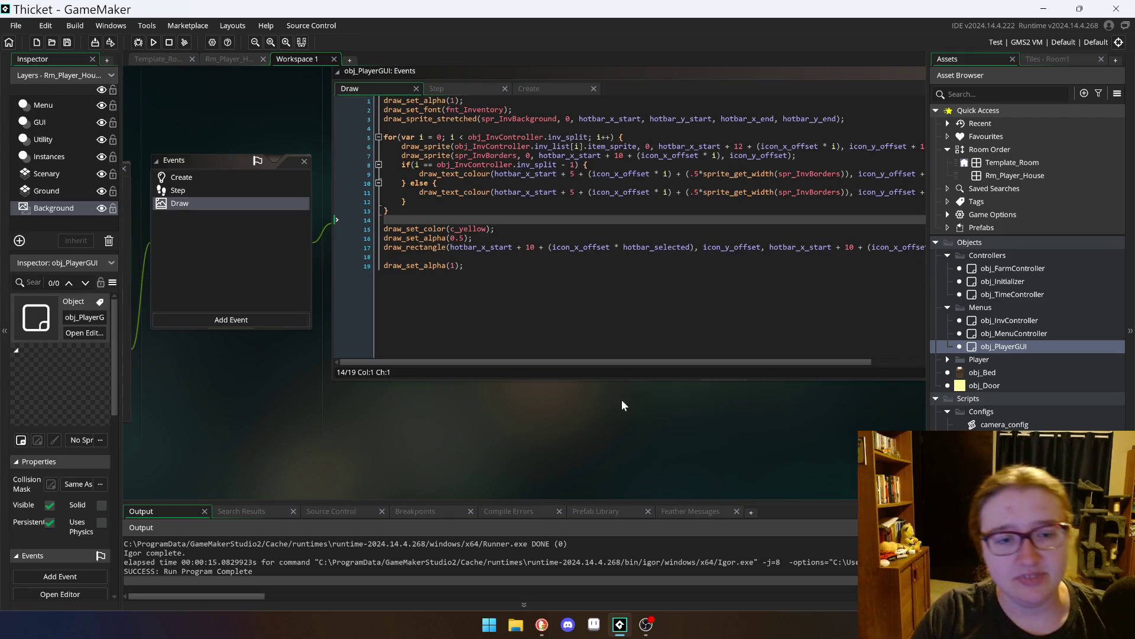
left_click_drag(622, 400, 402, 410)
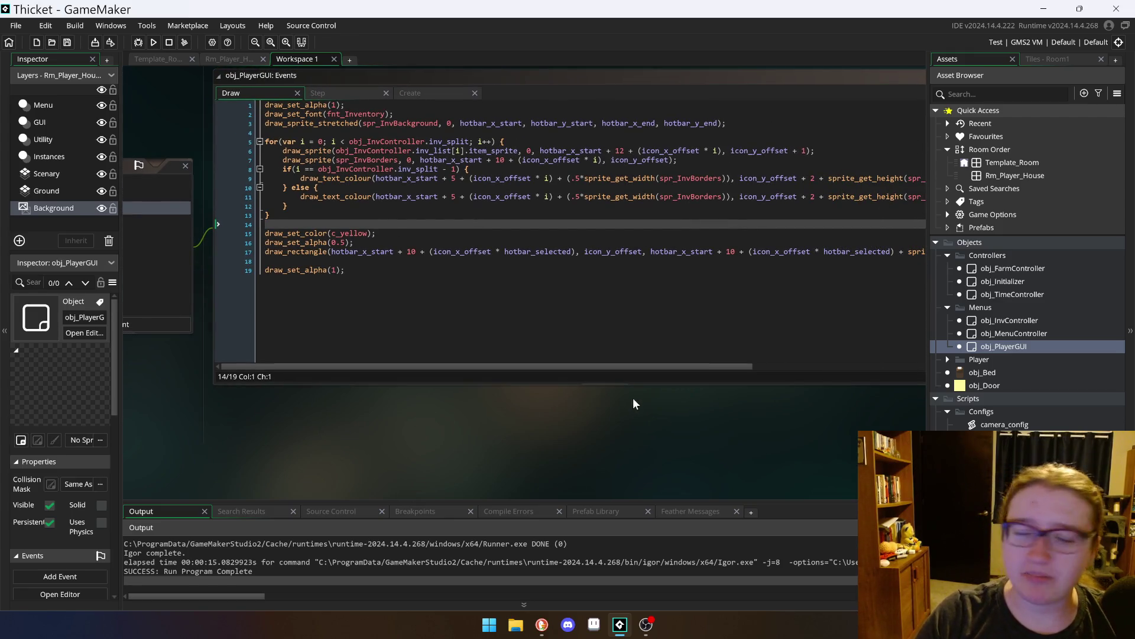
mouse_move(572, 440)
left_mouse_down()
mouse_move(470, 471)
mouse_move(509, 453)
left_mouse_up()
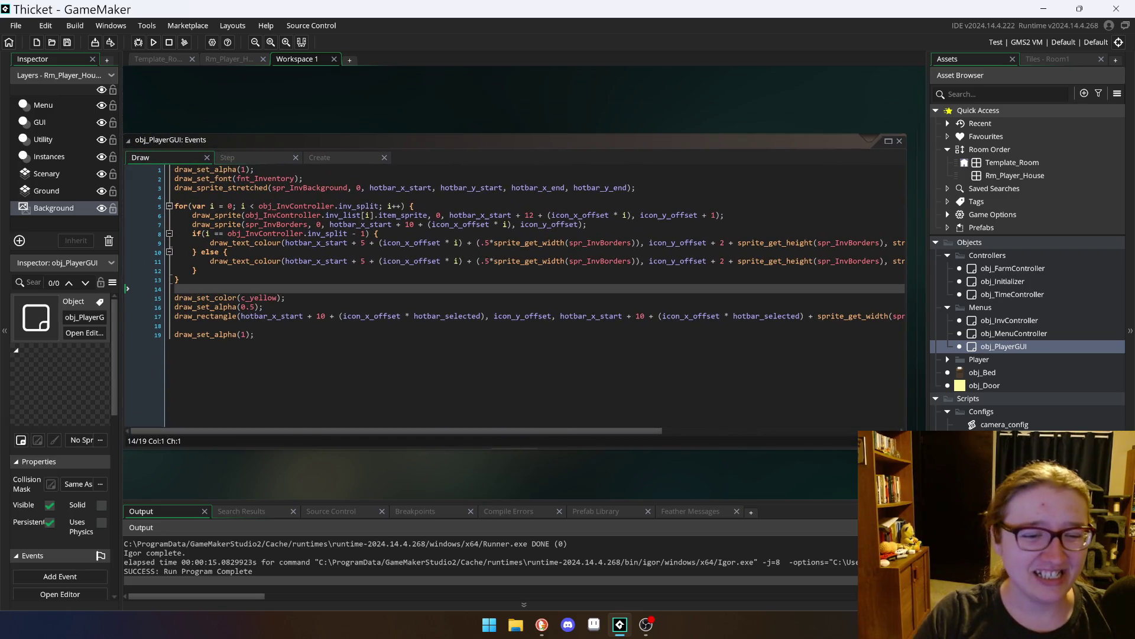